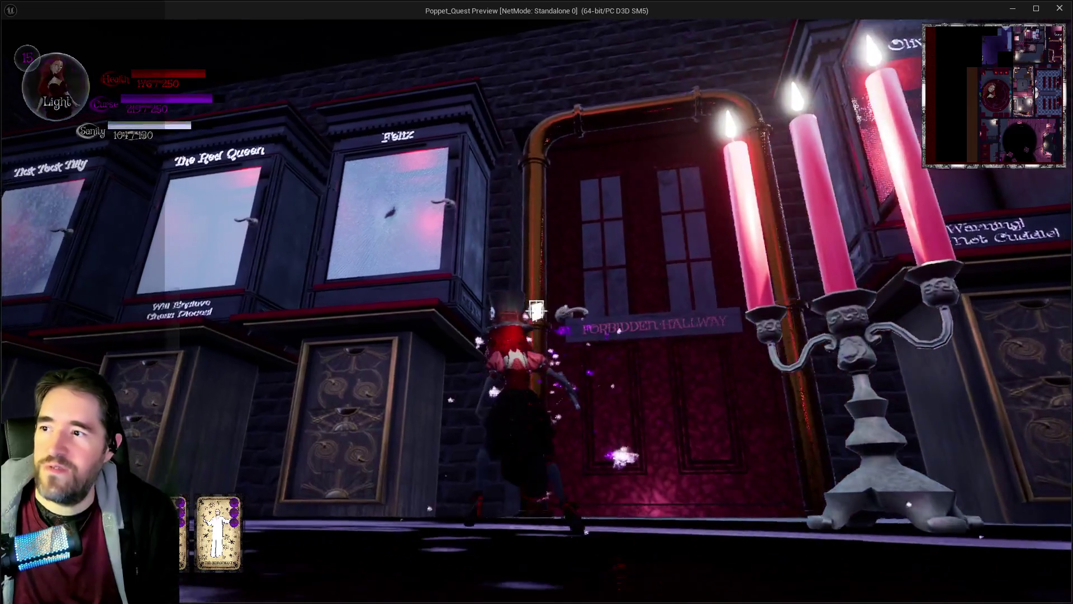
key("q")
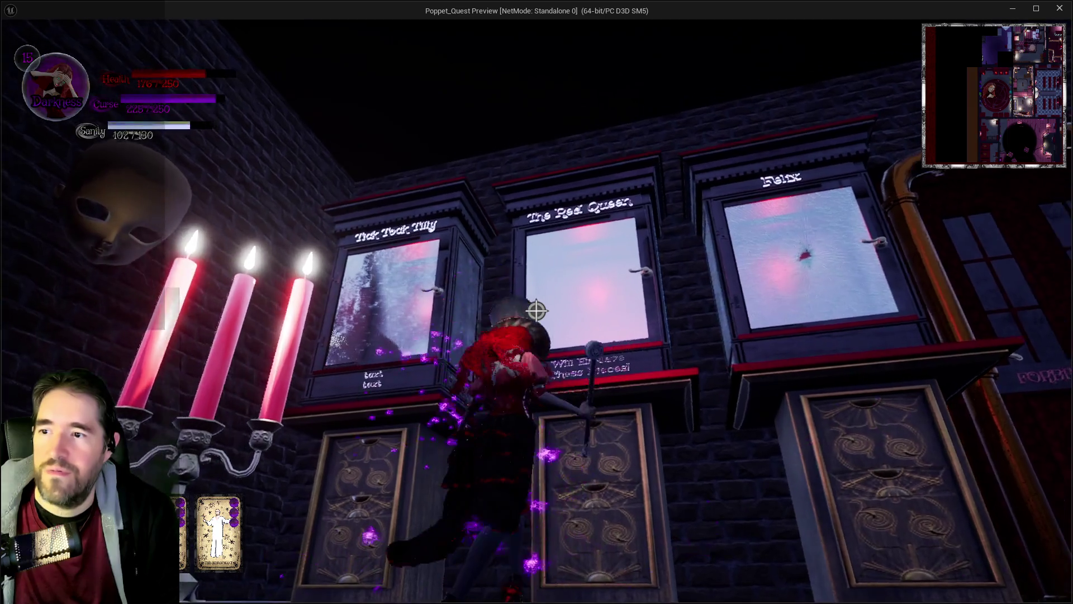
Run past the masks and across the pentagram room floor, casting a spell at the pedestal.
key("s")
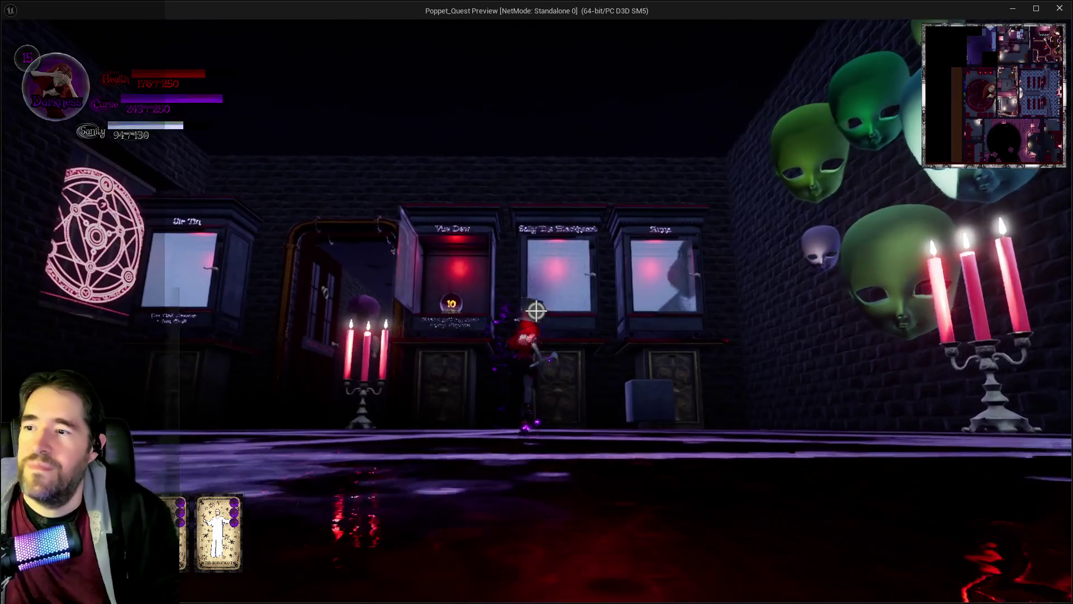
key("d")
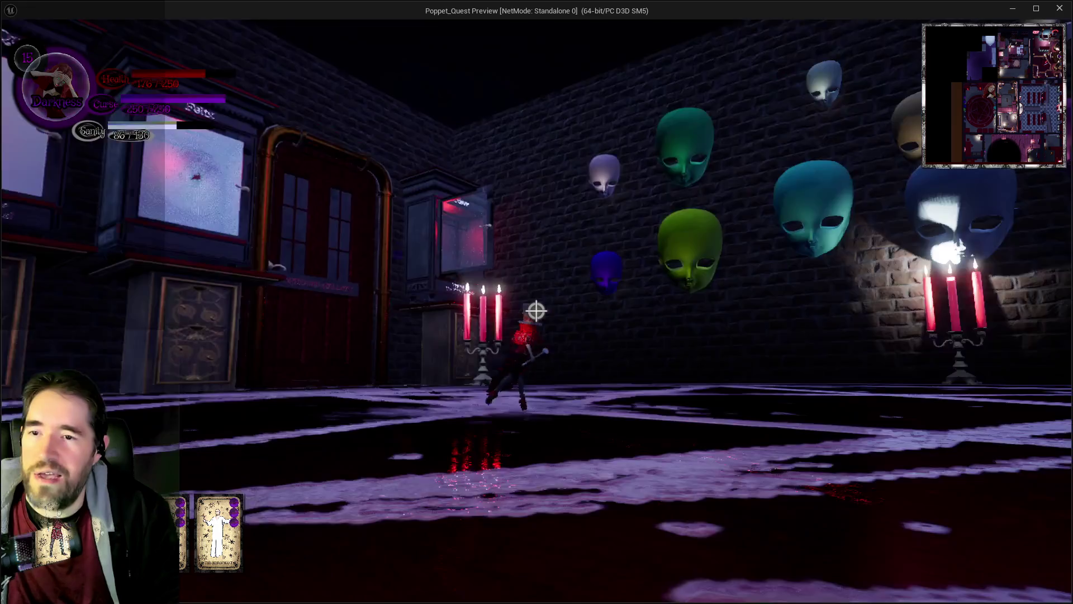
key("w")
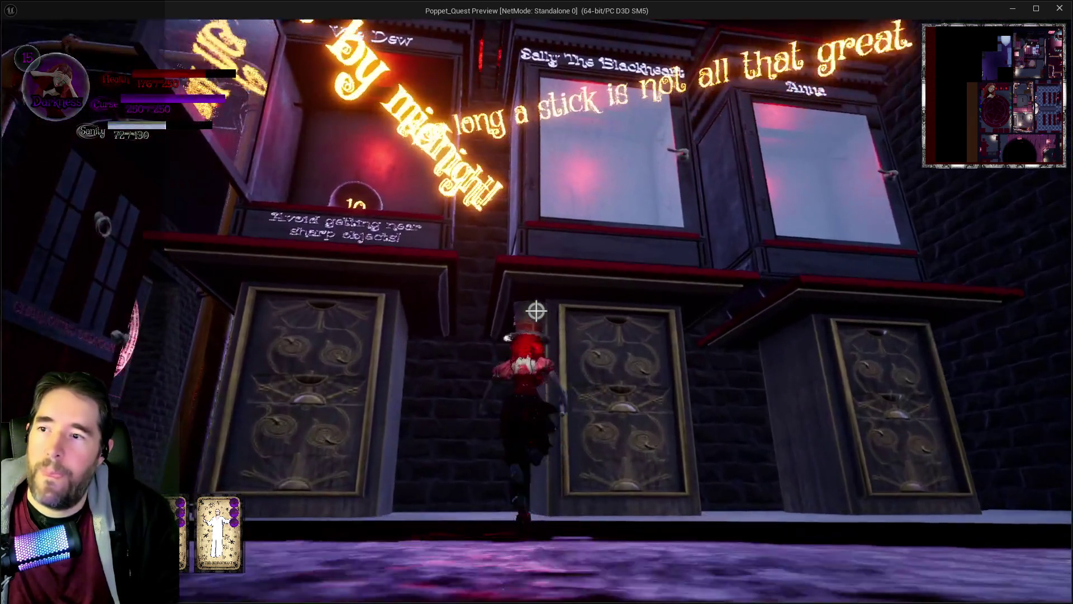
key("a")
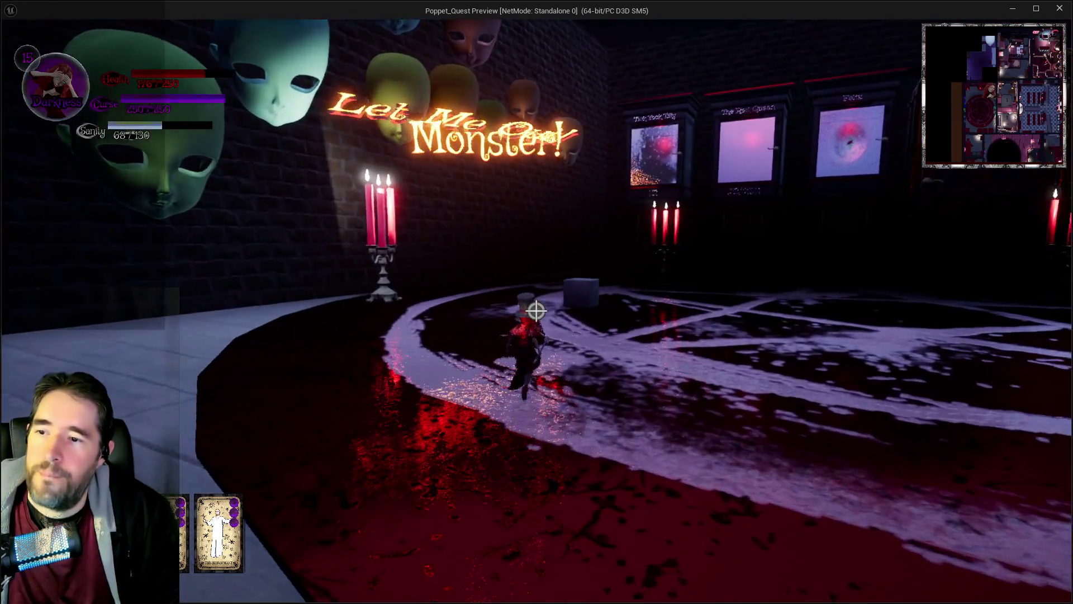
key("w")
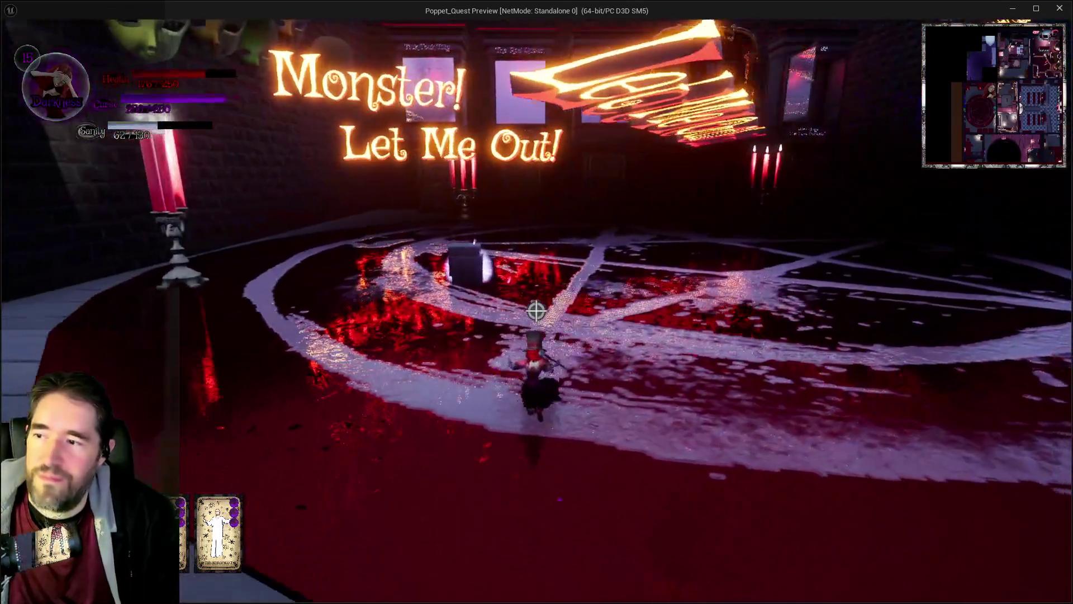
left_click(537, 311)
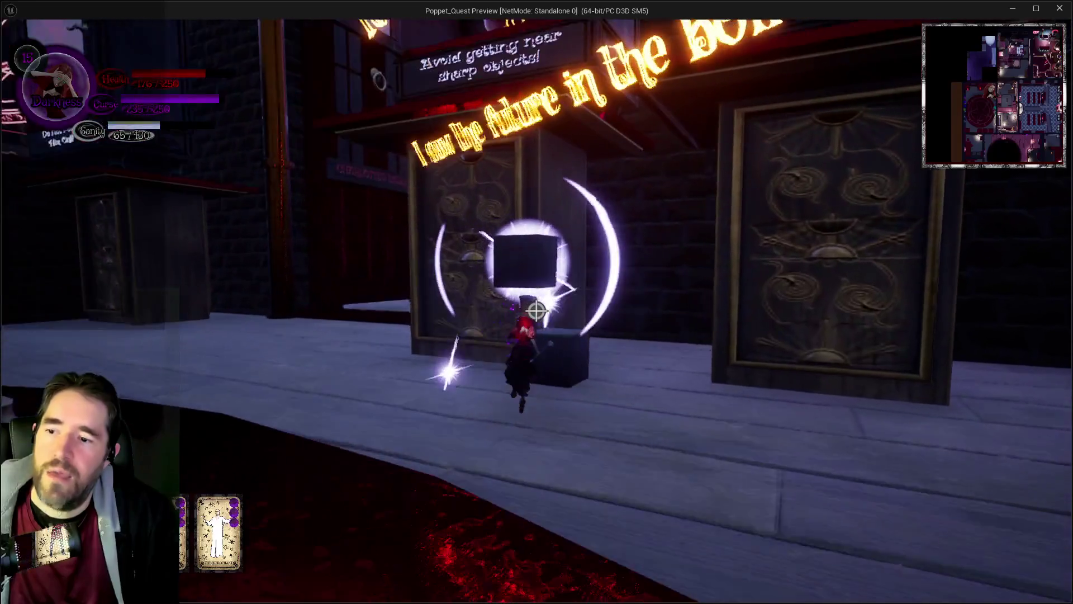
Jump from the block onto the display cabinet top and collect Crystal Ball 10.
key("w")
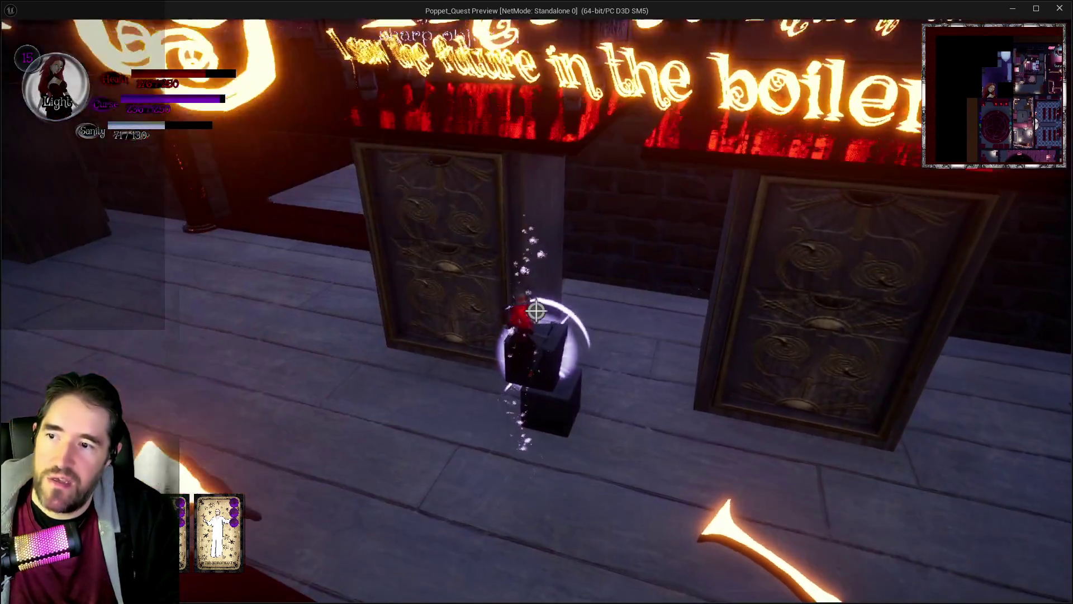
key("space")
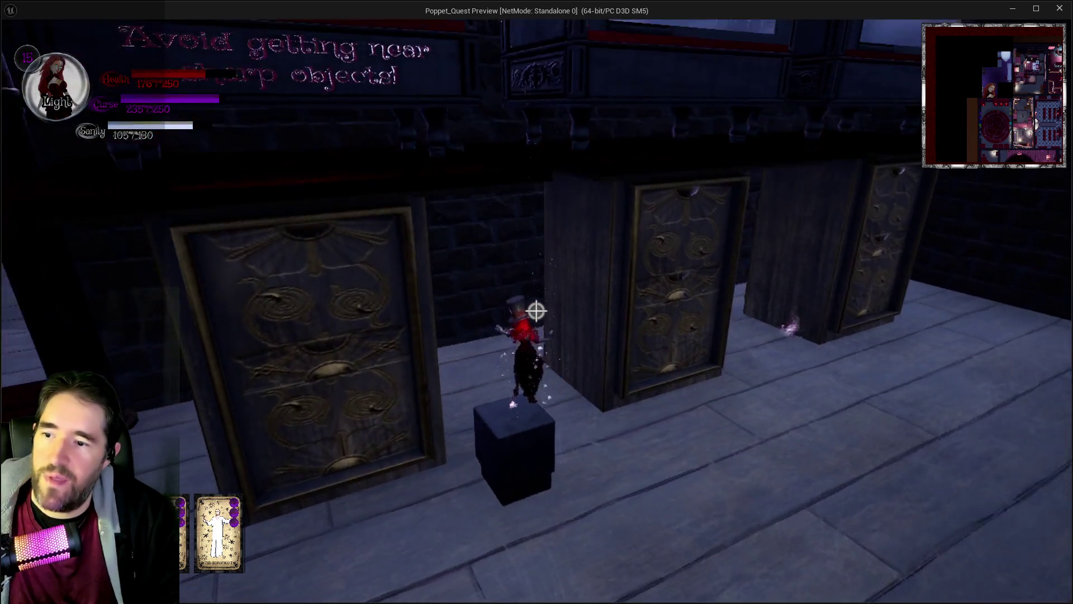
key("space")
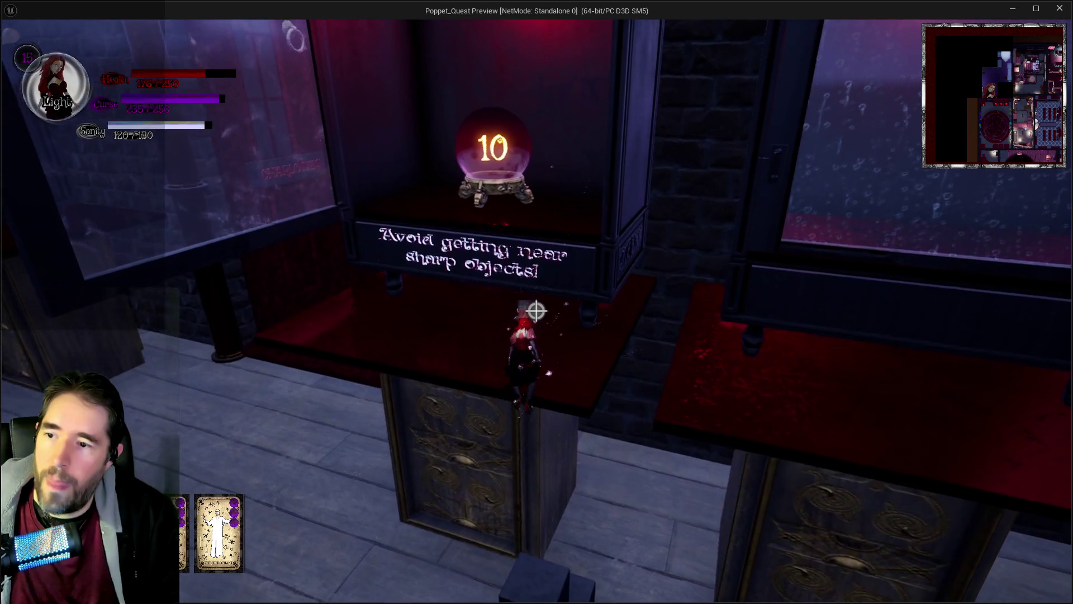
key("w")
key("w")
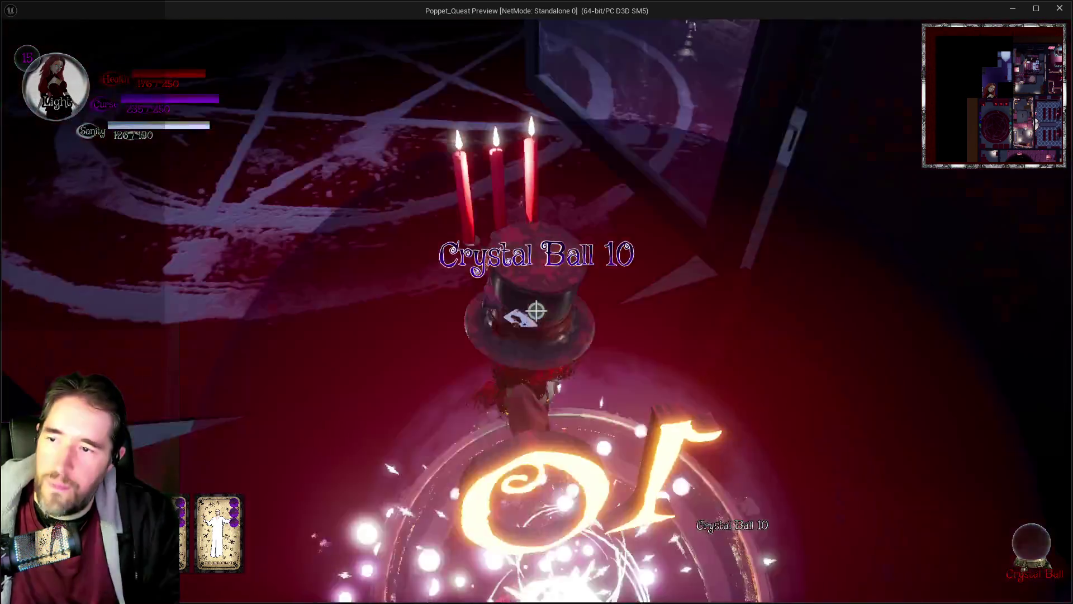
Walk through the carpeted room past the mirror cabinet and bedroom corridor into the pentagram room.
key("w")
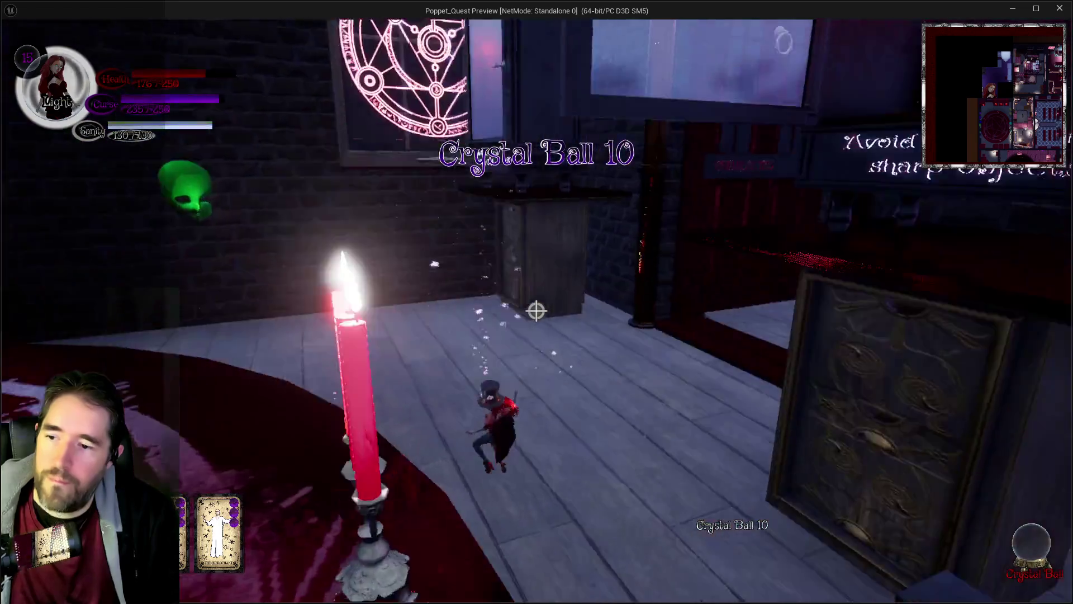
key("w")
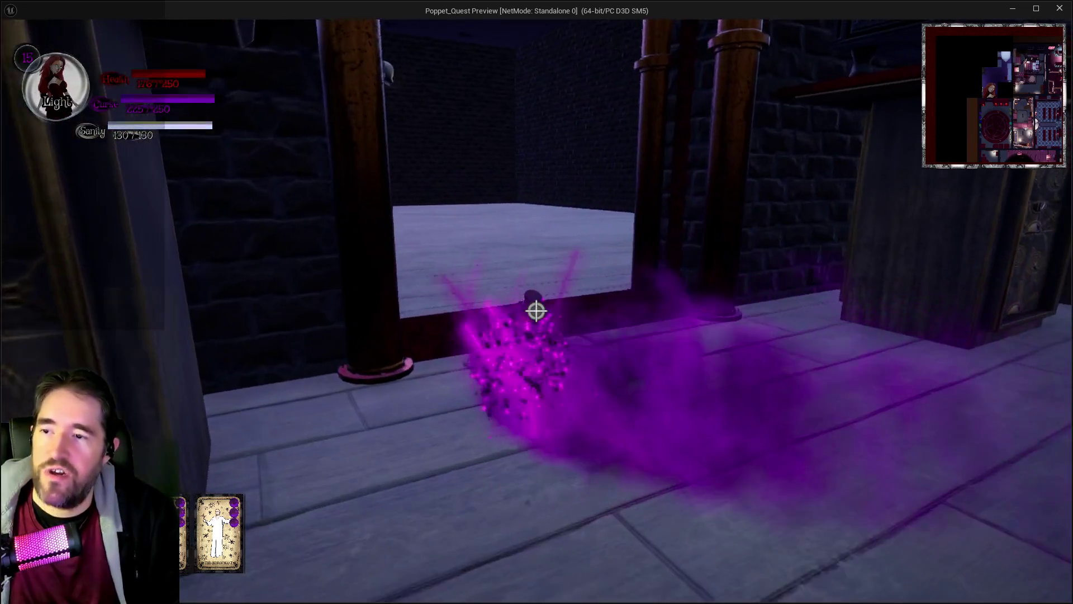
key("w")
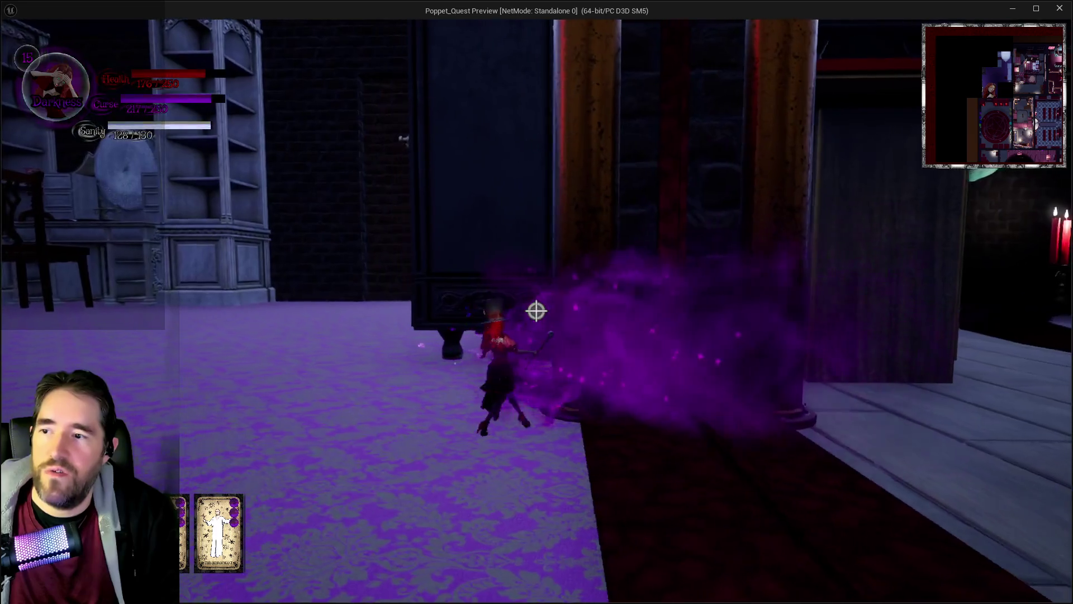
key("w")
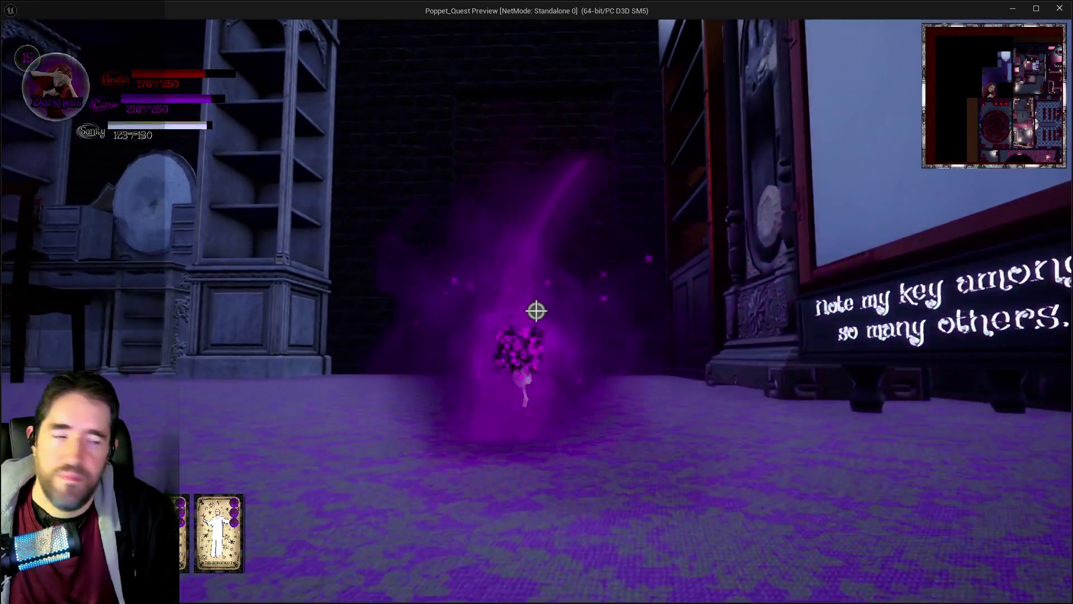
key("w")
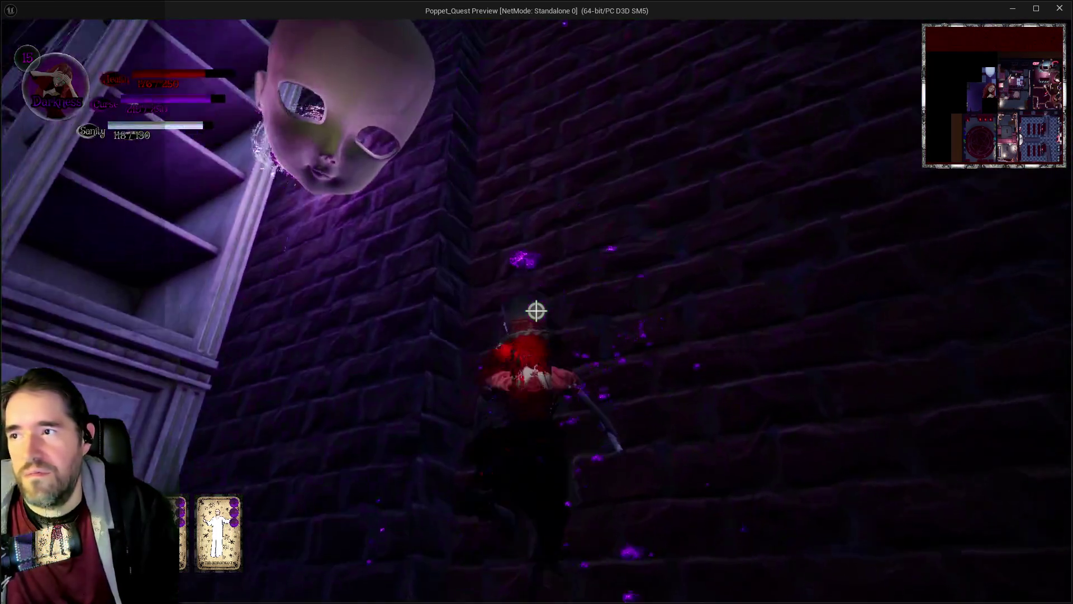
key("w")
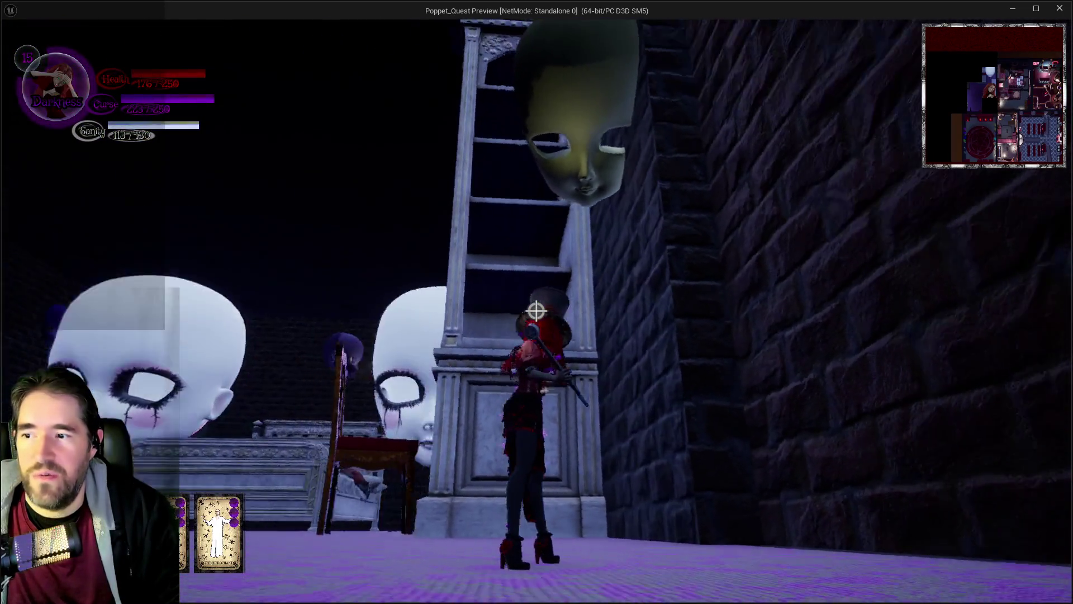
key("w")
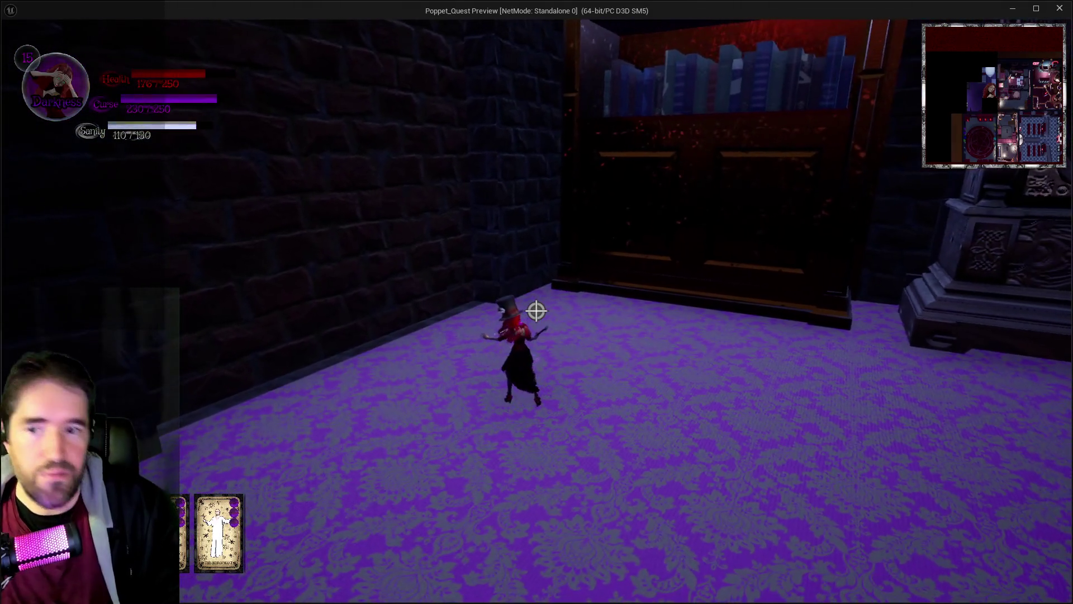
key("w")
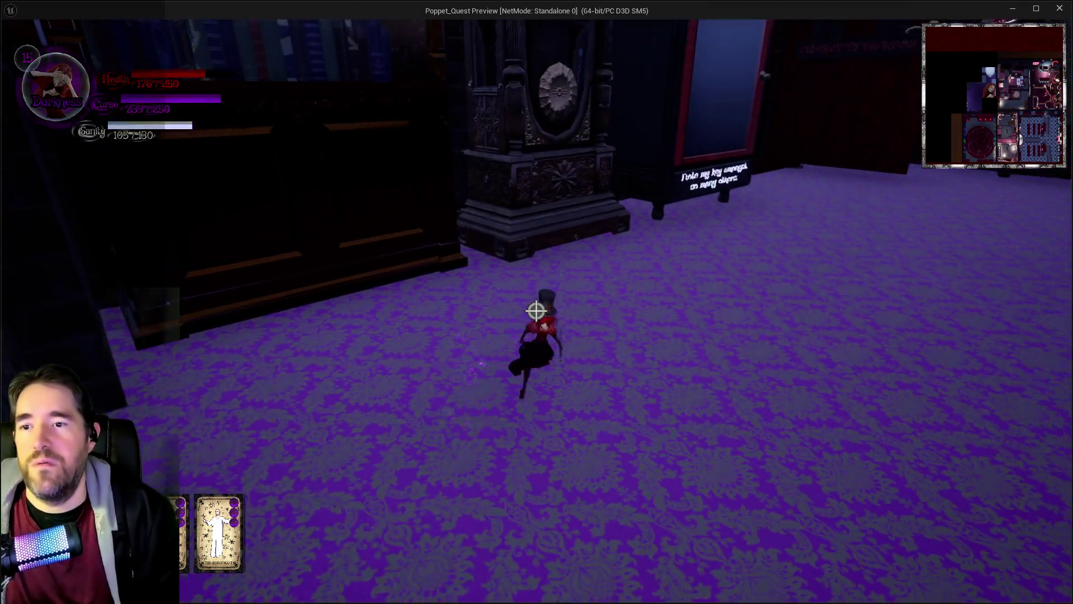
key("w")
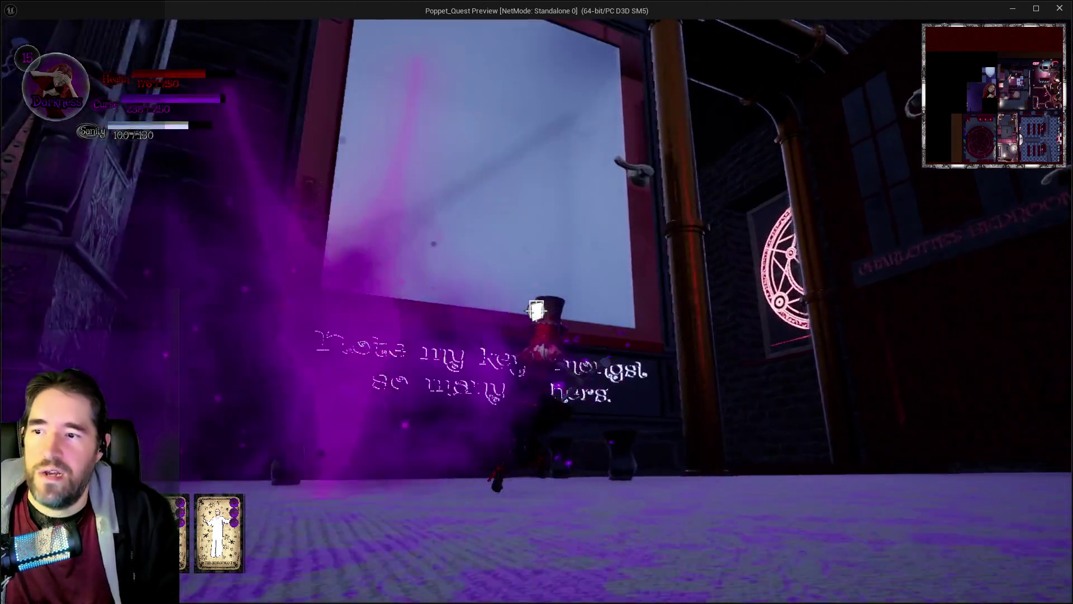
key("w")
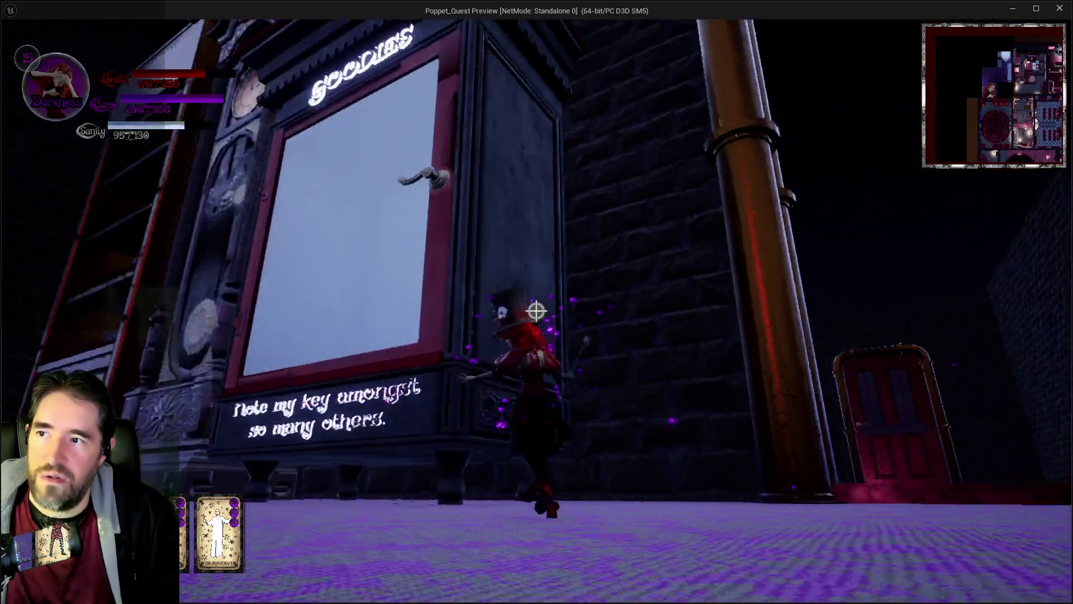
key("w")
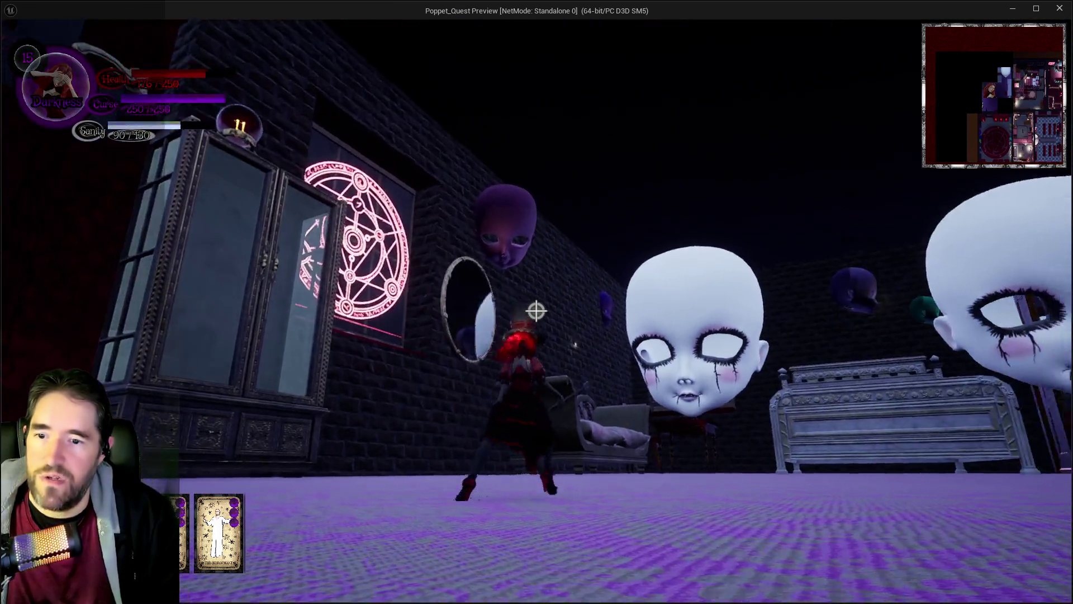
key("w")
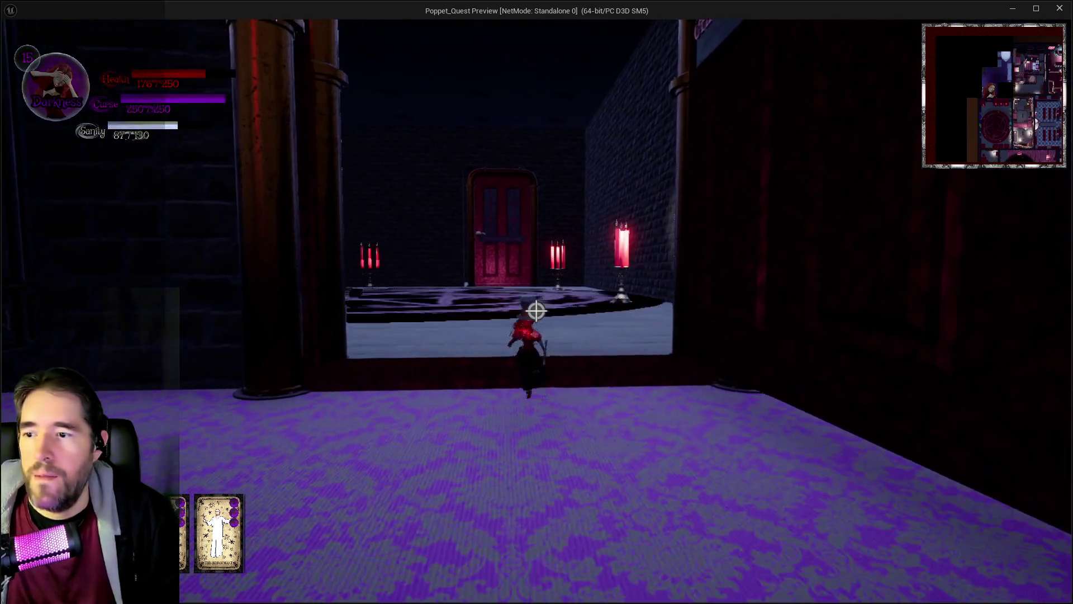
Pause and resume the game, then cross the pentagram room through the Forbidden Hallway doorway.
key("Escape")
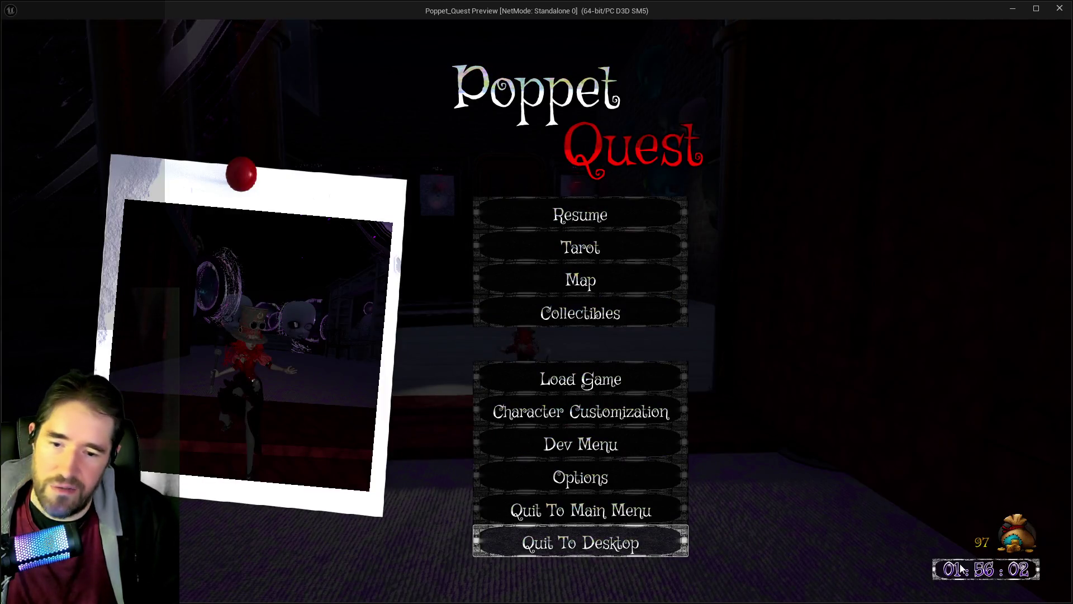
left_click(594, 213)
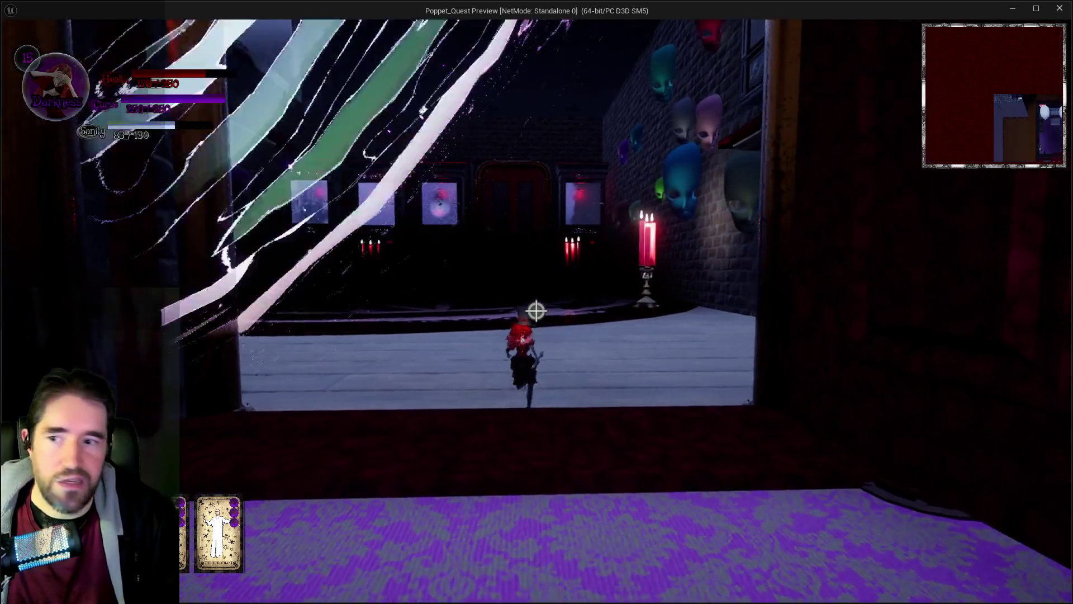
key("w")
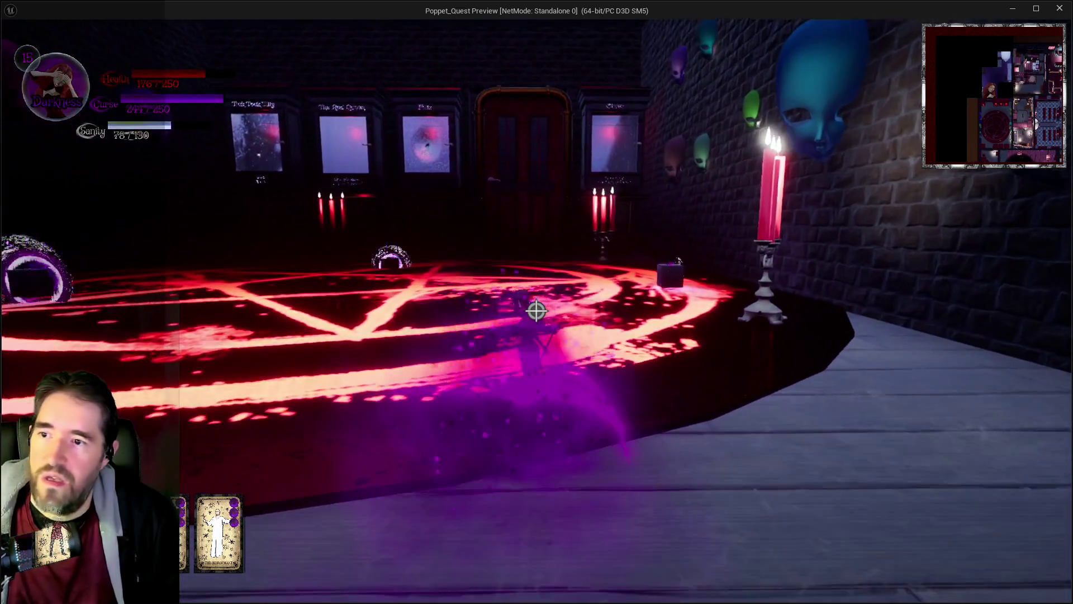
key("w")
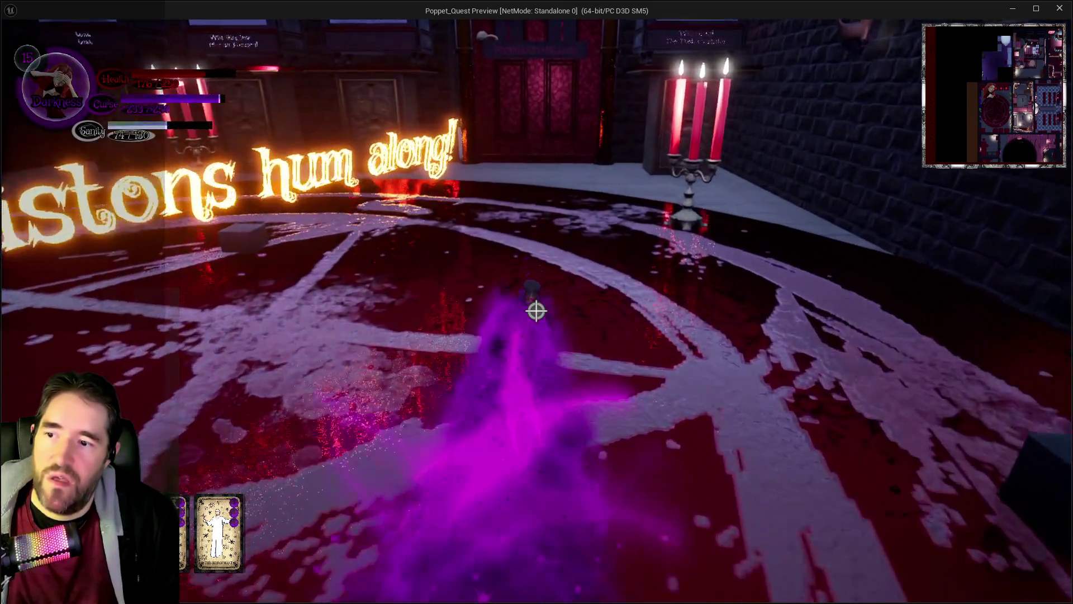
key("w")
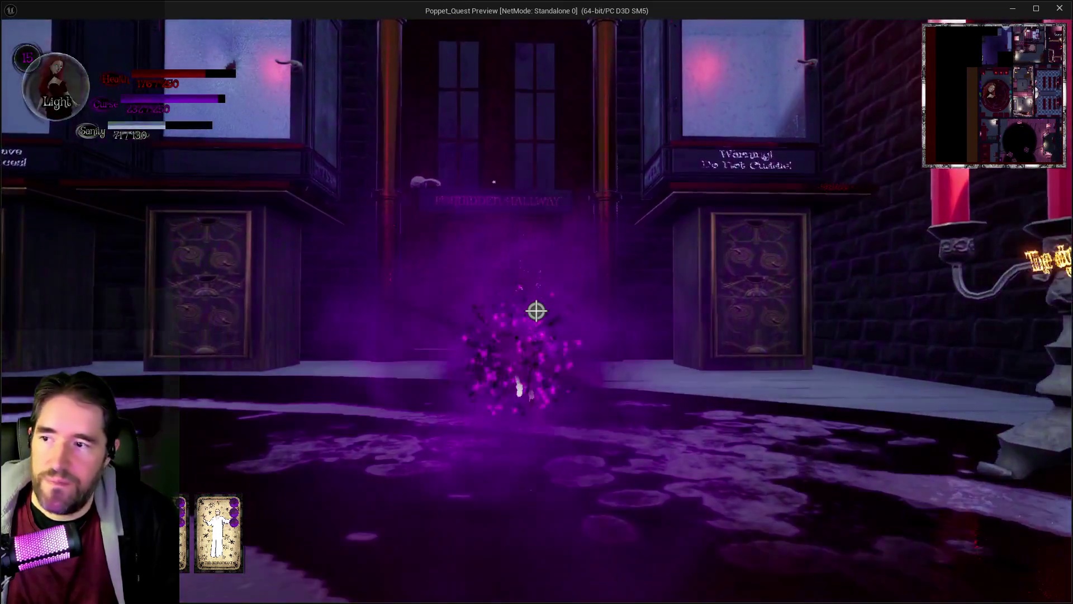
key("w")
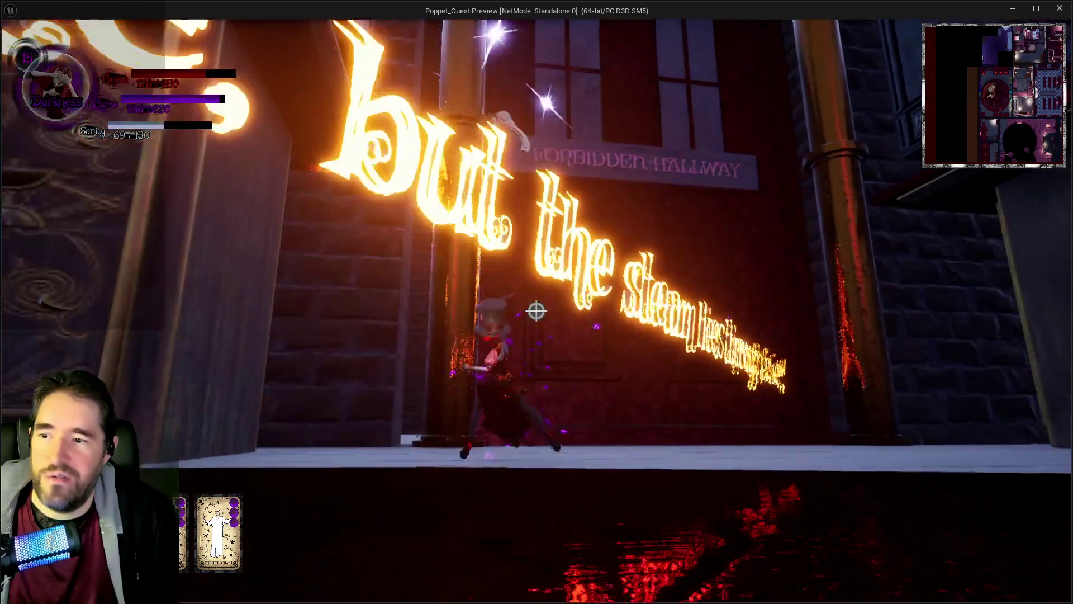
key("w")
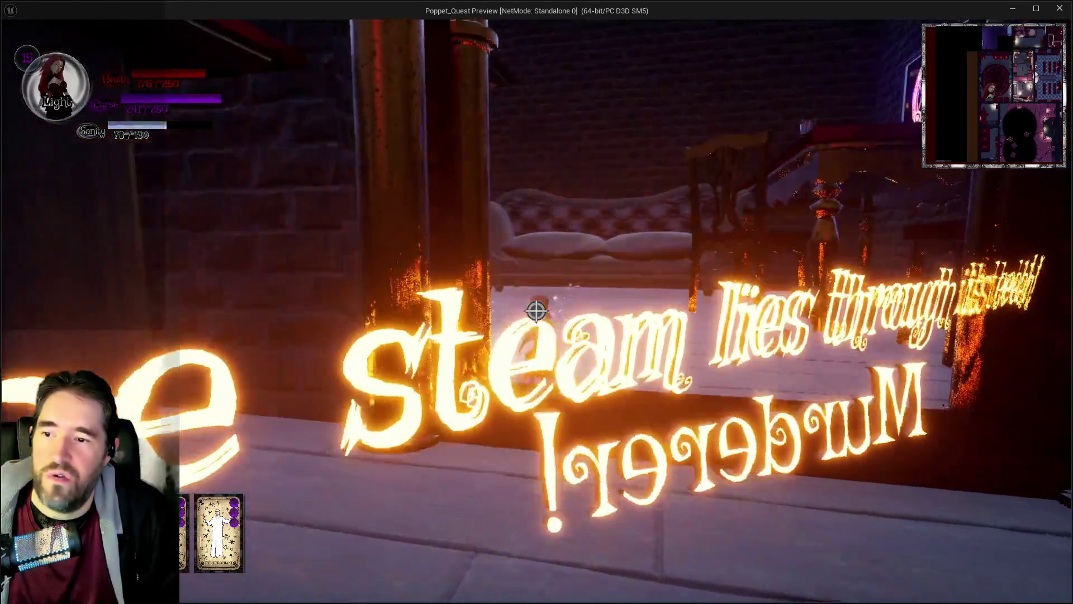
key("w")
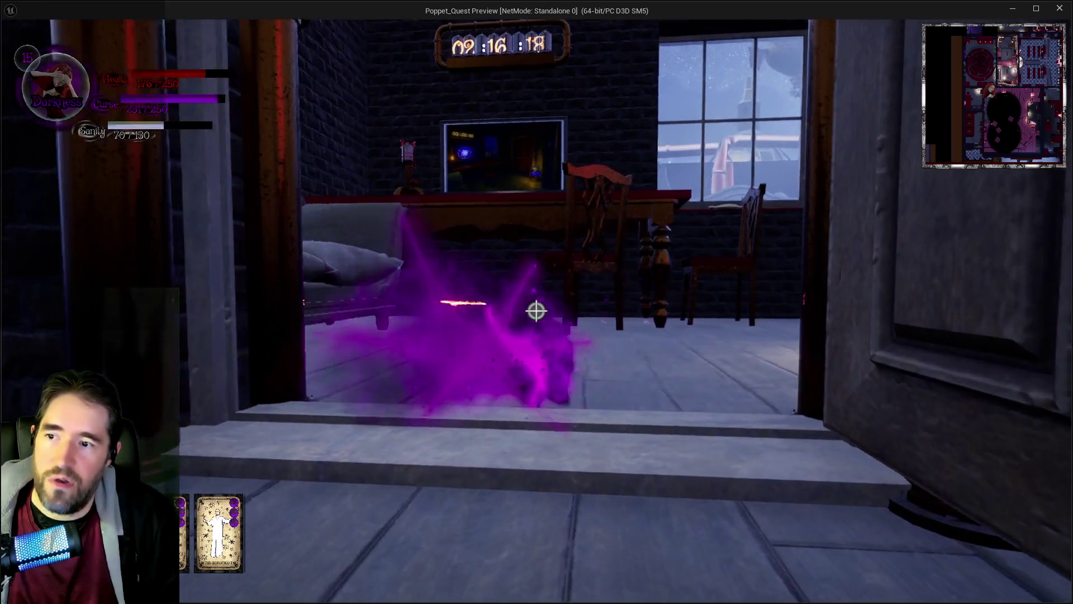
Enter the room, switch to Light form and cast a spell while looking around.
key("w")
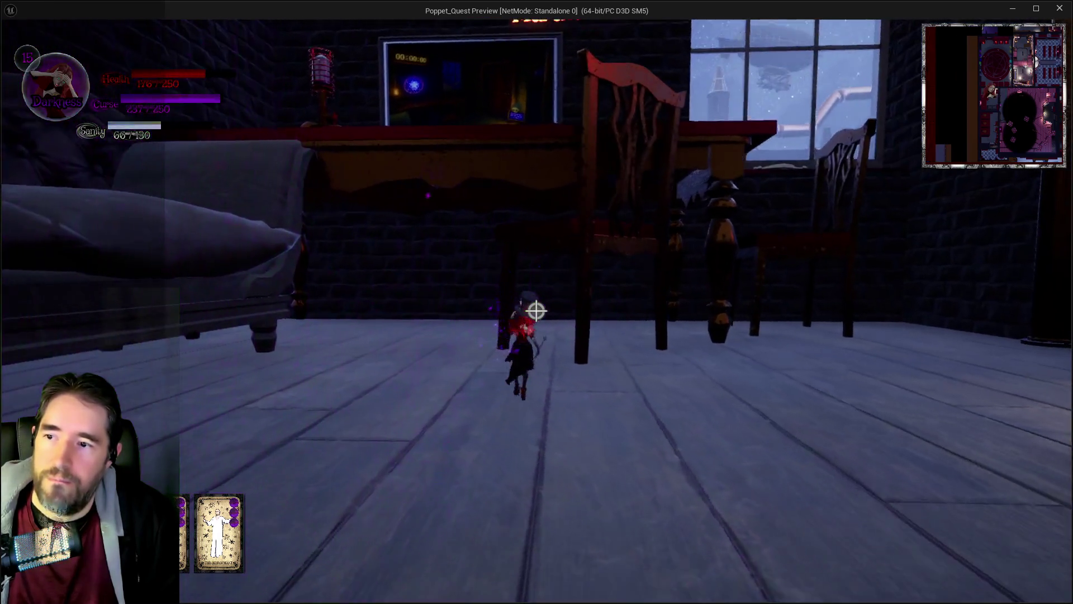
key("w")
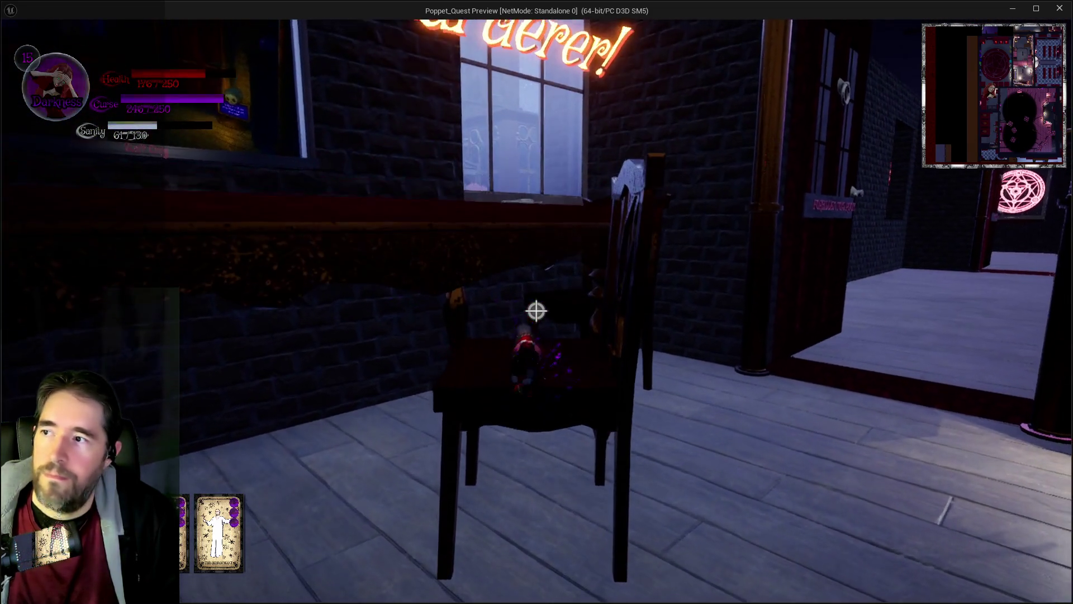
key("w")
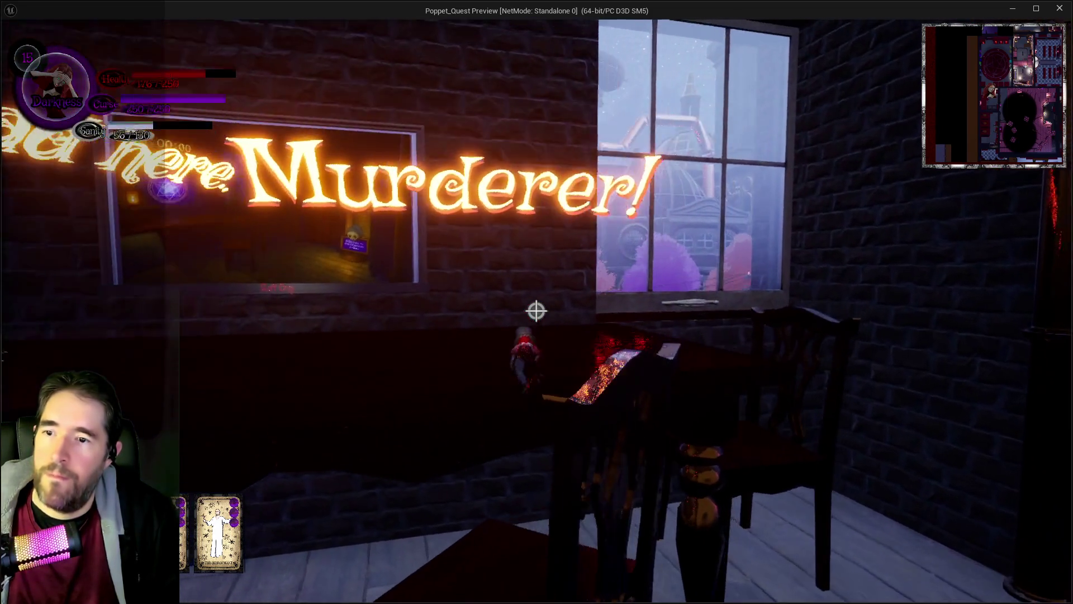
key("w")
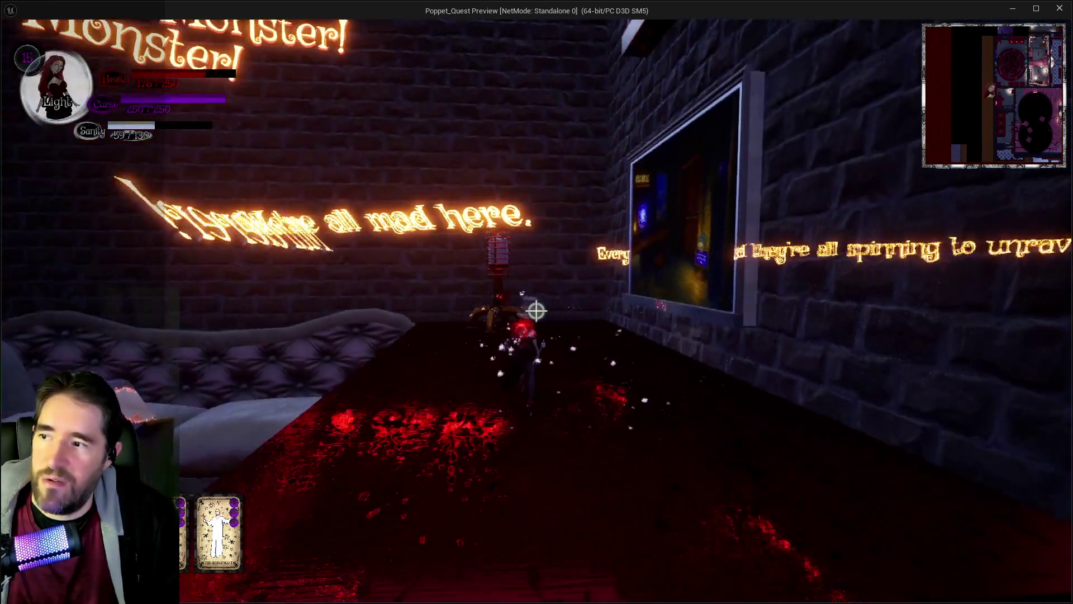
left_click(535, 311)
key("w")
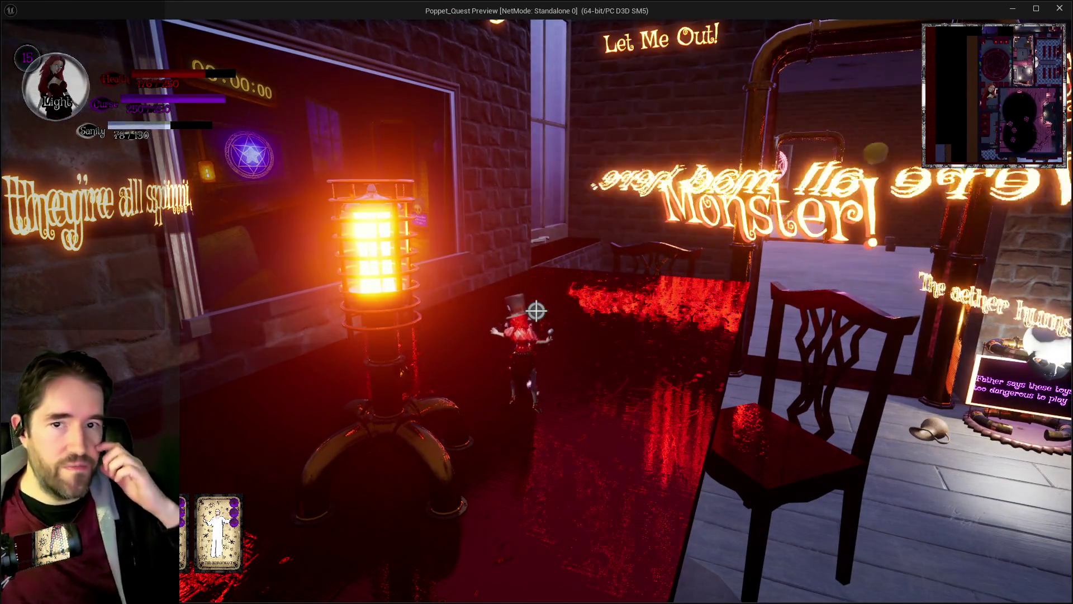
key("w")
key("w")
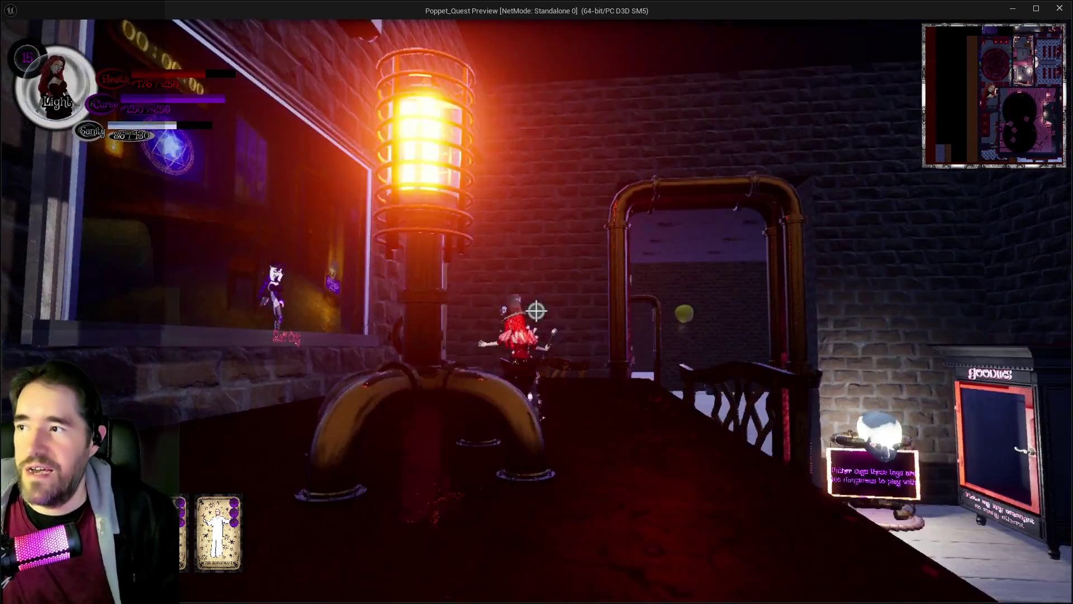
key("w")
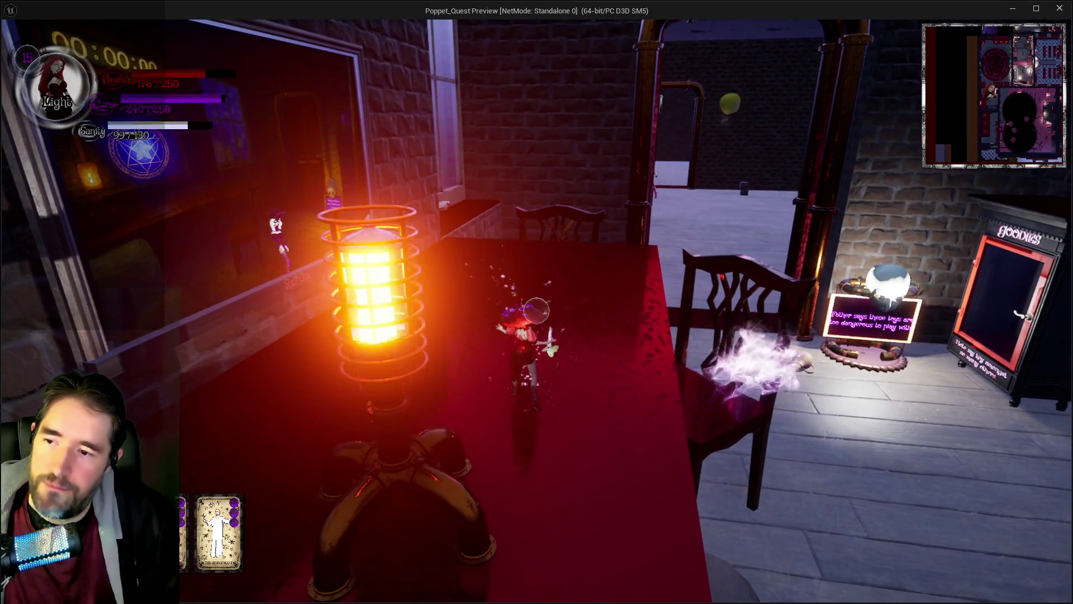
Cast a green damage spell, heal twice, swing the red hammer, and return to Darkness form.
key("w")
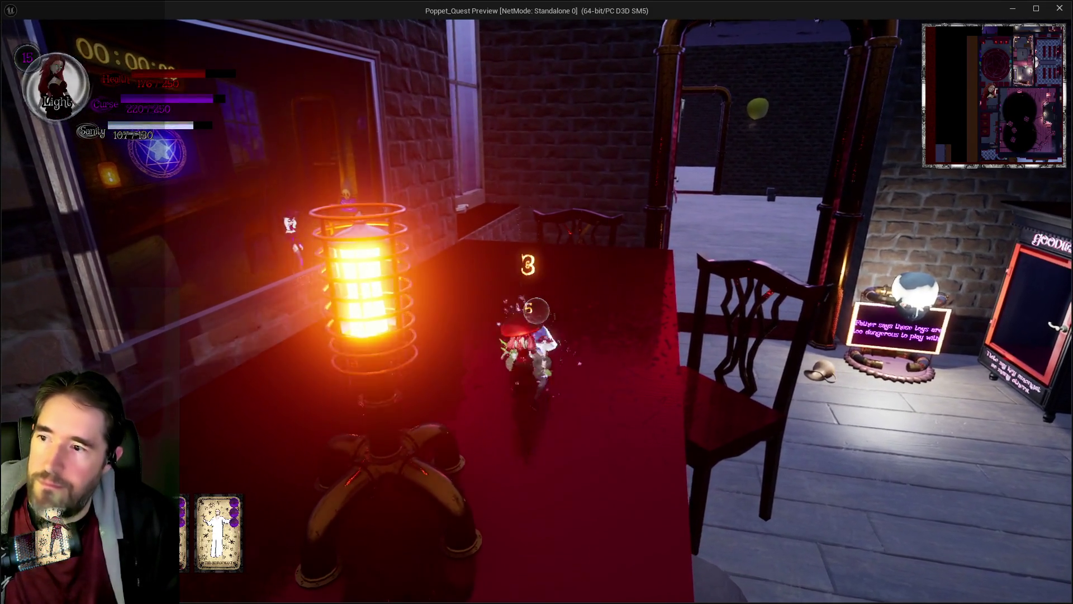
key("w")
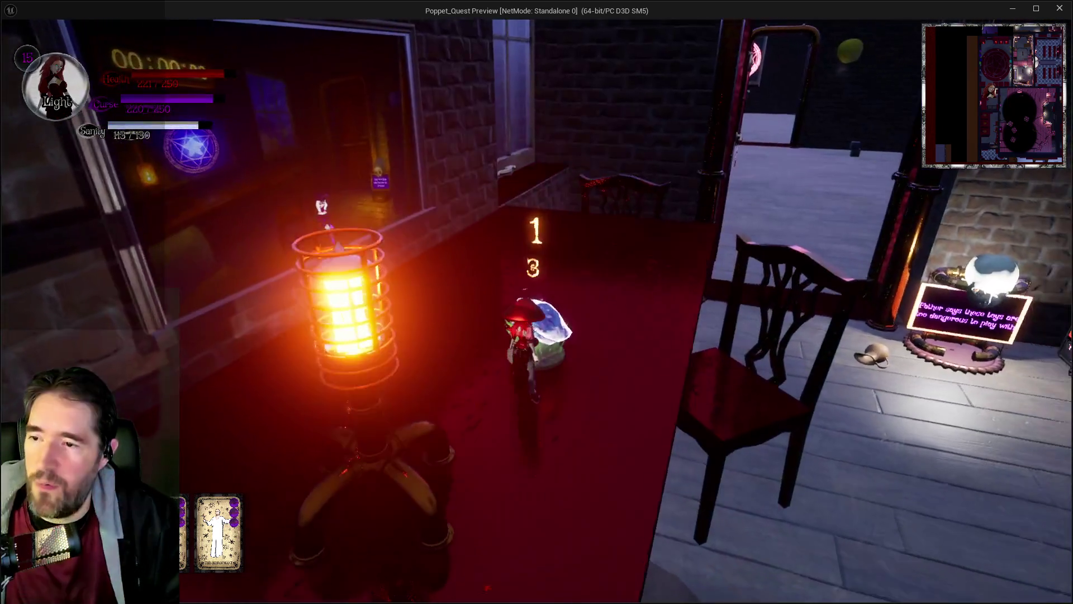
key("w")
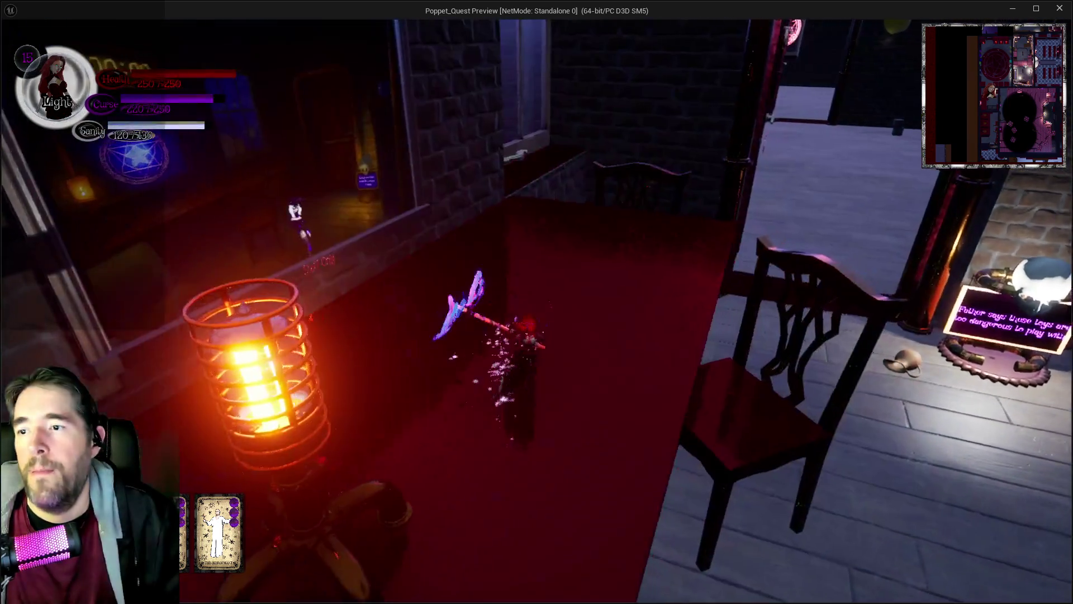
key("w")
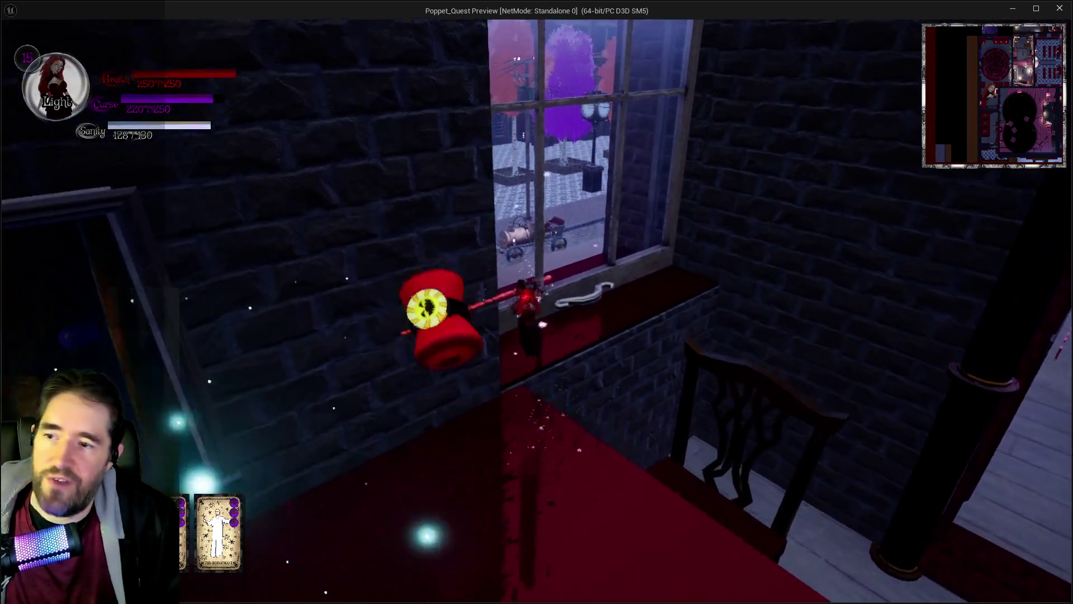
key("q")
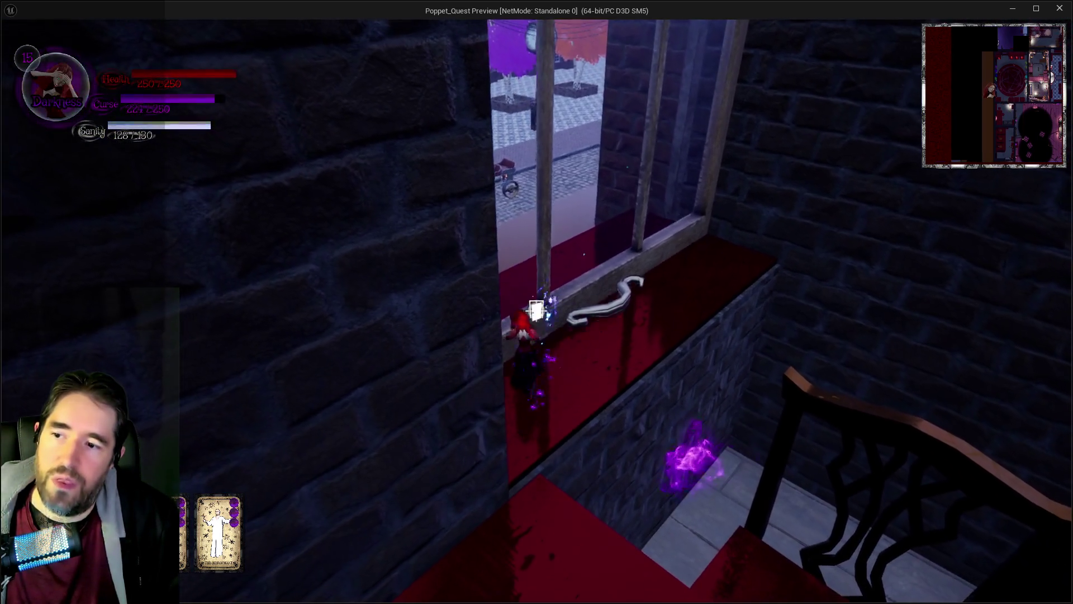
Climb out the window onto the stone ledge, casting portals and dashing along it.
key("w")
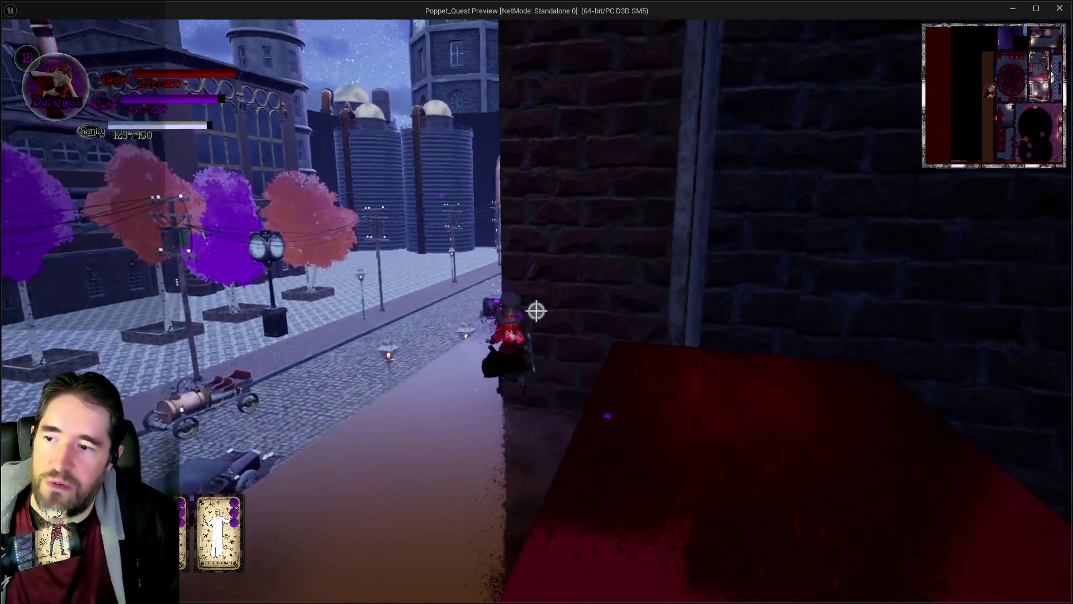
key("w")
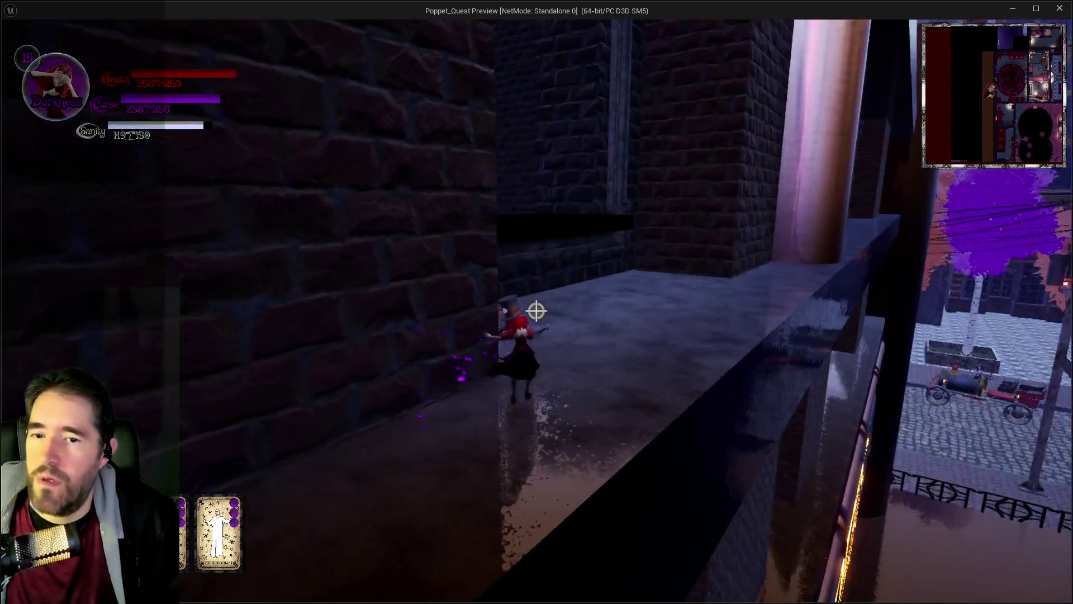
key("w")
left_click(535, 311)
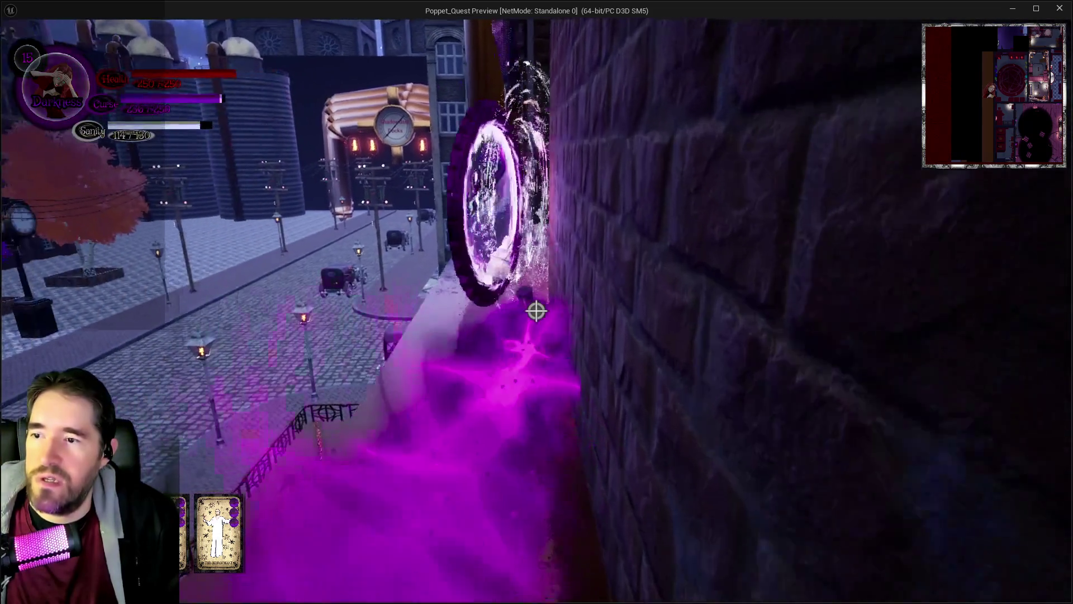
key("w")
key("w")
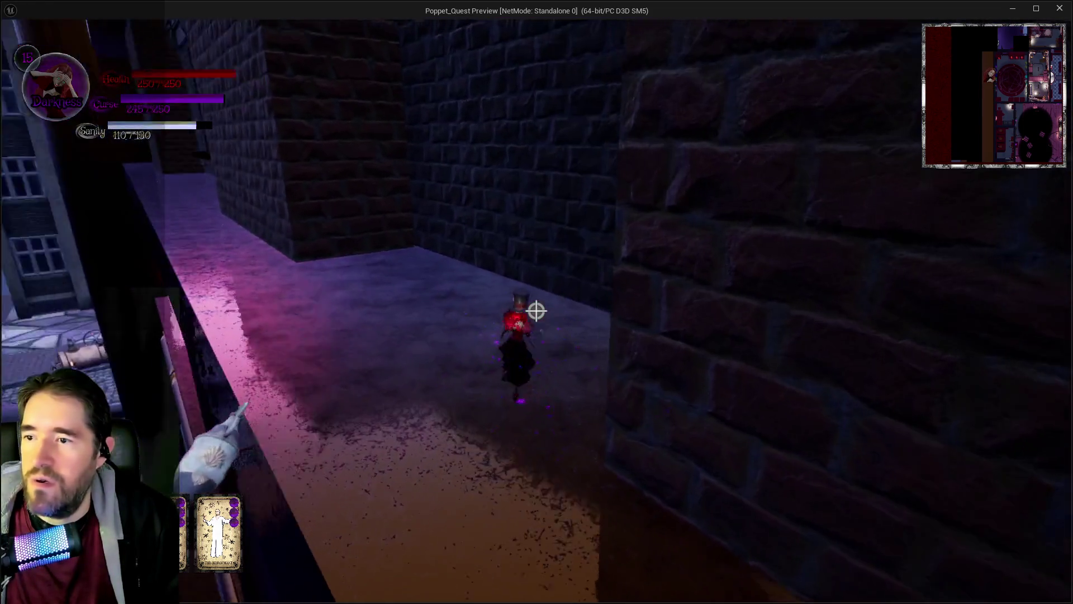
key("w")
left_click(536, 312)
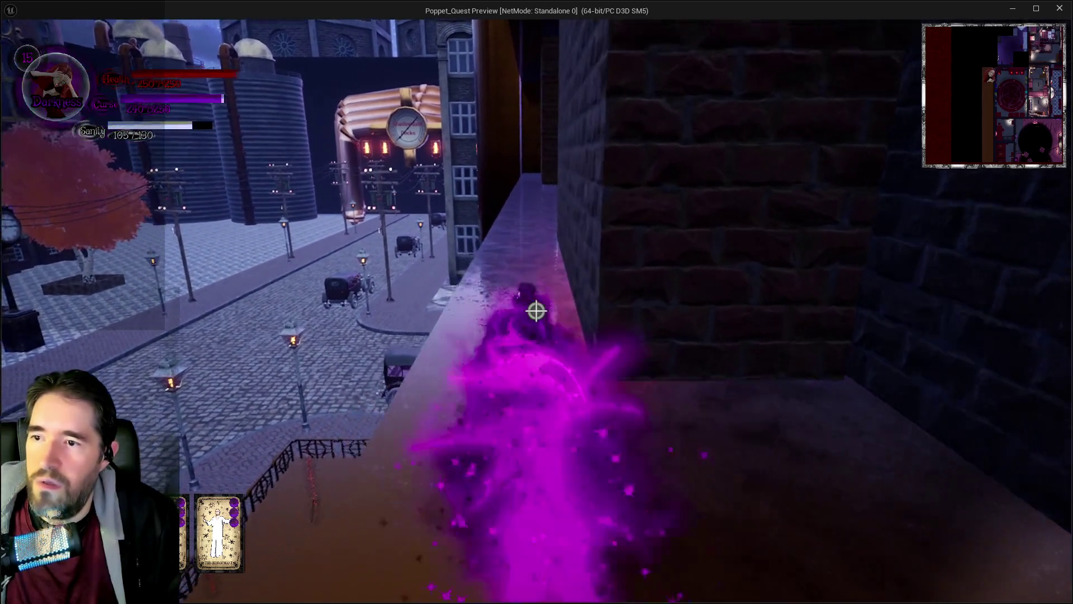
key("w")
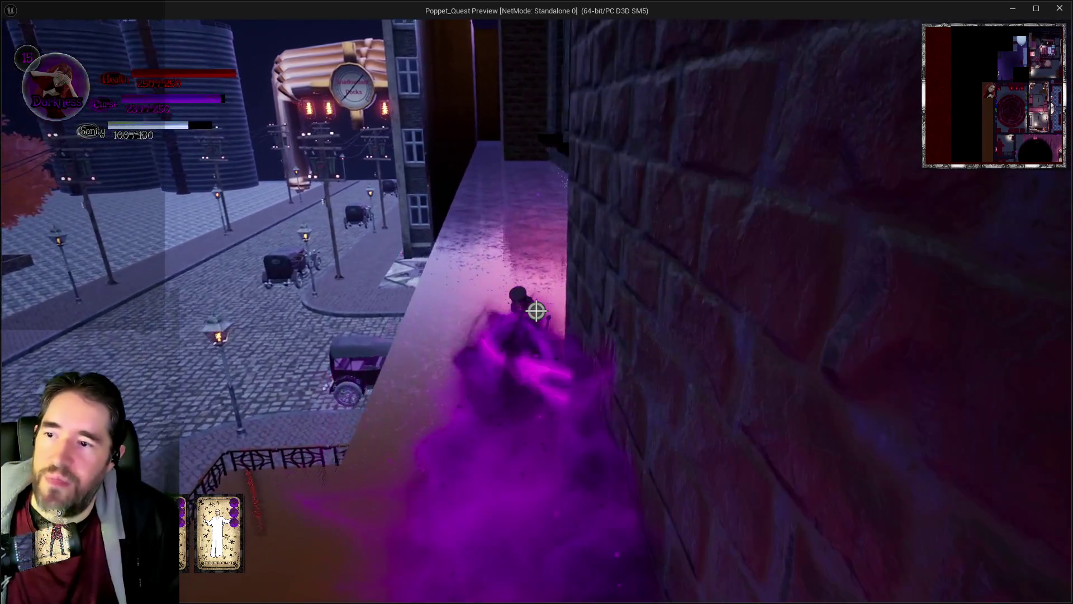
key("w")
left_click(536, 311)
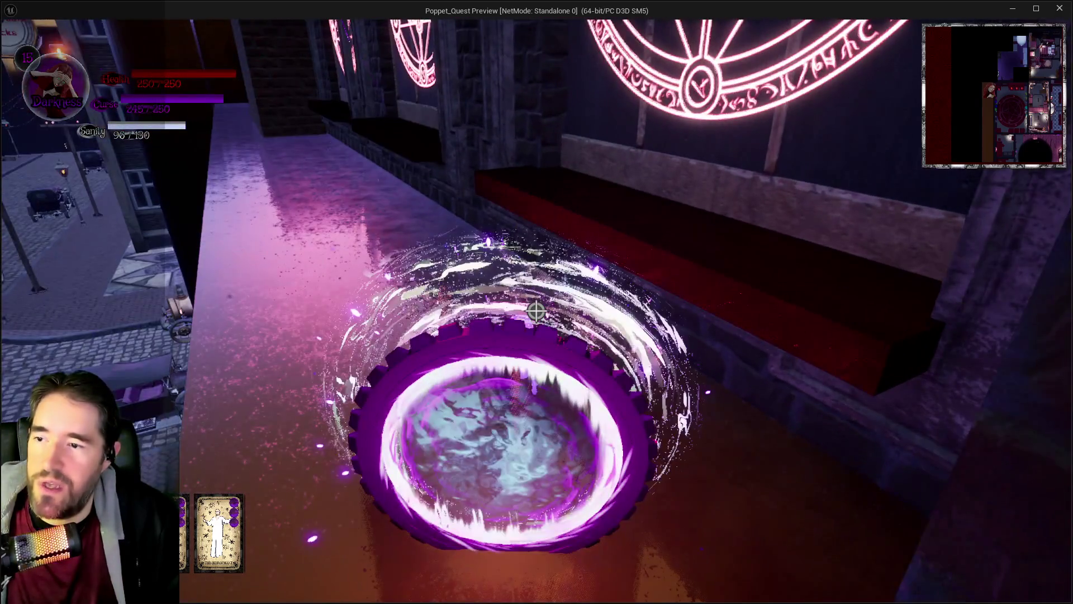
Dash along the ledge with purple portals and vortexes to the Let Me Out! wall.
key("w")
left_click(535, 311)
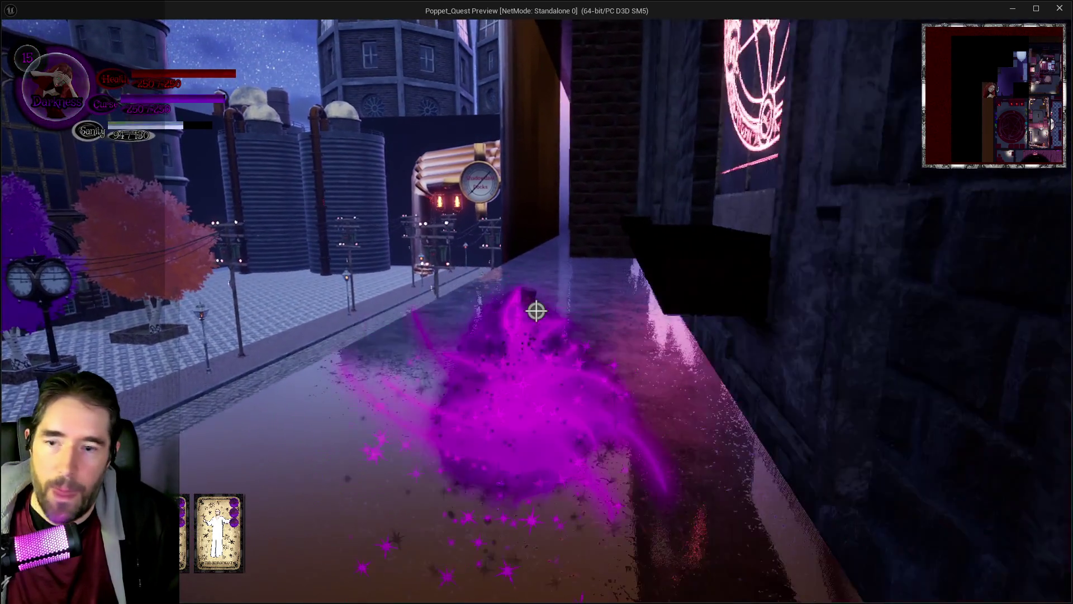
key("w")
left_click(536, 311)
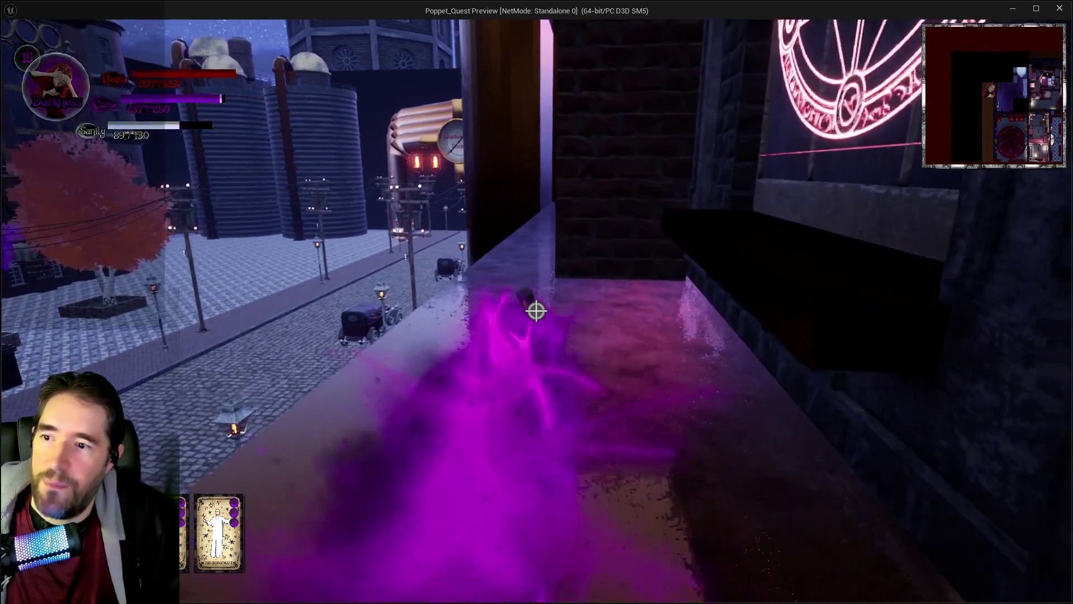
key("w")
left_click(536, 311)
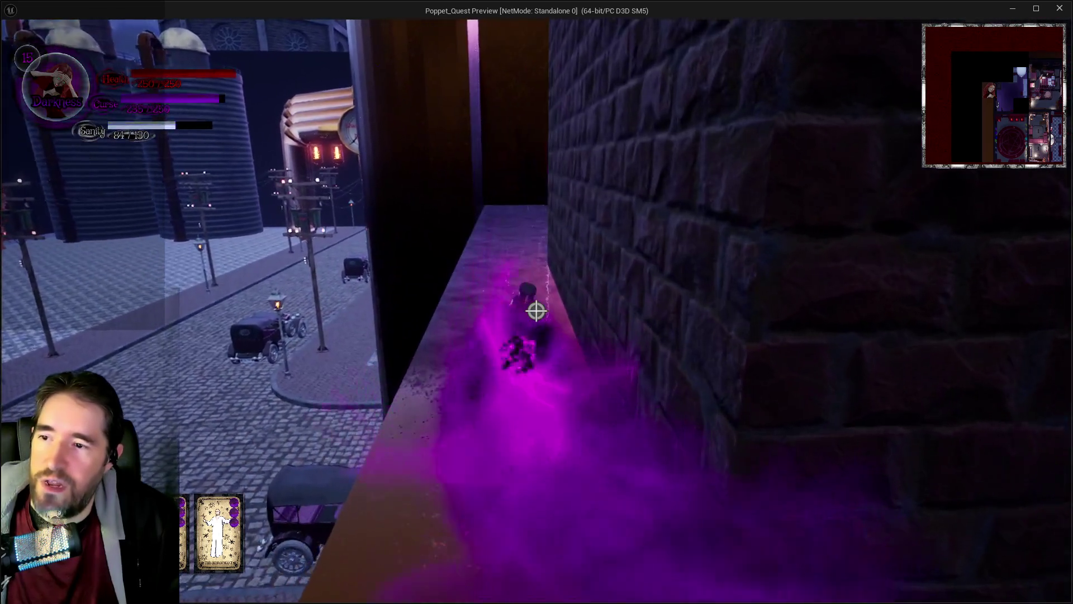
left_click(536, 312)
key("w")
left_click(535, 311)
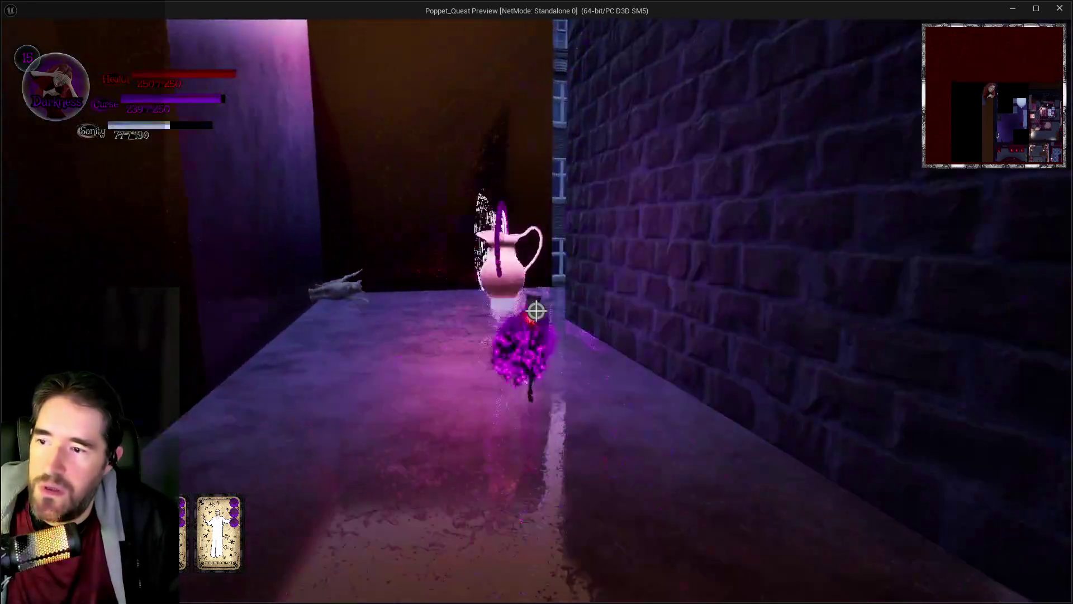
left_click(535, 312)
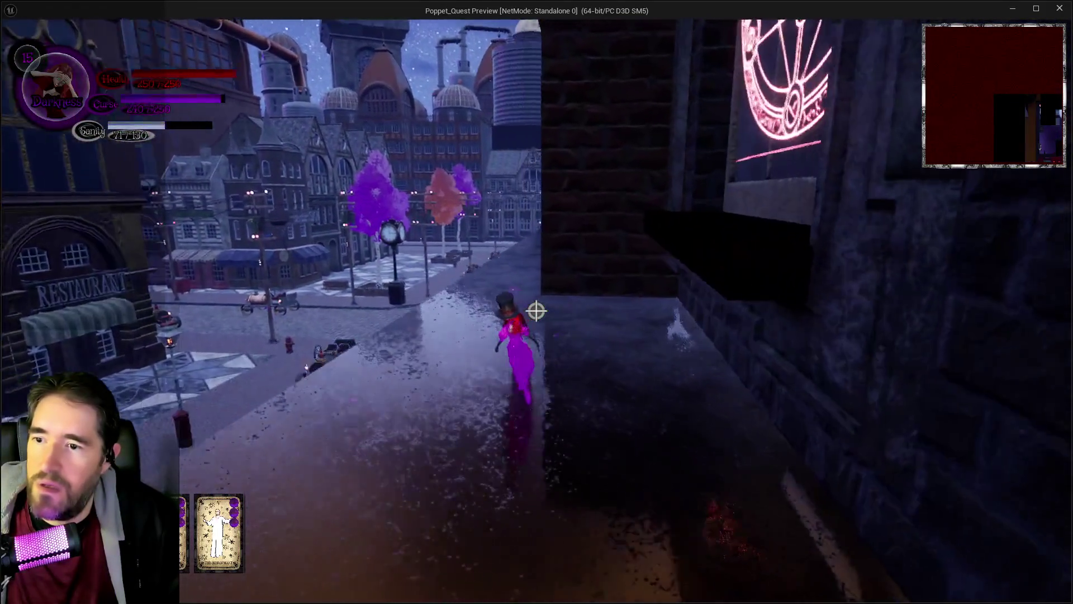
key("w")
left_click(536, 311)
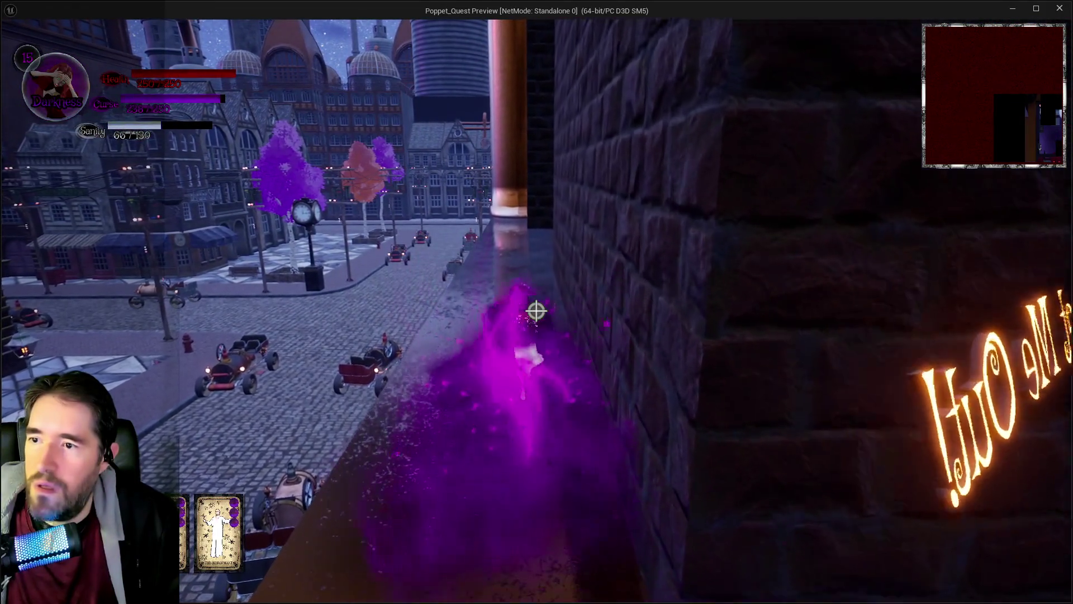
key("w")
left_click(535, 312)
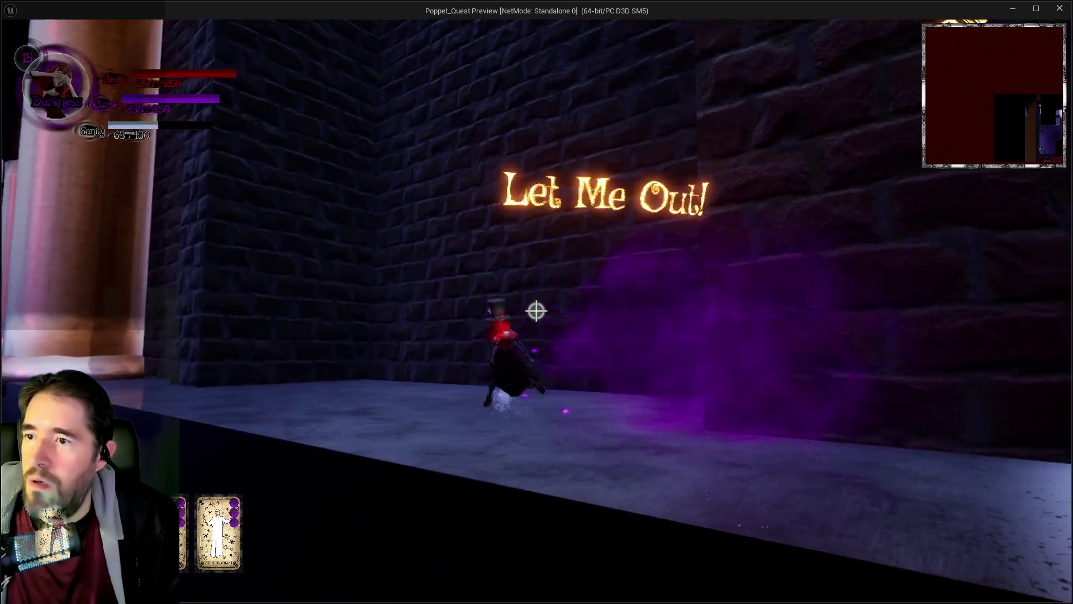
Run along the ledge and through the narrow alley, firing purple bursts repeatedly.
key("w")
left_click(536, 312)
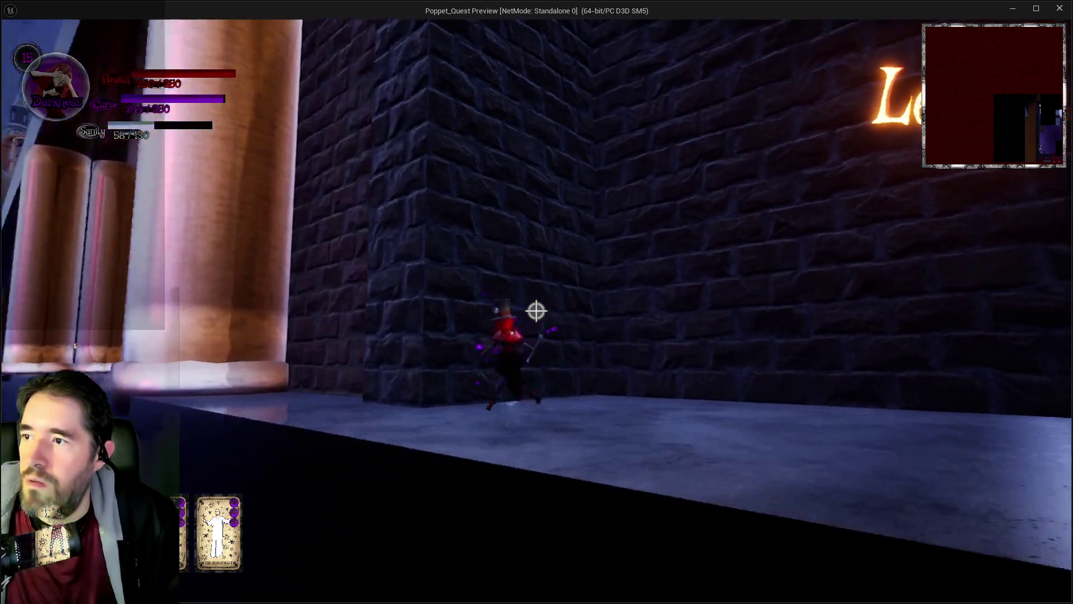
key("w")
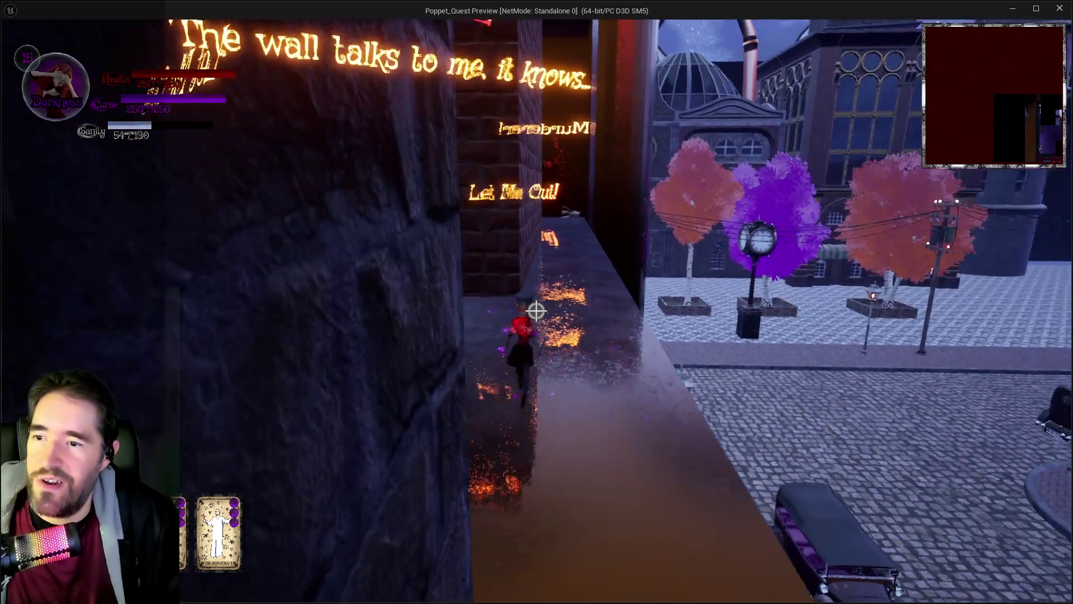
left_click(536, 311)
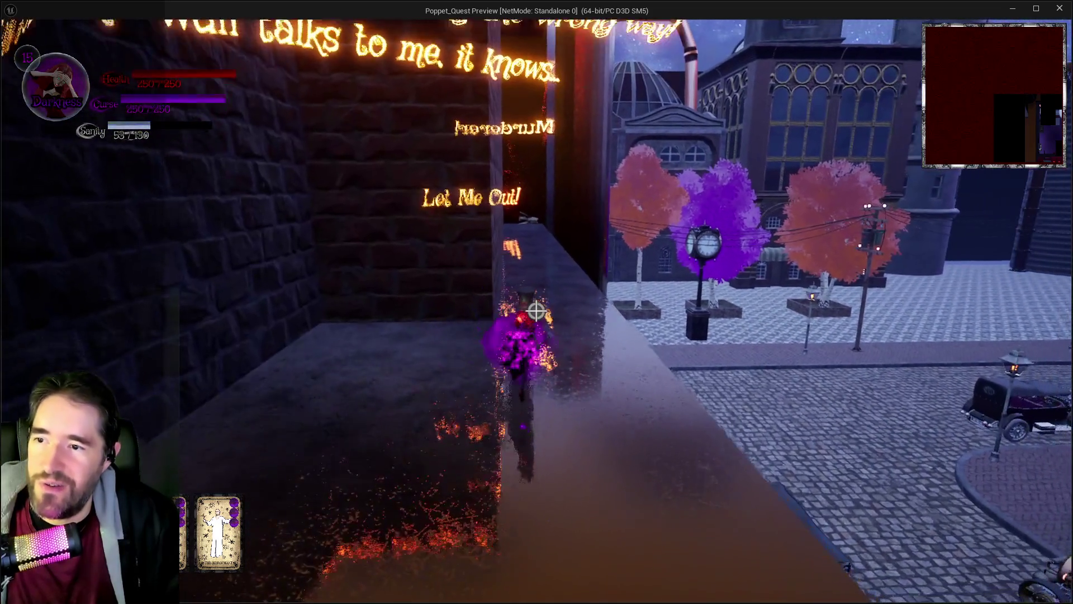
key("w")
left_click(536, 312)
key("w")
left_click(536, 312)
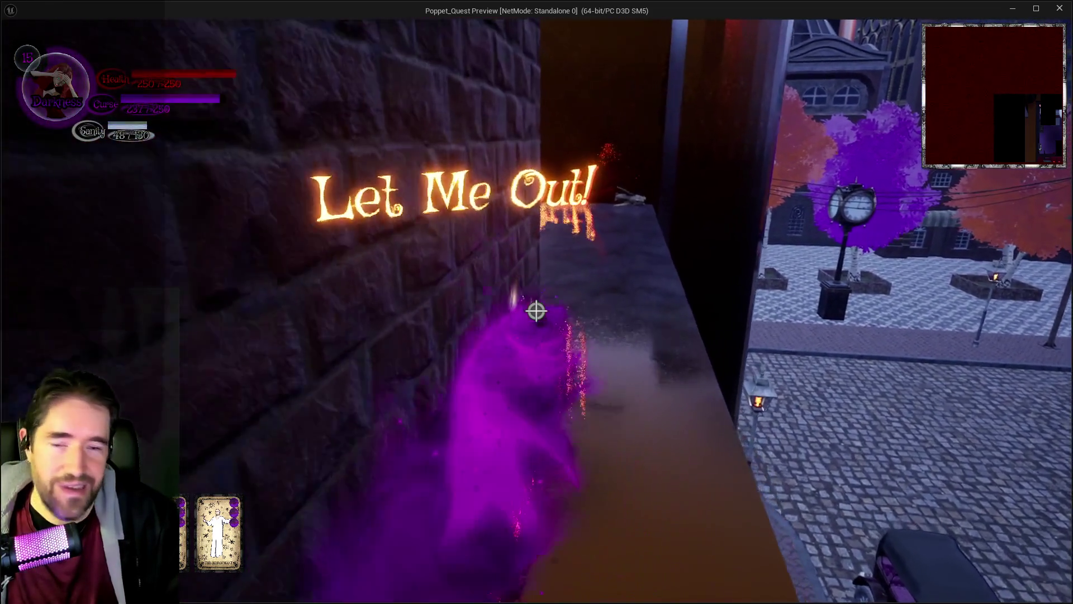
key("w")
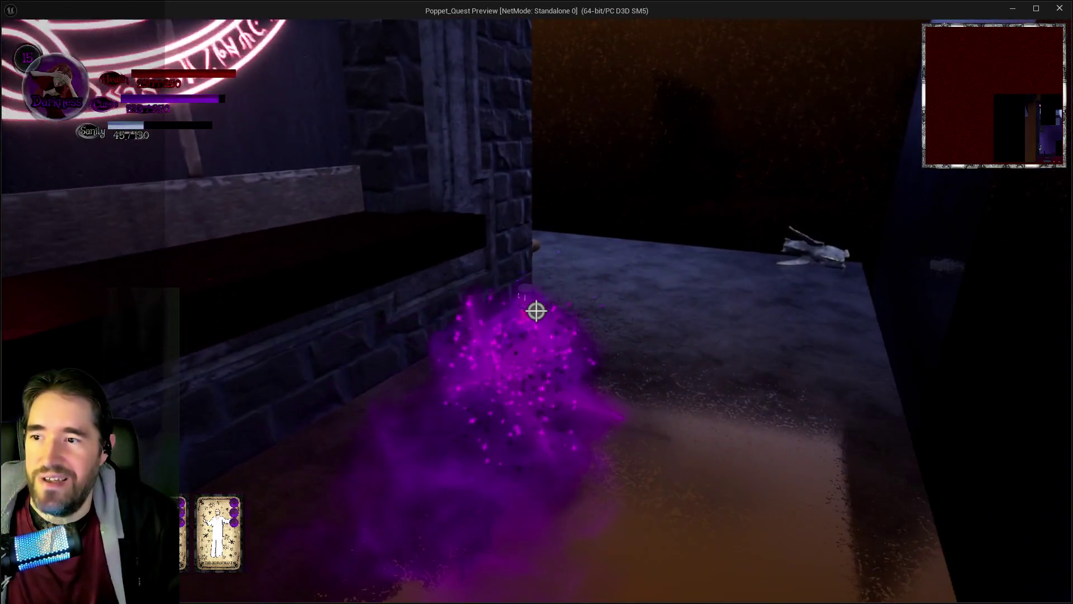
key("w")
left_click(535, 312)
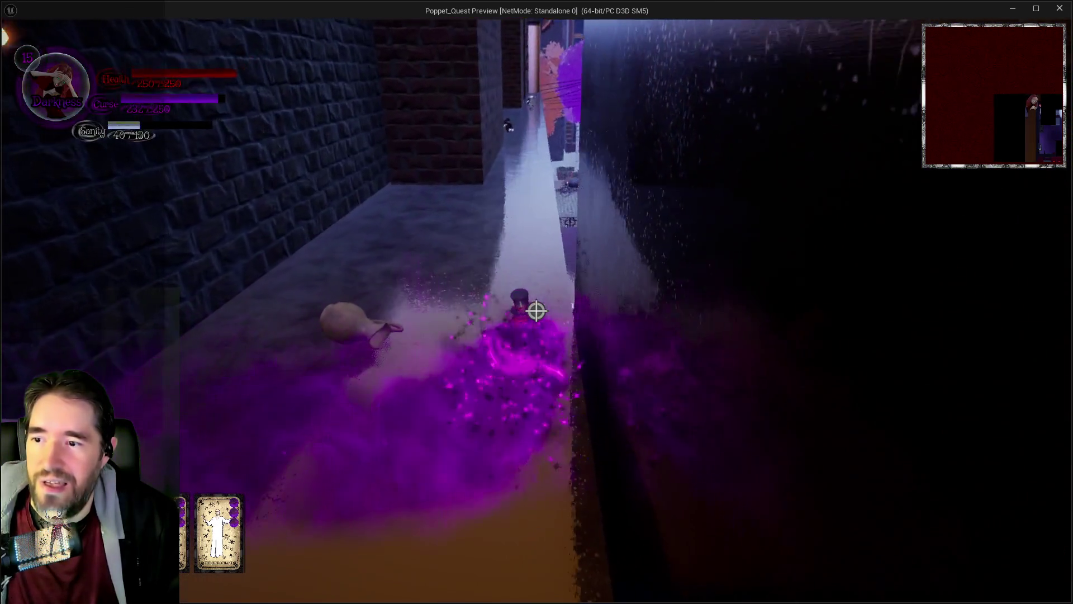
key("w")
left_click(536, 312)
Keep firing purple bursts along the ledge above the square until Sanity drops to 1.
key("w")
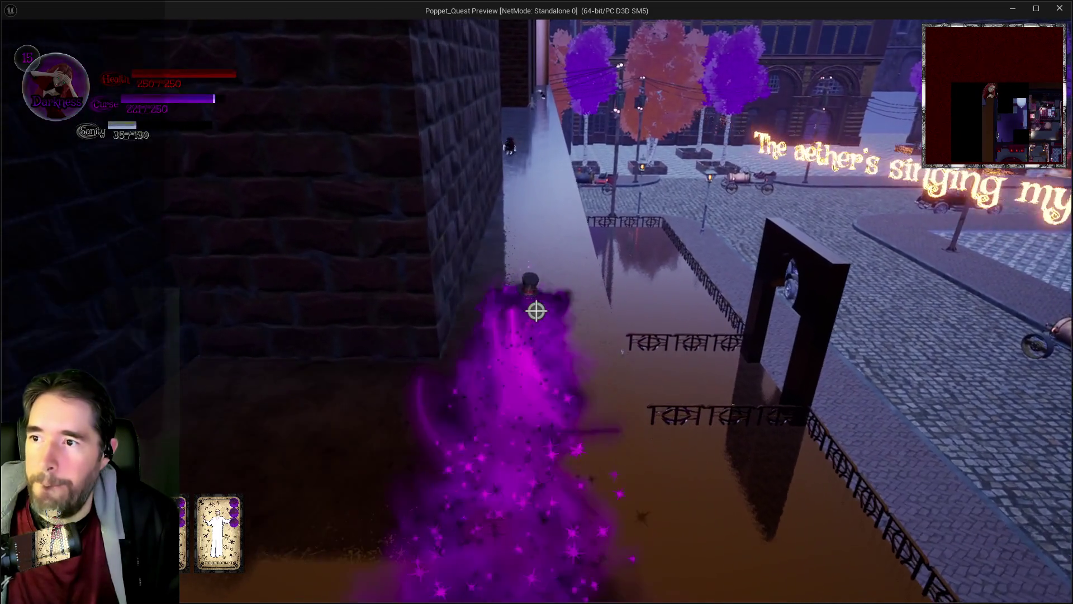
key("w")
left_click(536, 312)
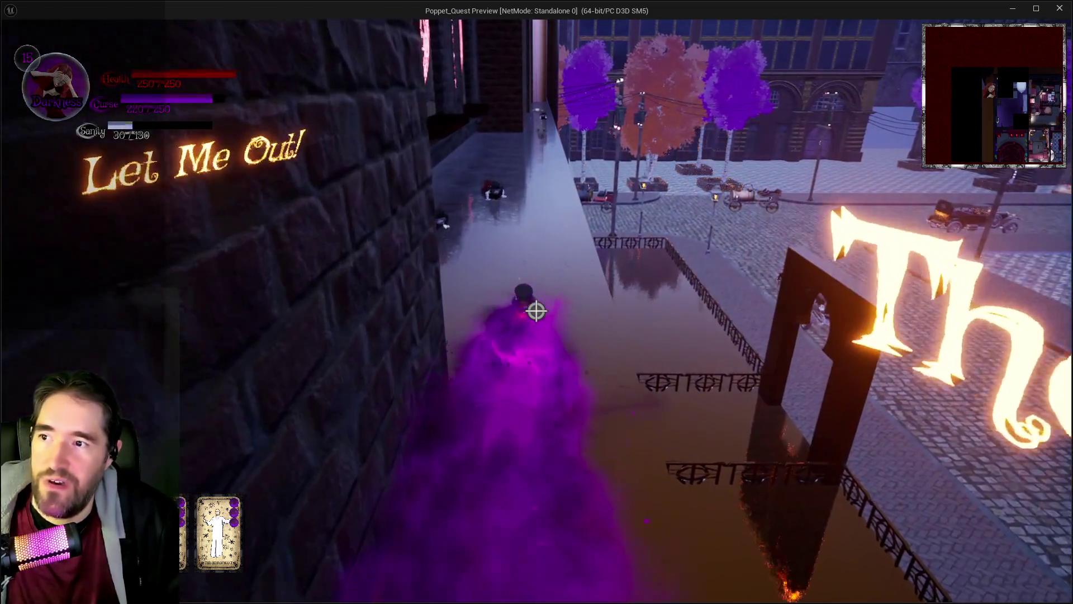
key("w")
left_click(536, 311)
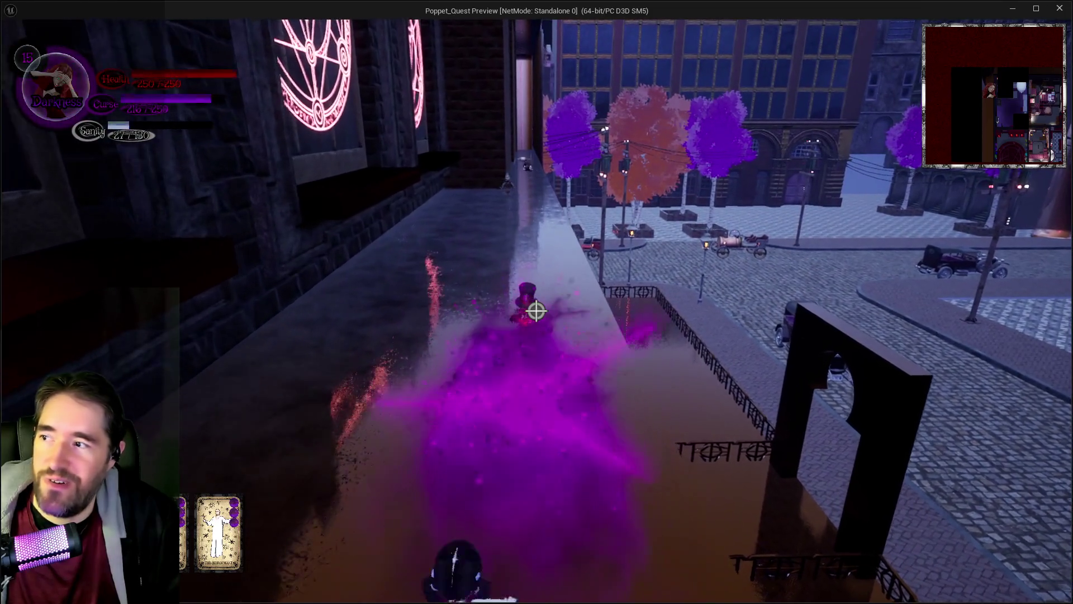
key("w")
left_click(536, 312)
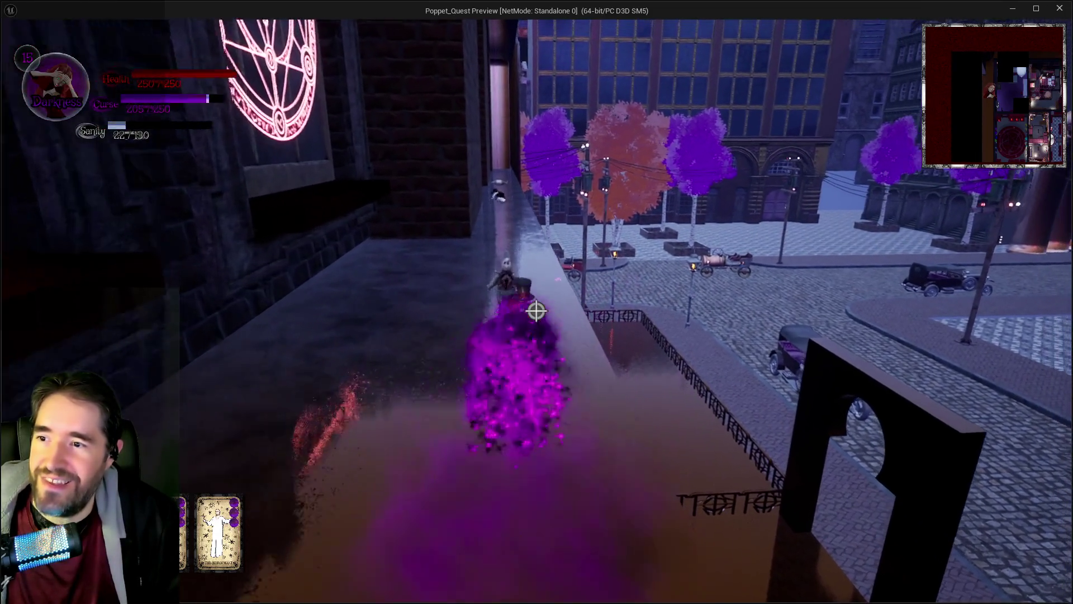
key("w")
left_click(535, 312)
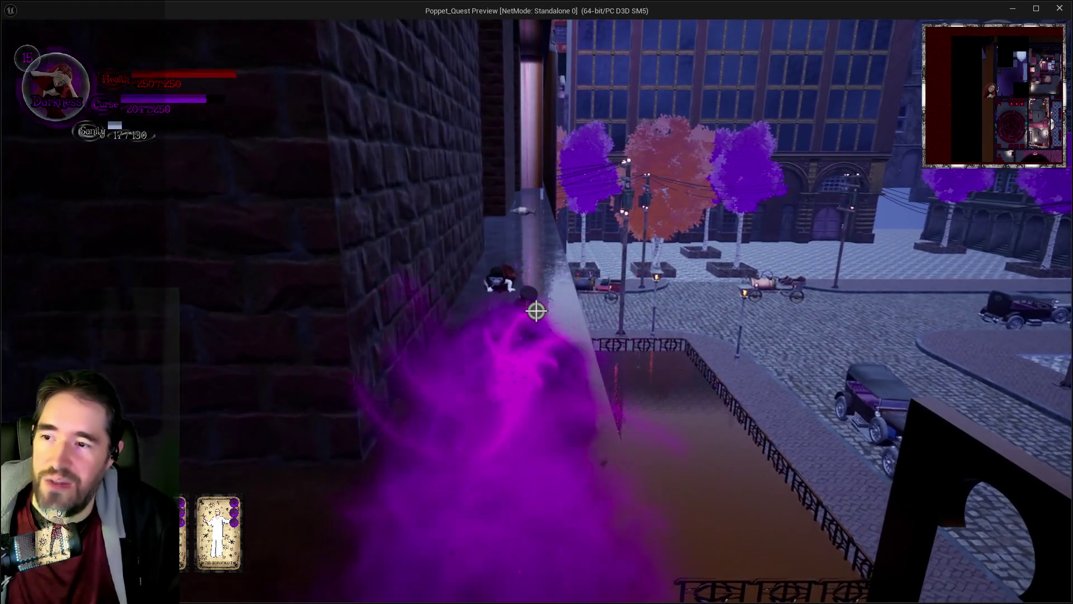
key("w")
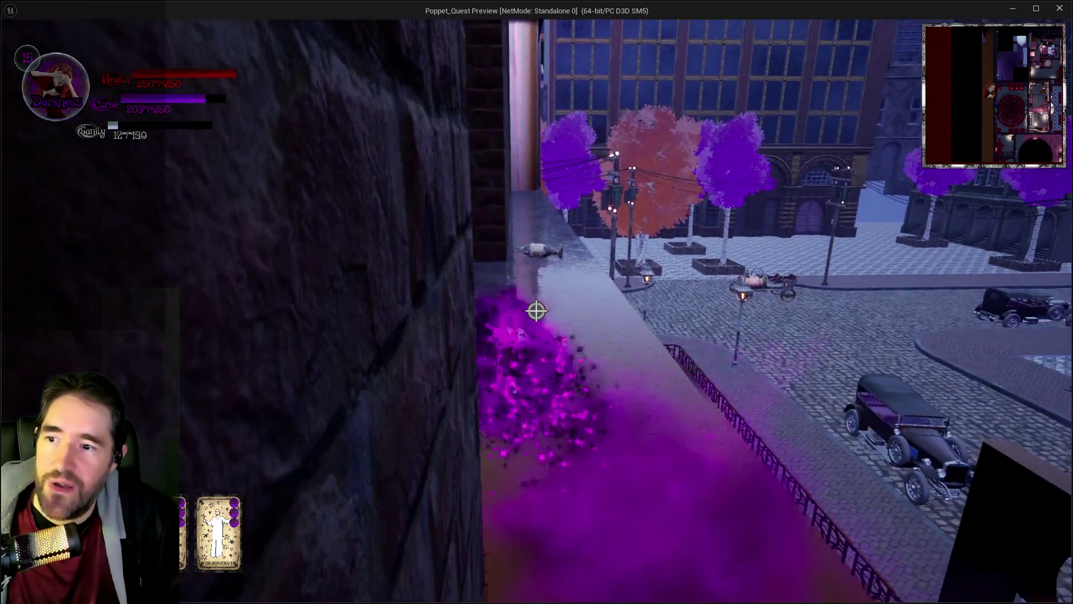
left_click(536, 311)
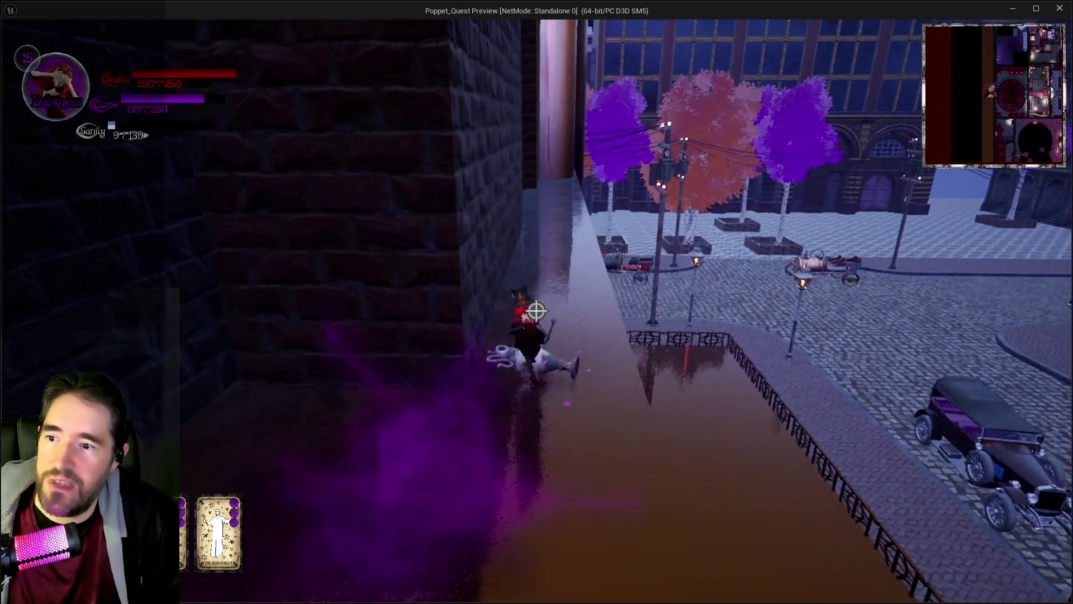
key("w")
left_click(535, 312)
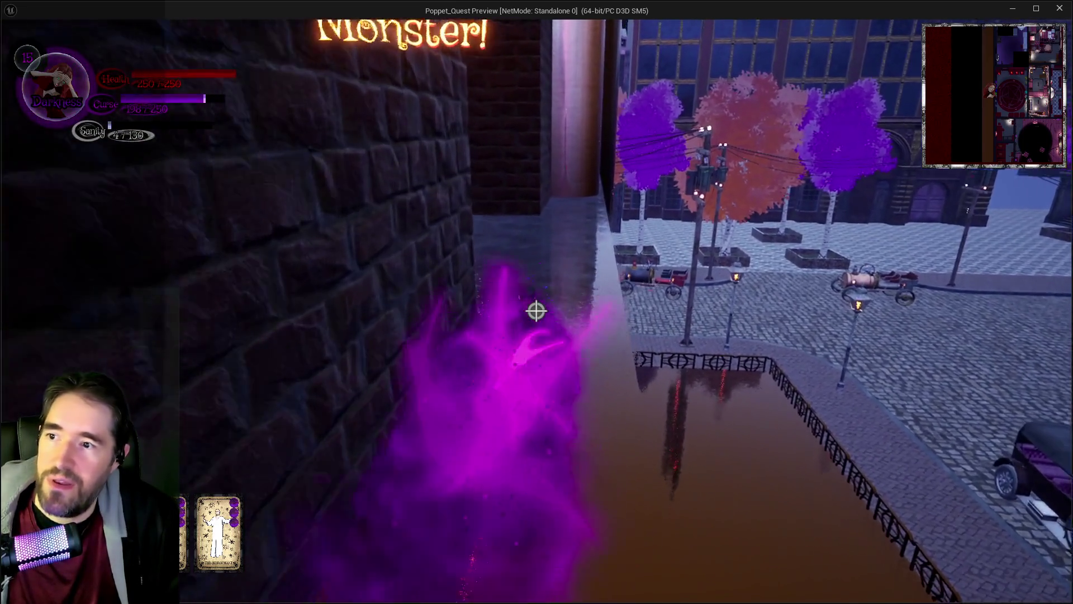
key("w")
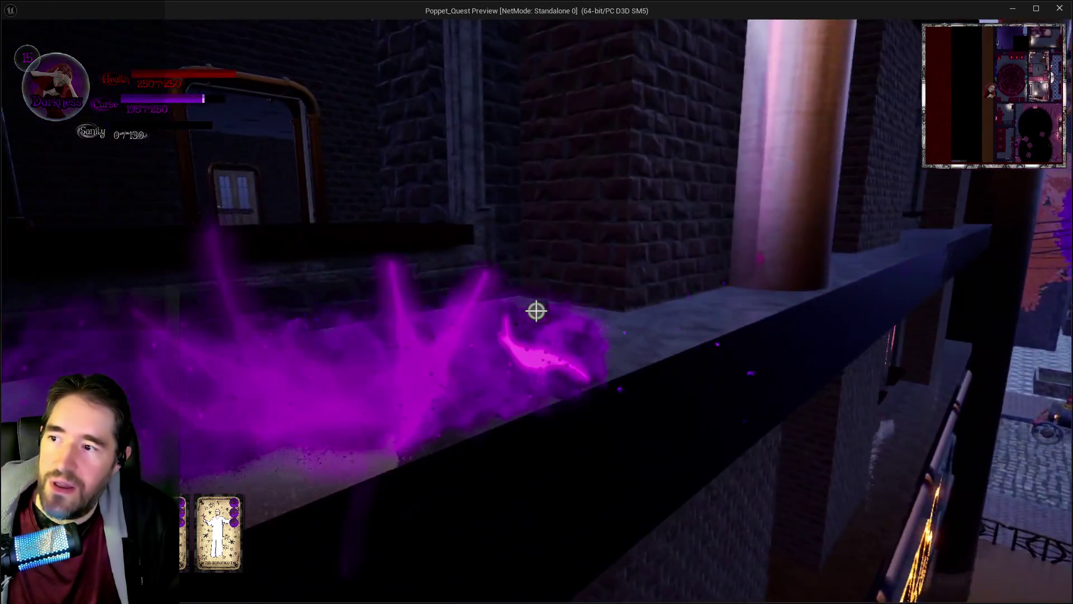
left_click(536, 312)
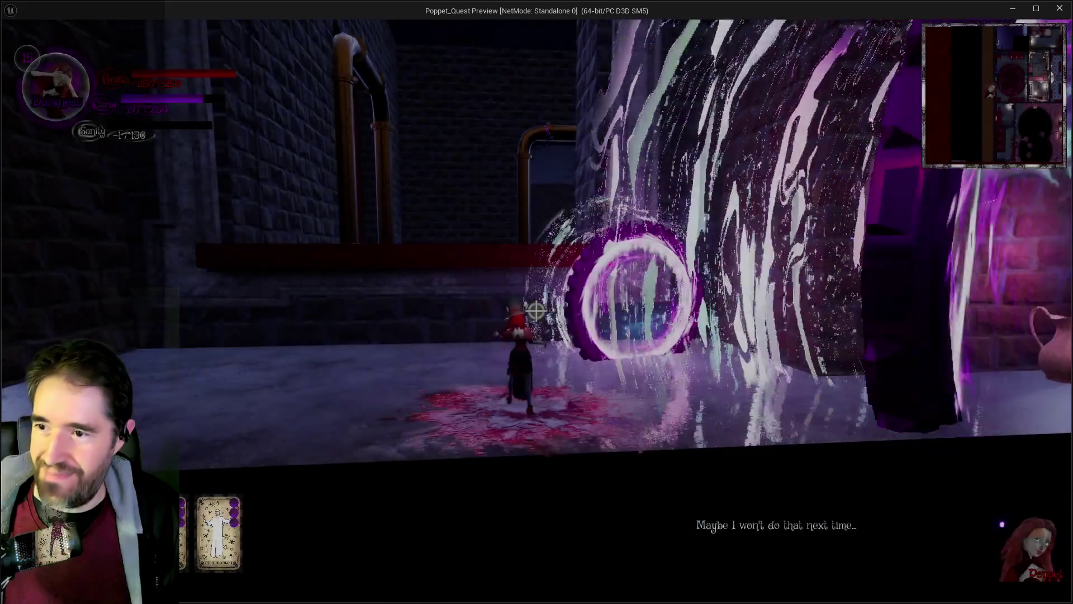
Pause the respawned game and switch to the PQ Scratch Board document.
key("Escape")
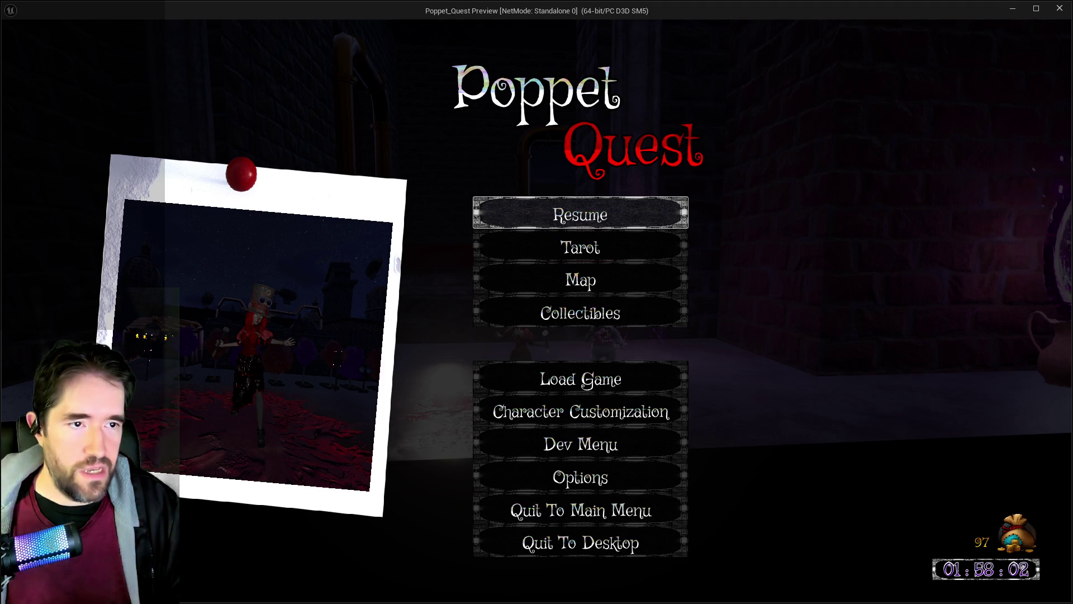
key("alt+Tab")
Add note 23, 'Spawned outside where I died from sanity loss.', and start line 24.
left_click_drag(847, 71, 839, 71)
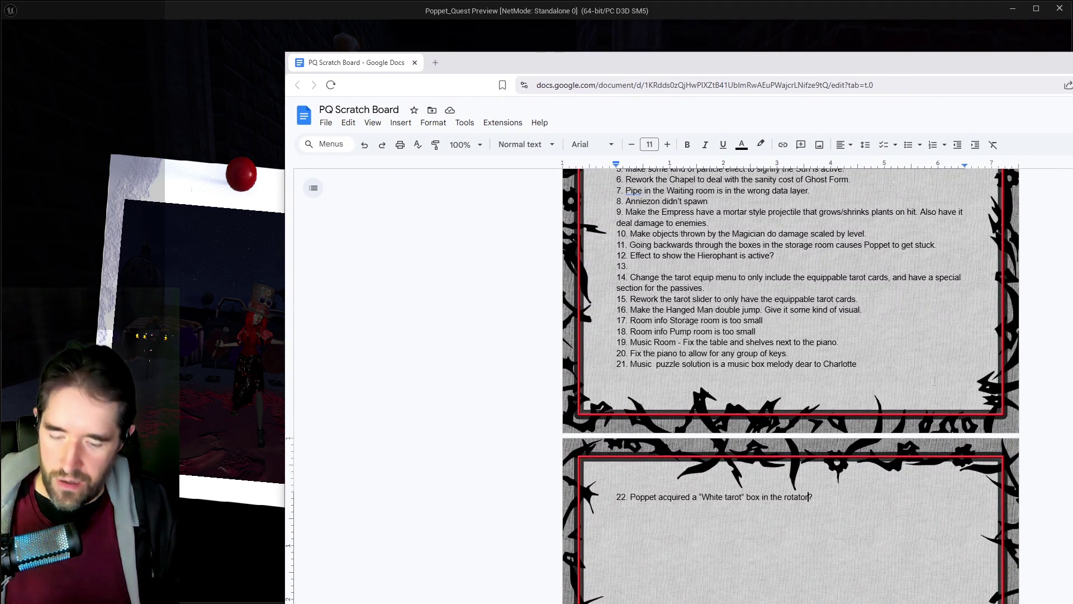
key("Return")
type("23. ")
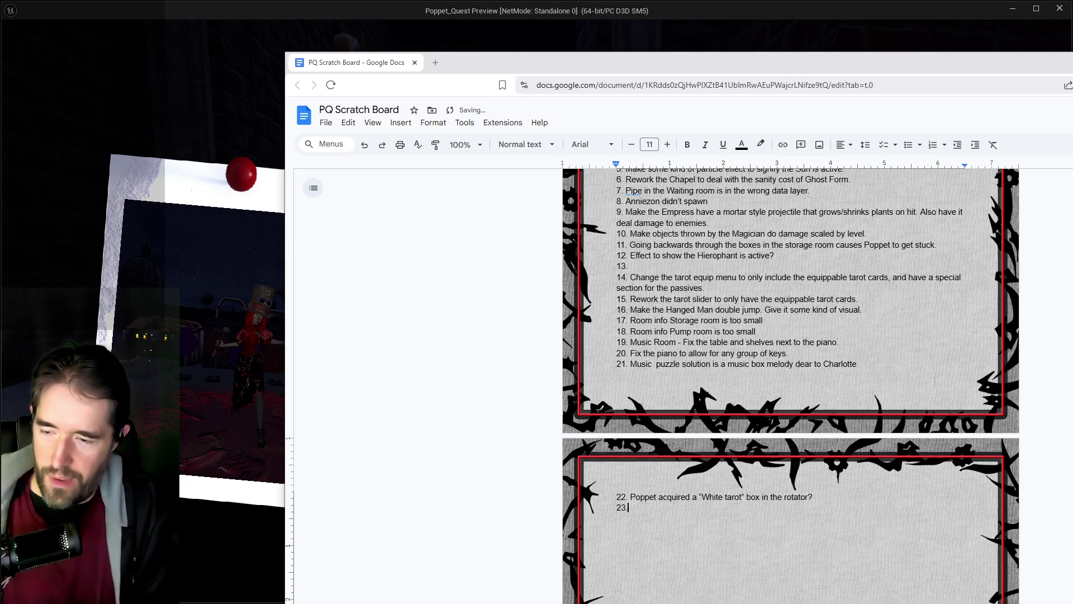
type("Spawned ou")
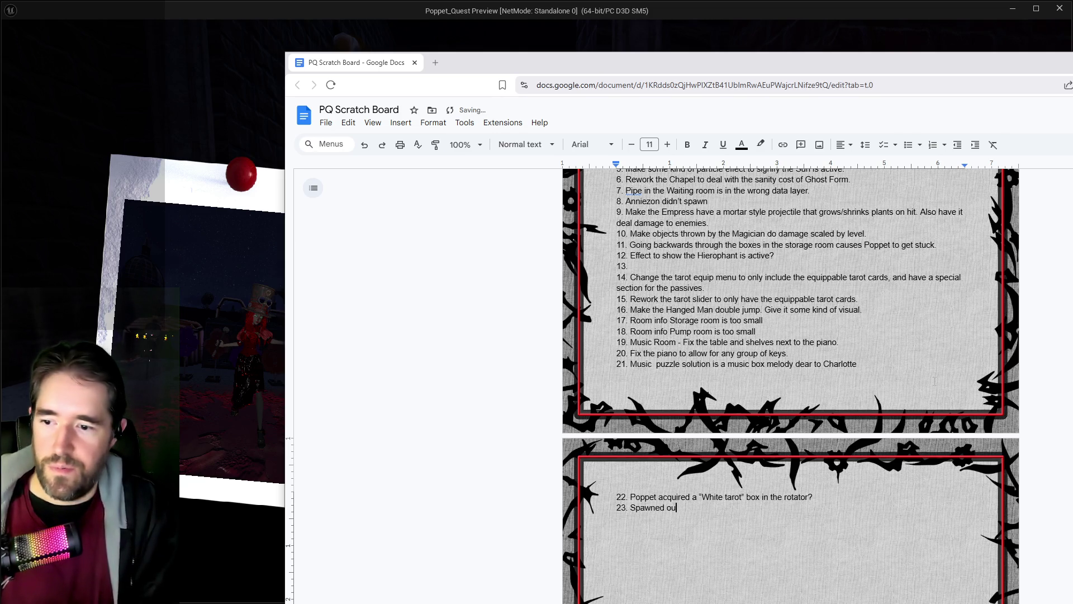
type("tside ")
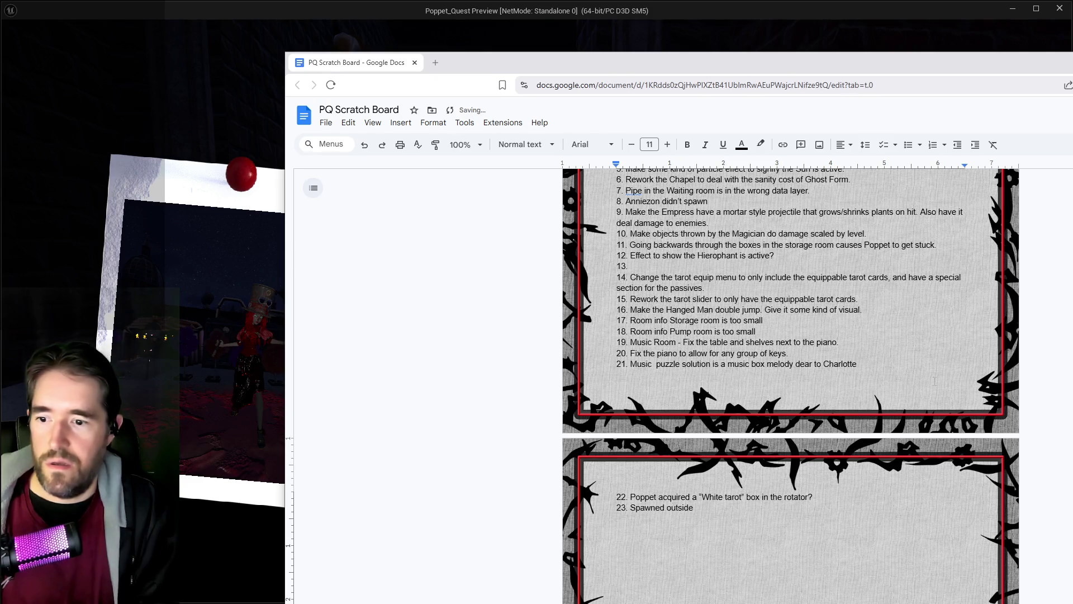
type("on the")
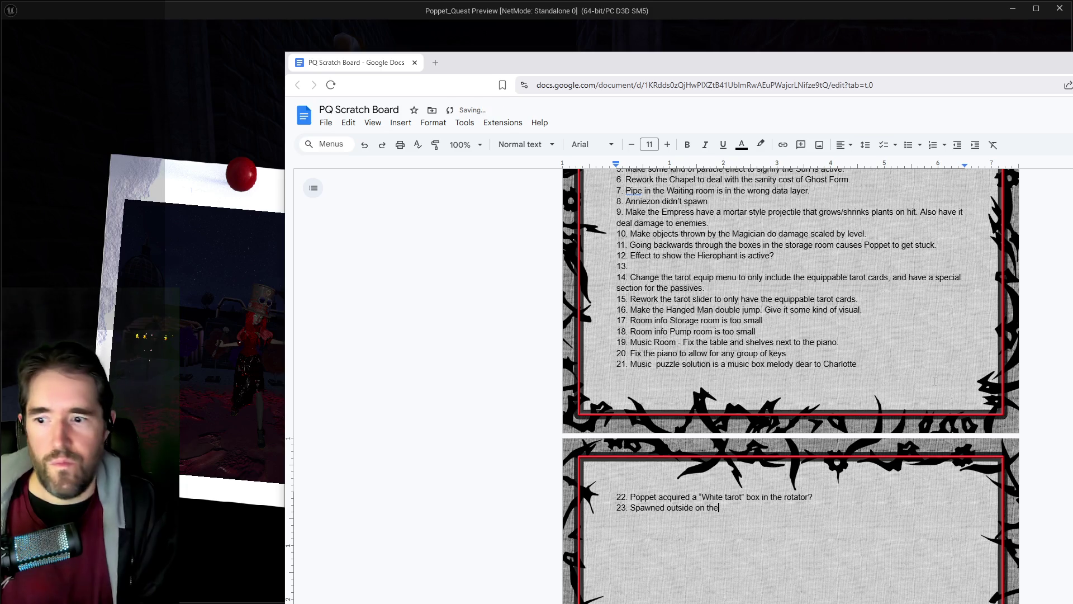
key("BackSpace")
key("BackSpace")
key("BackSpace")
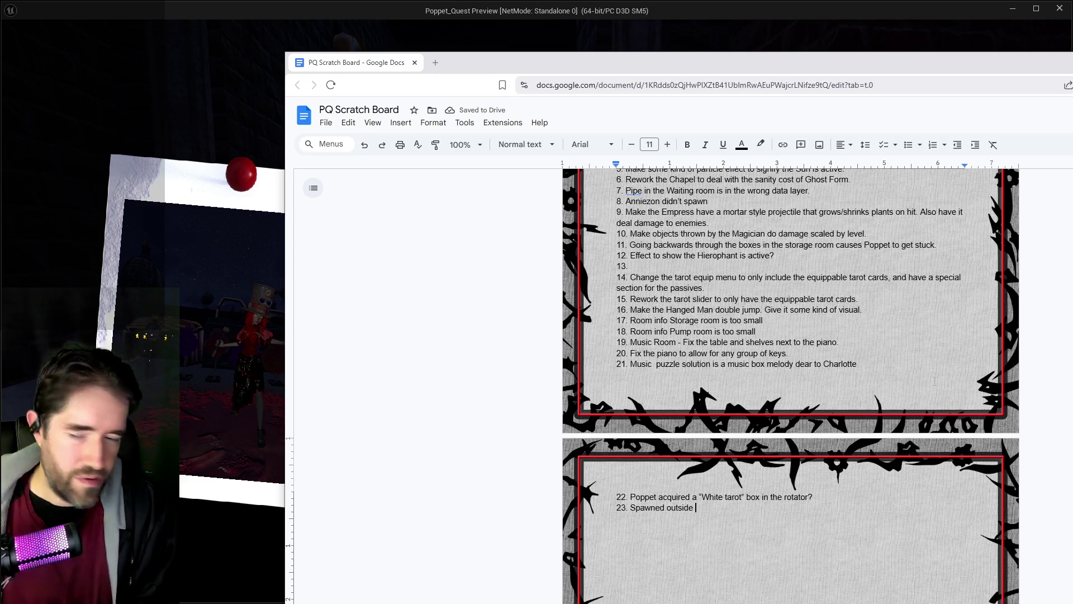
type("the")
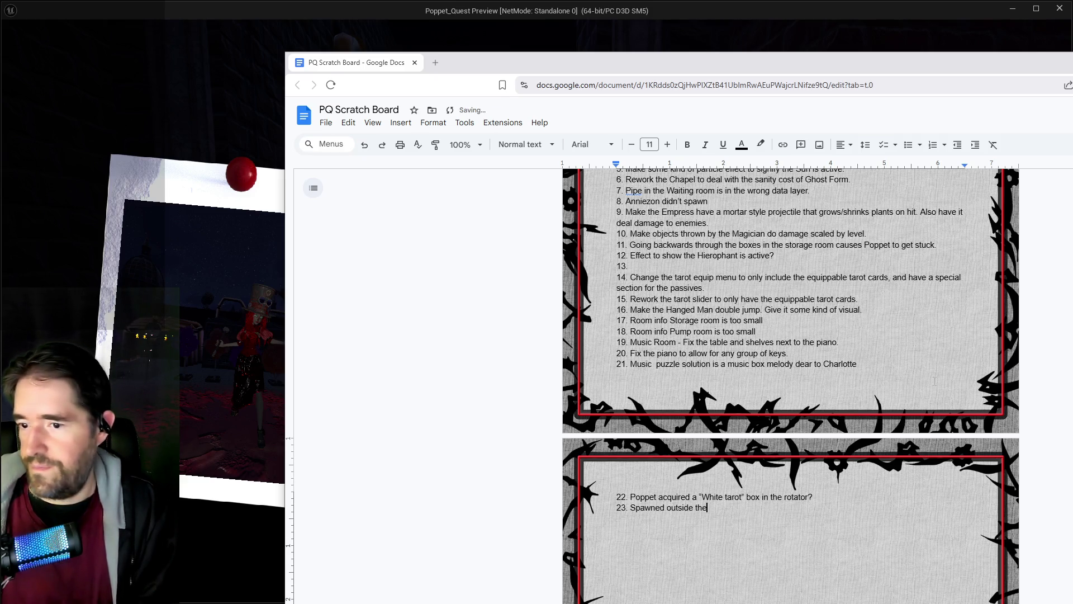
type(" windows on the")
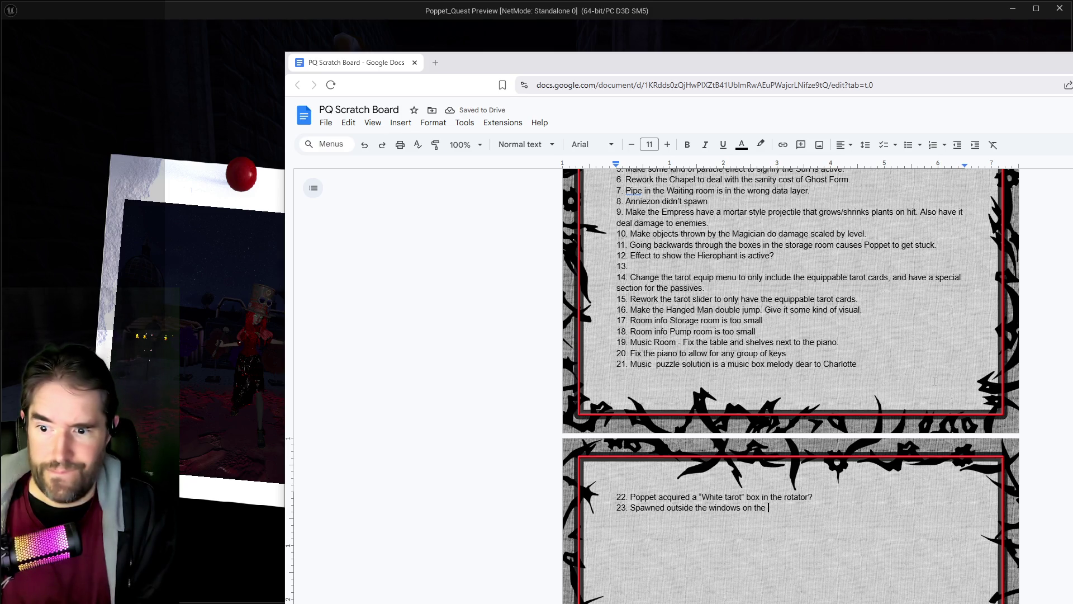
key("BackSpace")
key("BackSpace")
key("BackSpace")
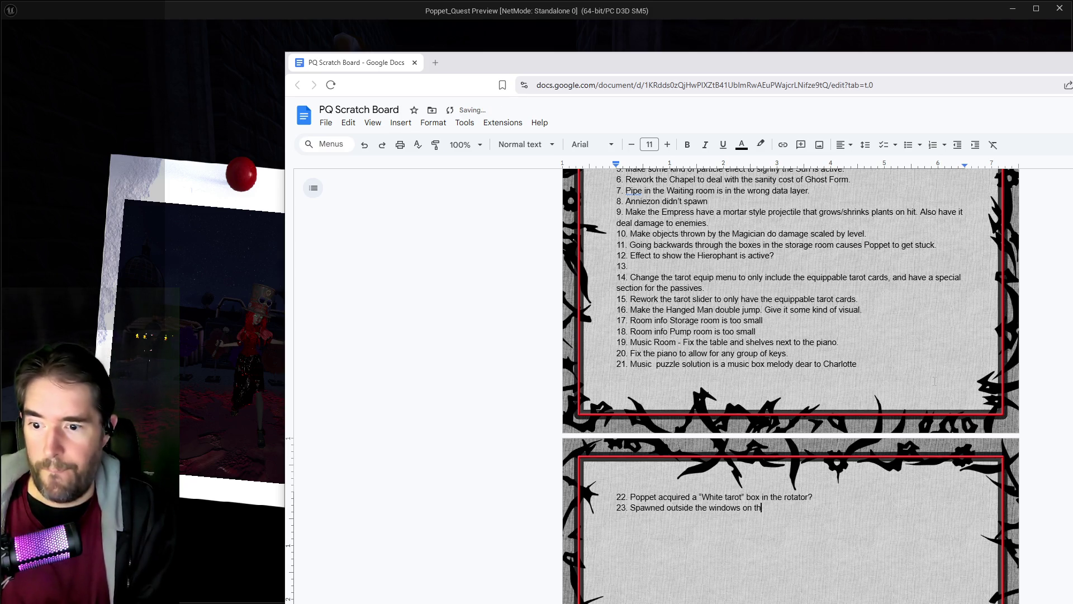
key("BackSpace")
key("BackSpace")
key("BackSpace")
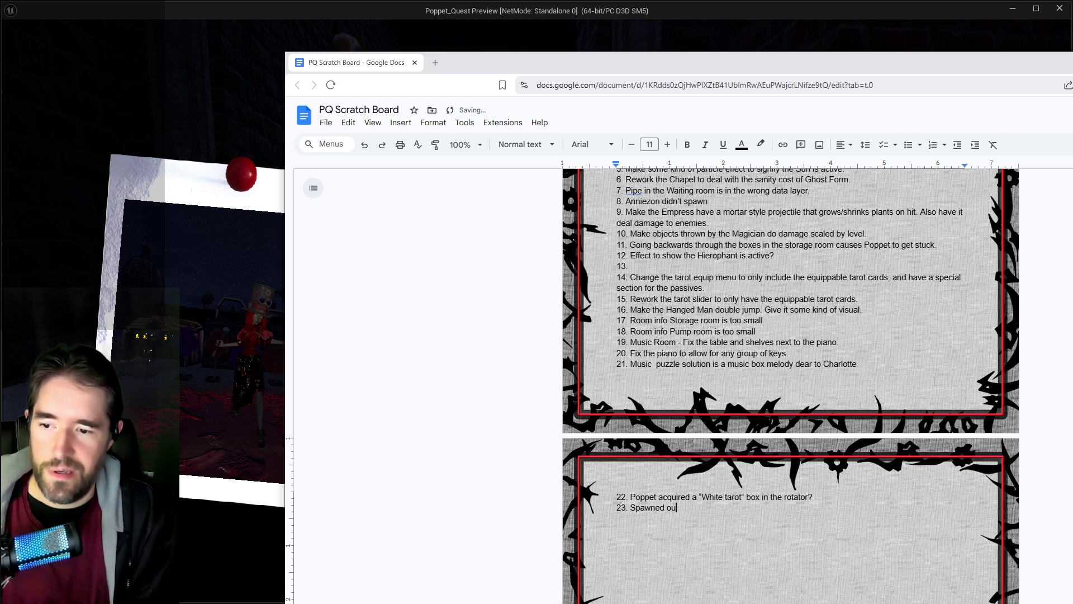
type("otside where I d")
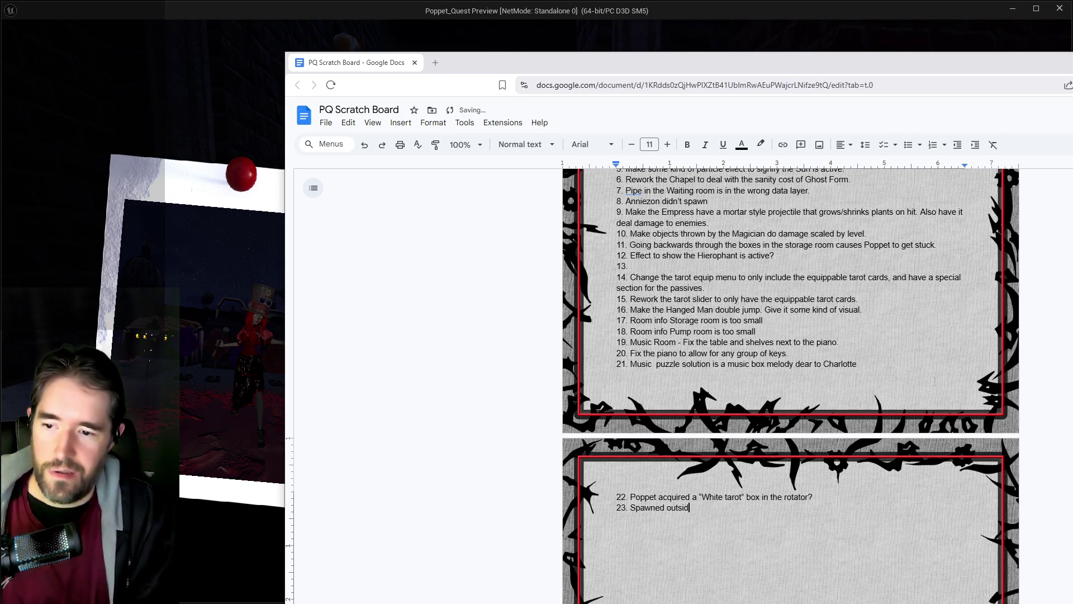
type("ied form sani")
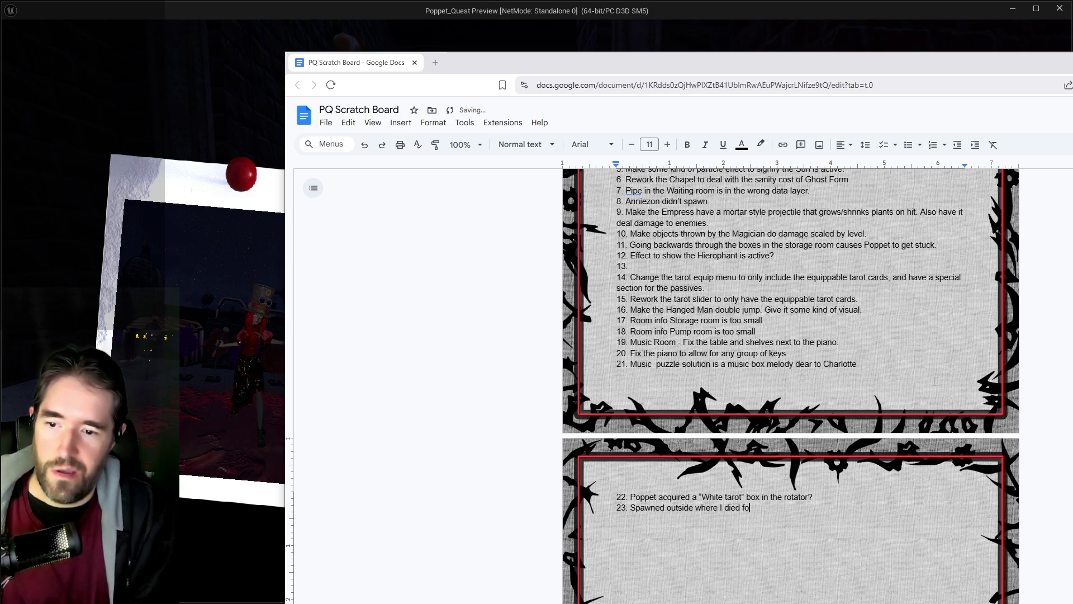
key("BackSpace")
key("BackSpace")
key("BackSpace")
type("rom sanity loss.")
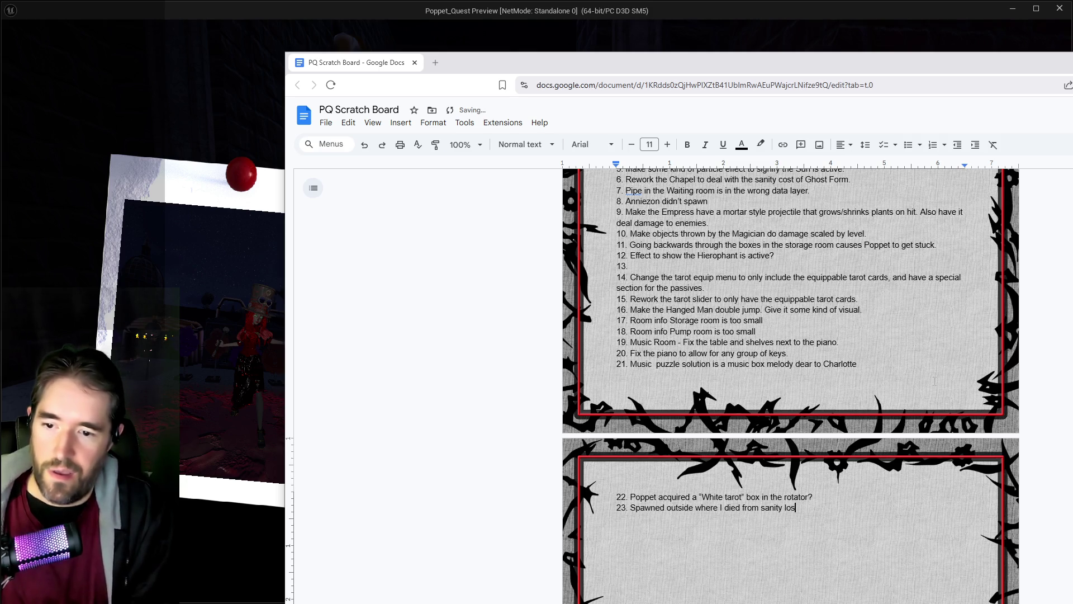
key("Return")
Add notes 24–26: nothing outside the Staff Only window, wrong door name, Forbidden Toys spawns missing.
type("Nothing to d")
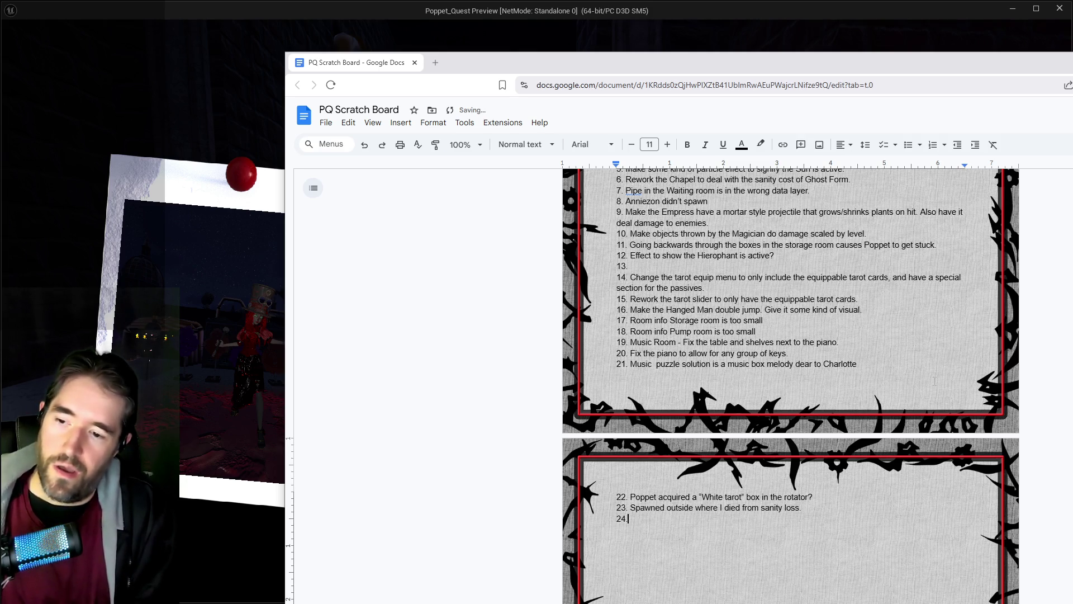
type("o outside of the")
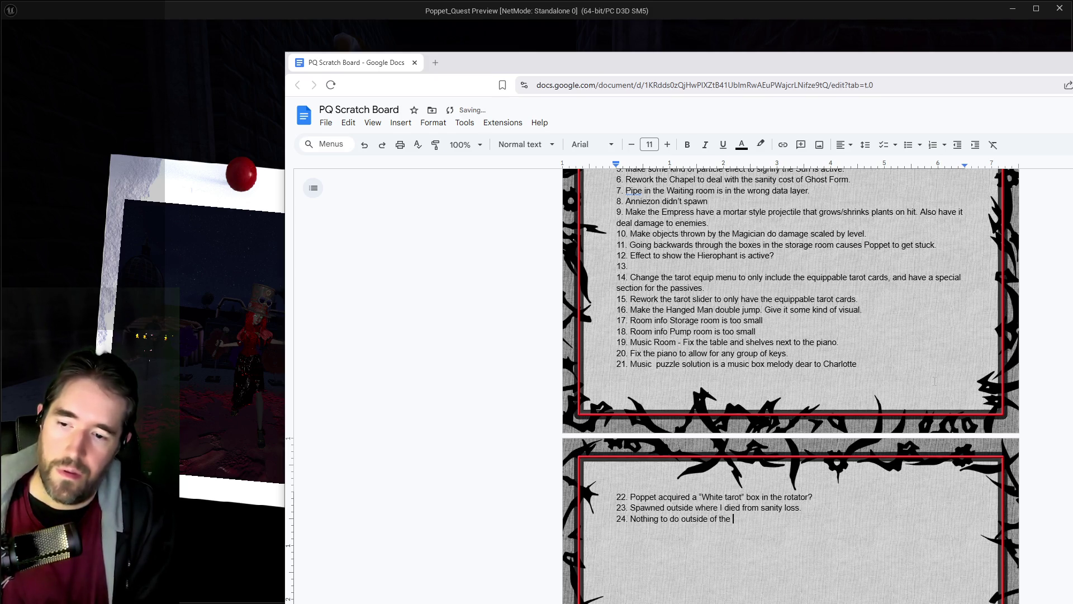
type(" window of th")
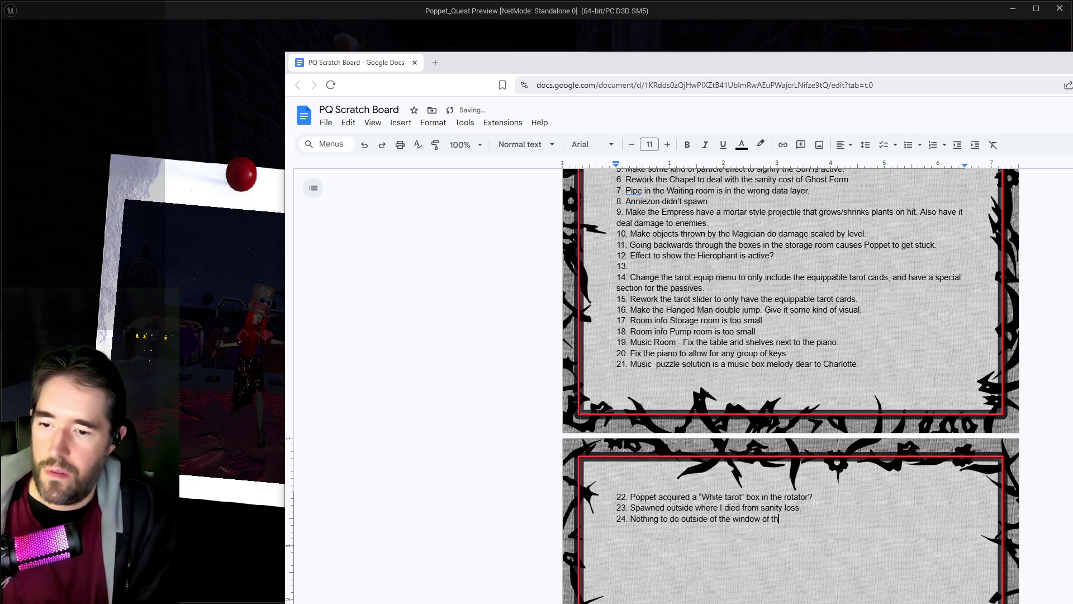
type("e Staff Only room.")
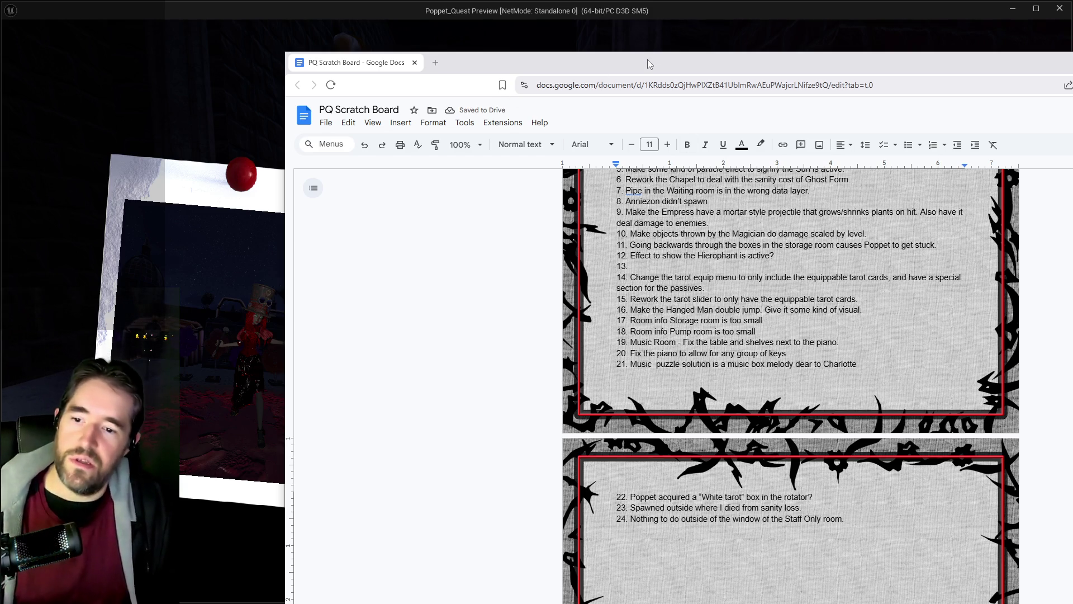
key("Return")
type("Wrong name on the back o")
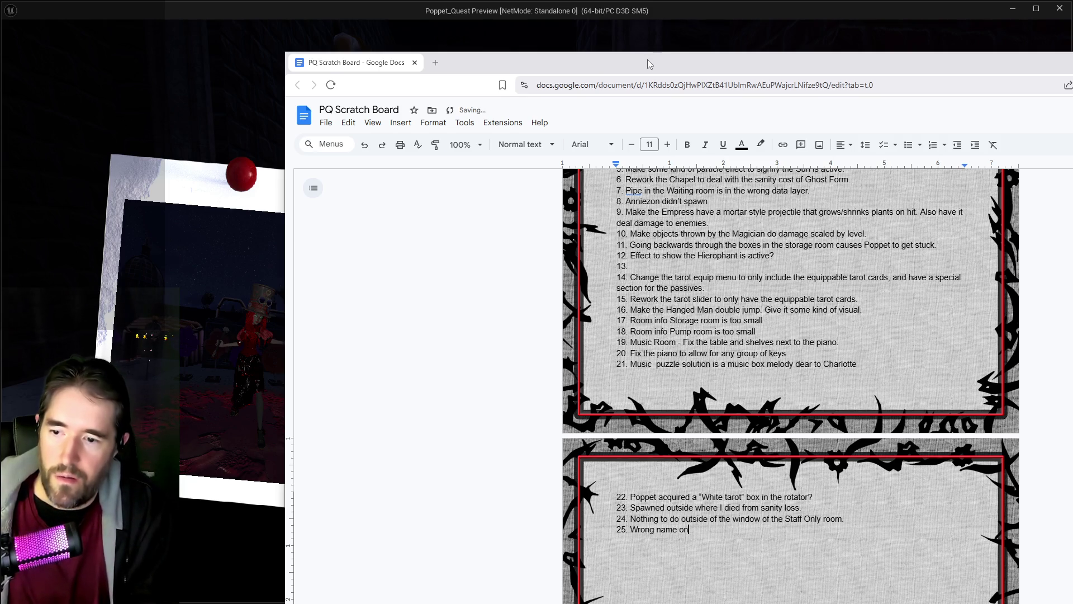
type("f h")
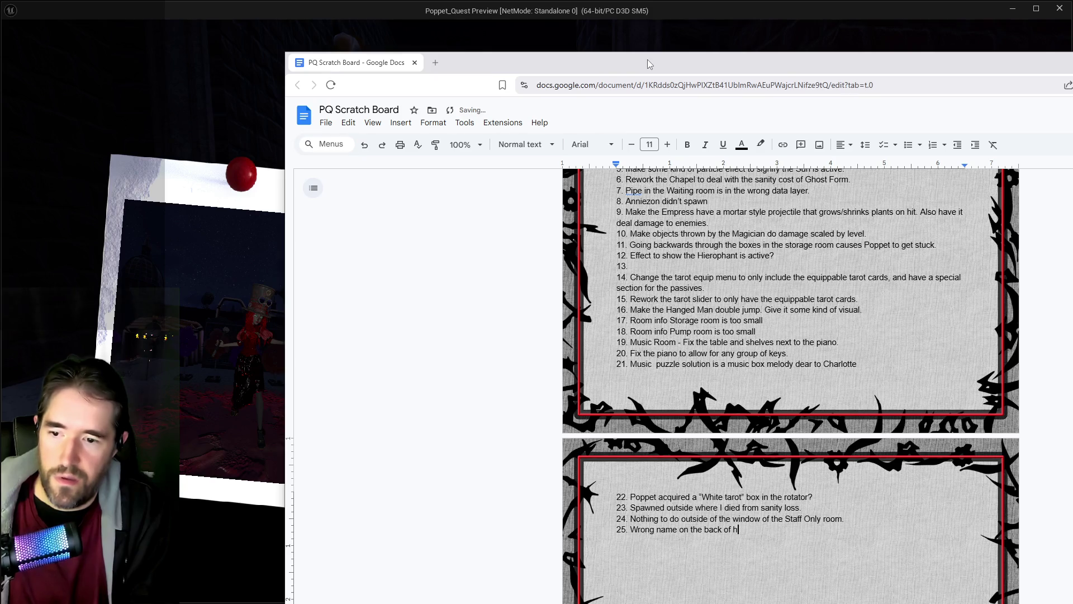
key("BackSpace")
type("the staf")
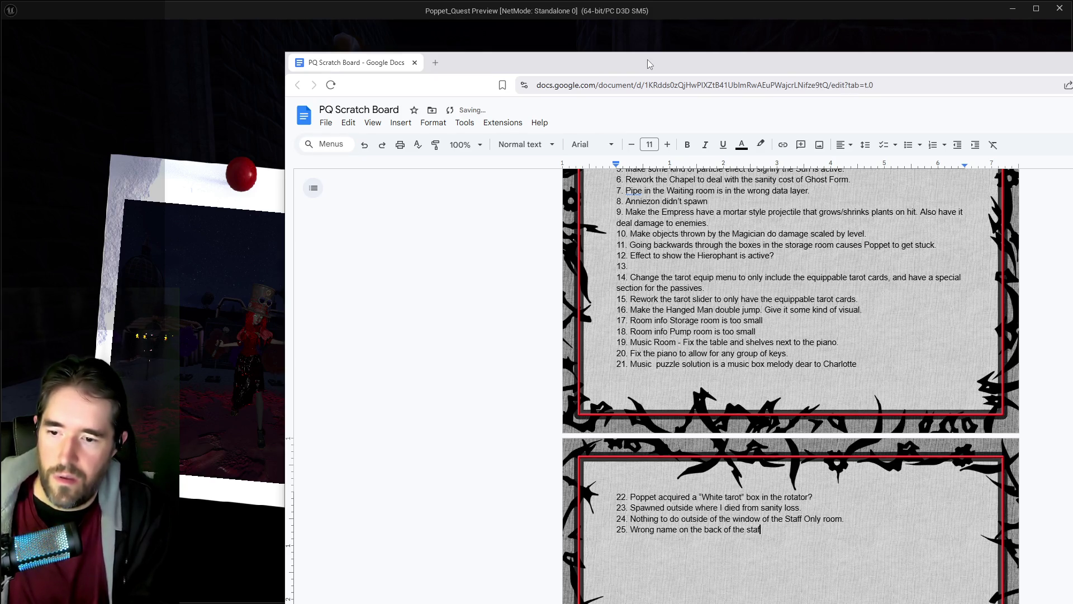
type("f only door.")
key("Return")
type("26.")
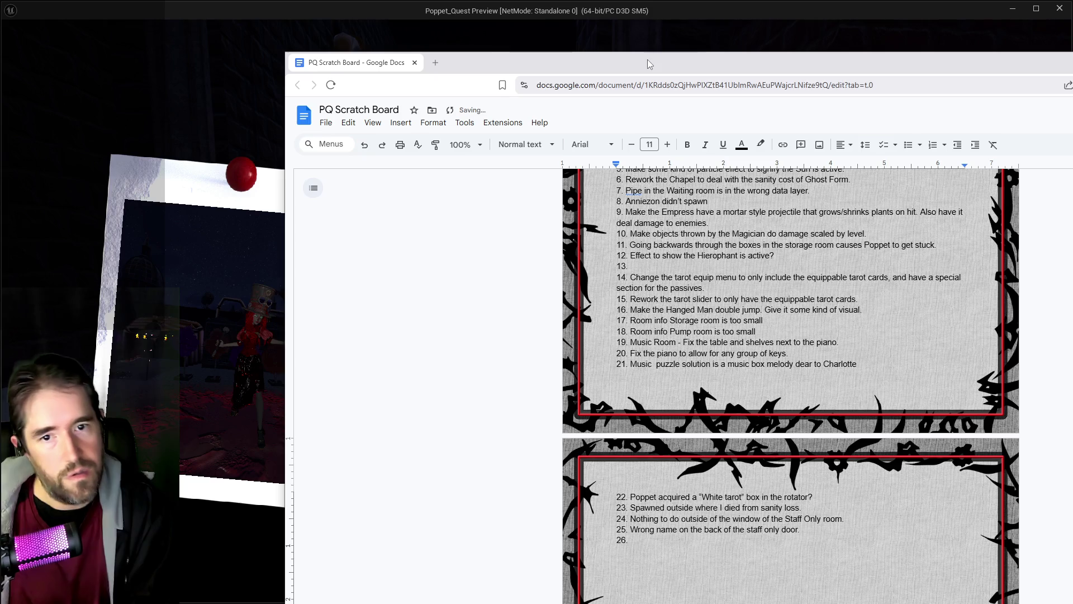
type("Oliver and Charlotte didn'")
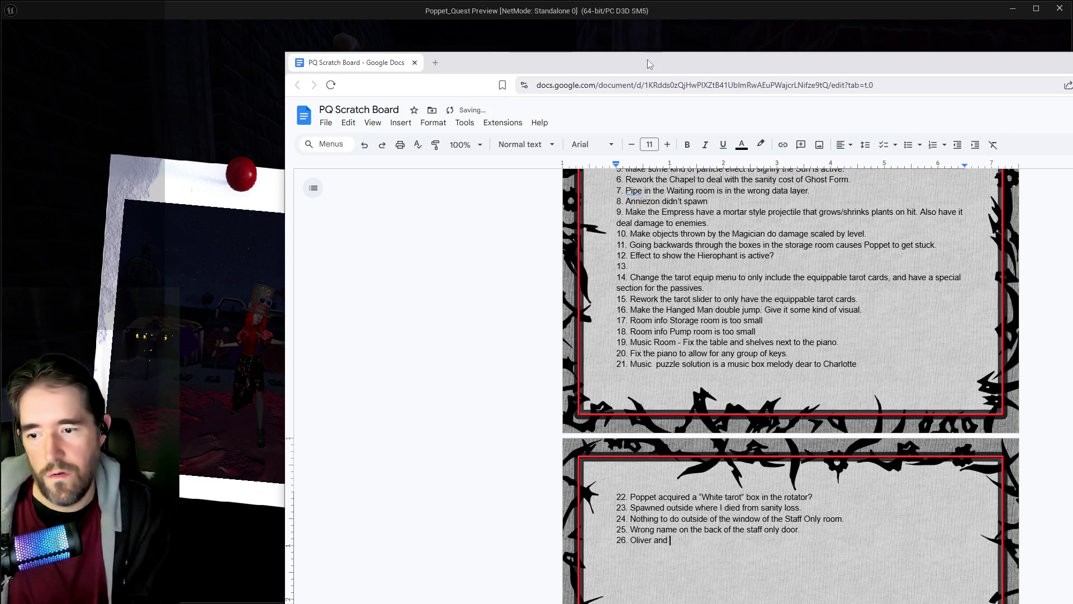
type("t spawn in the Forbi")
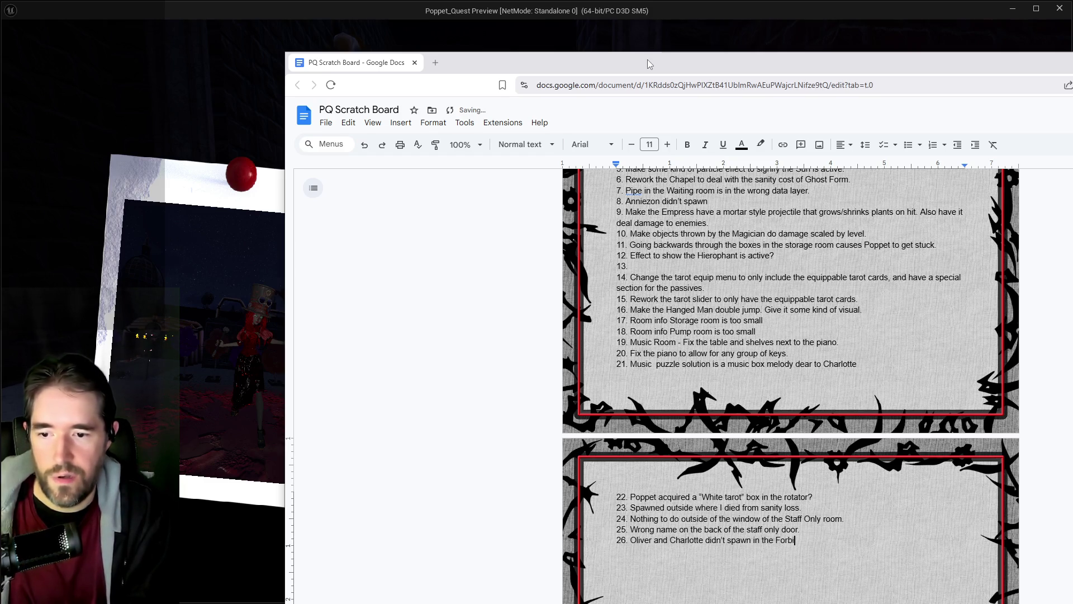
type("dden Toys ")
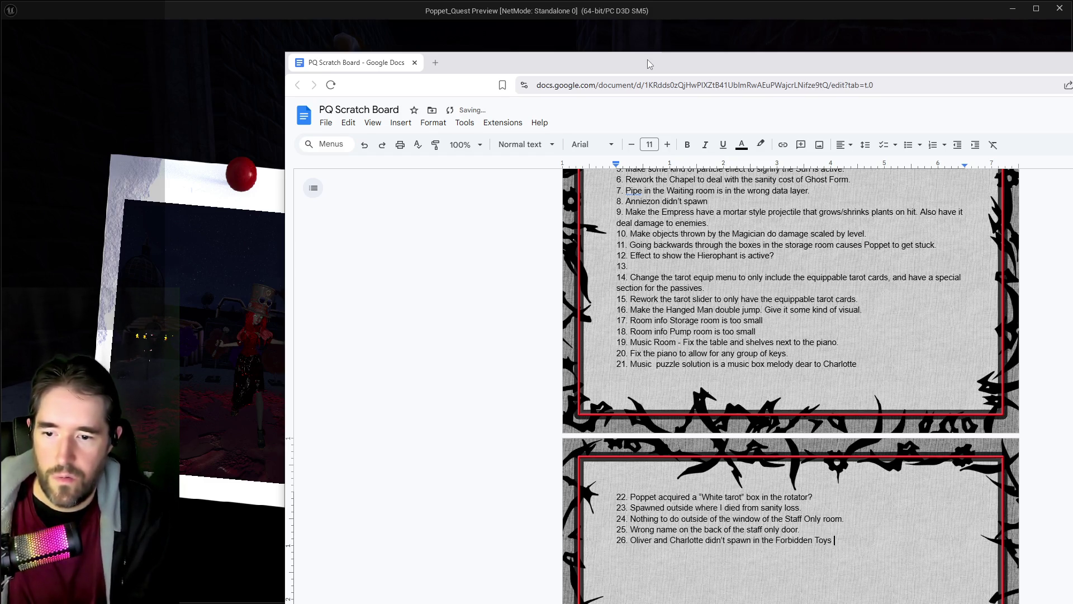
type("room.")
key("Return")
Add note 27 on Vue's first phase and note 28 on reducing later-phase summons.
type("27. Vue's ")
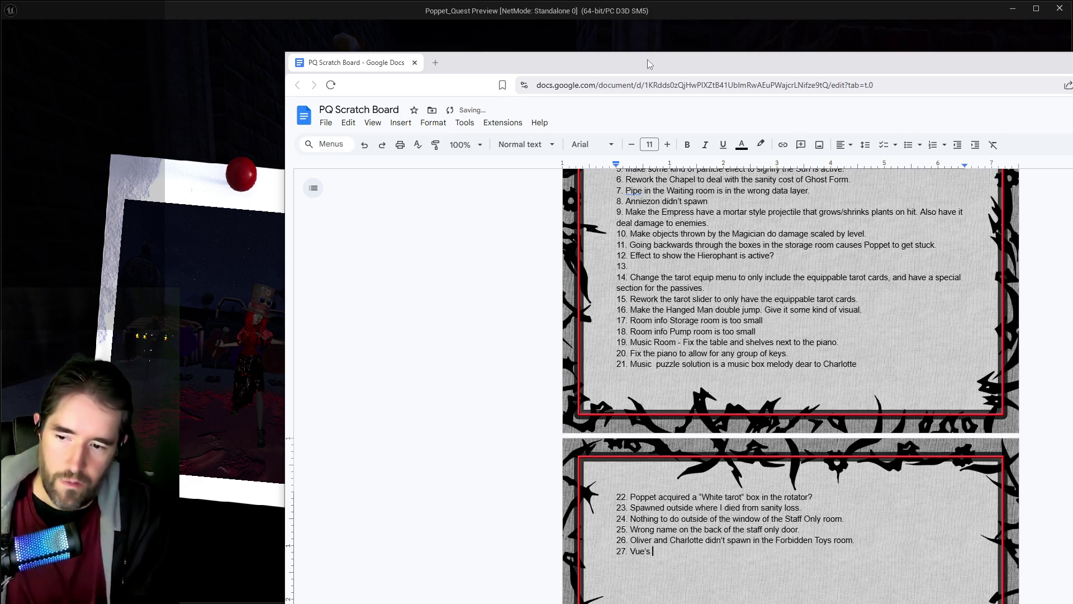
type("first phase is")
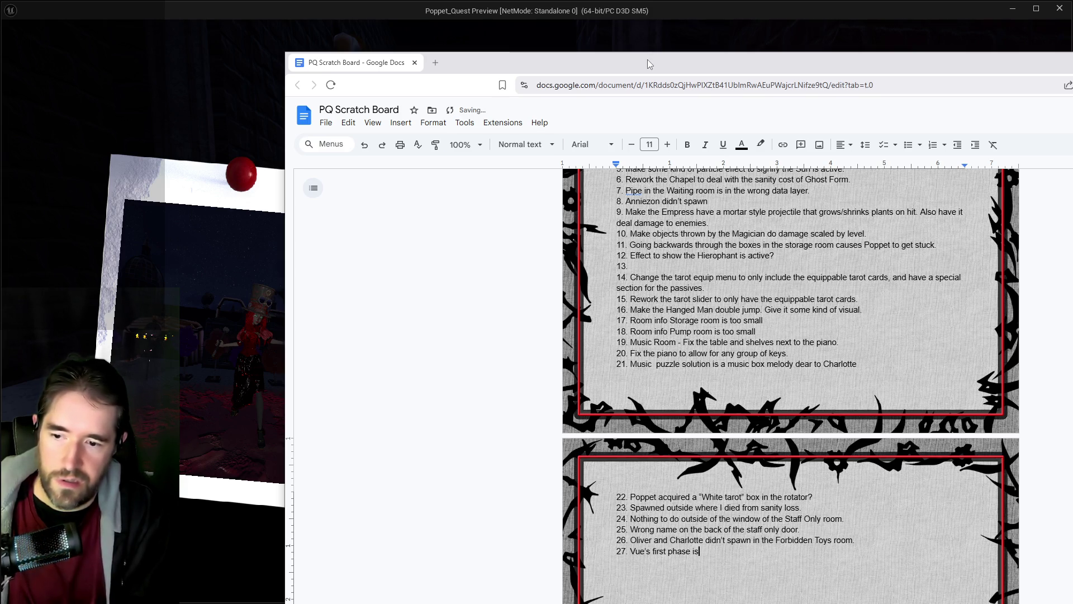
key("BackSpace")
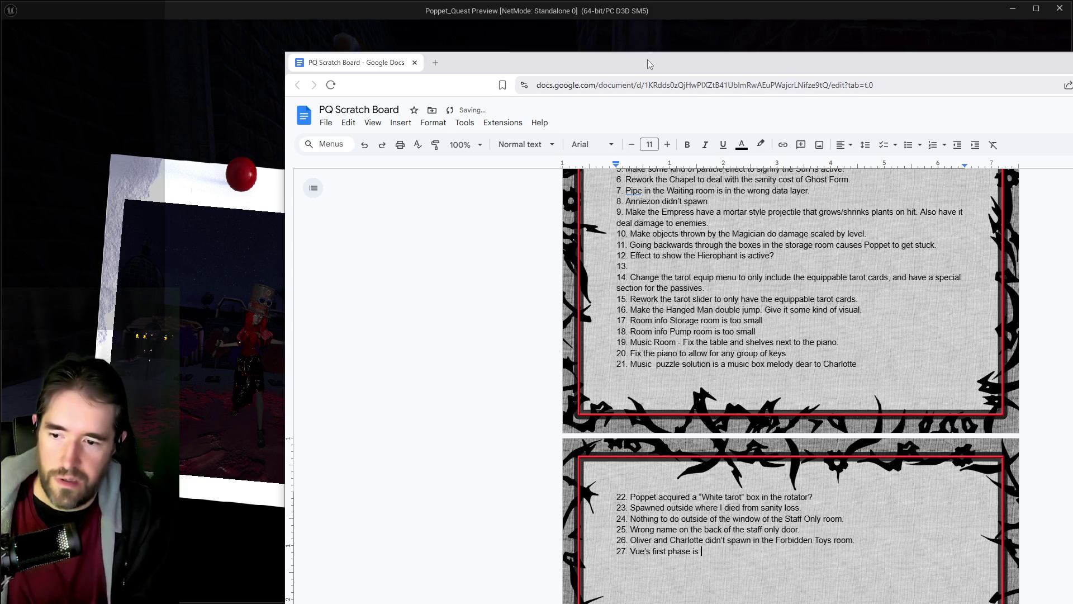
type("silly as")
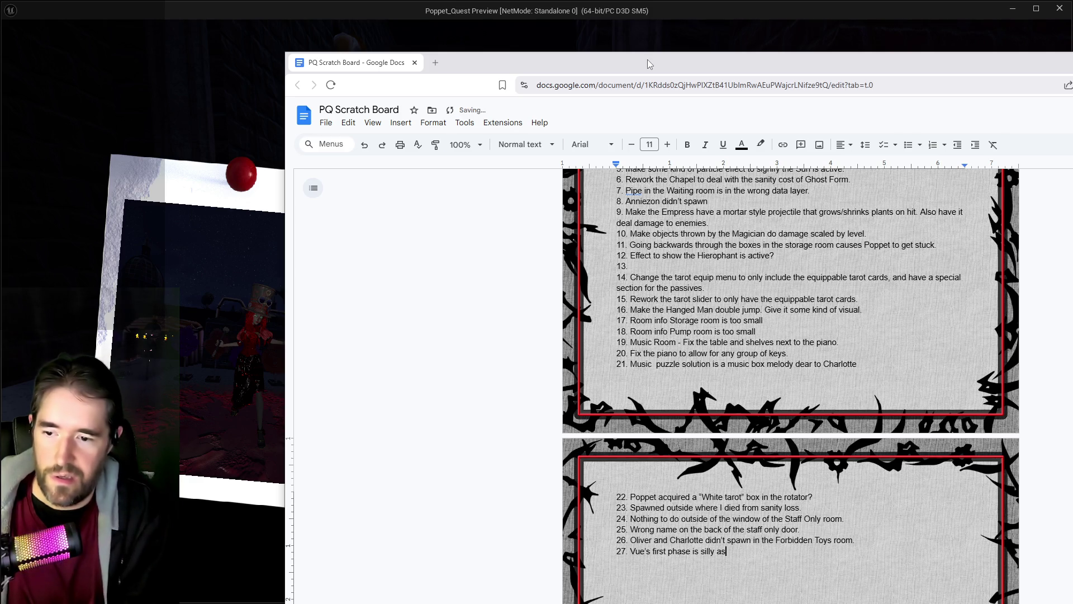
type(" she just runs ")
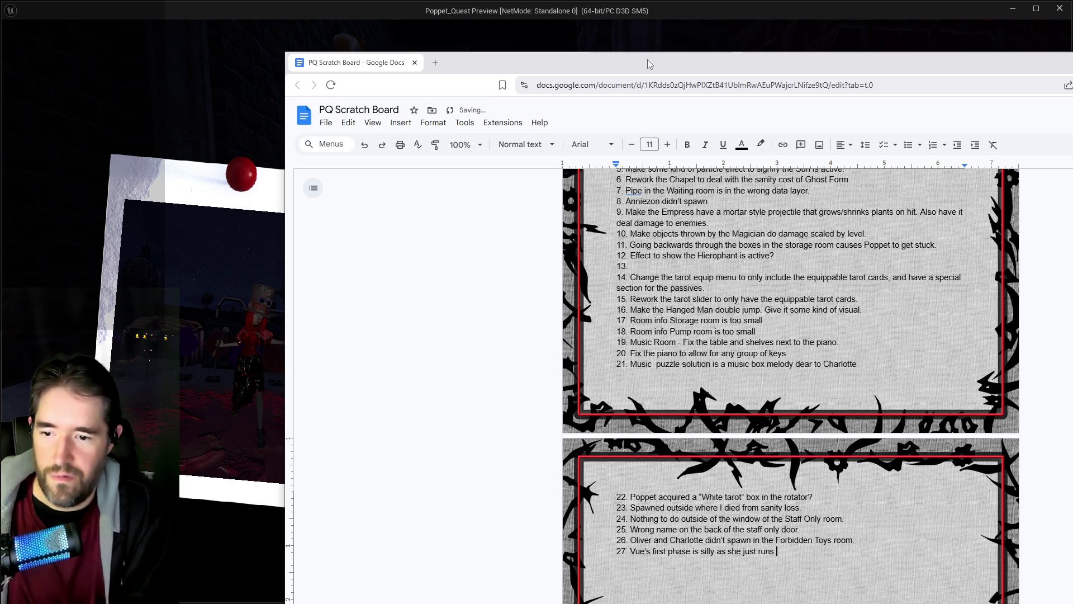
type("around away from the player.")
key("Return")
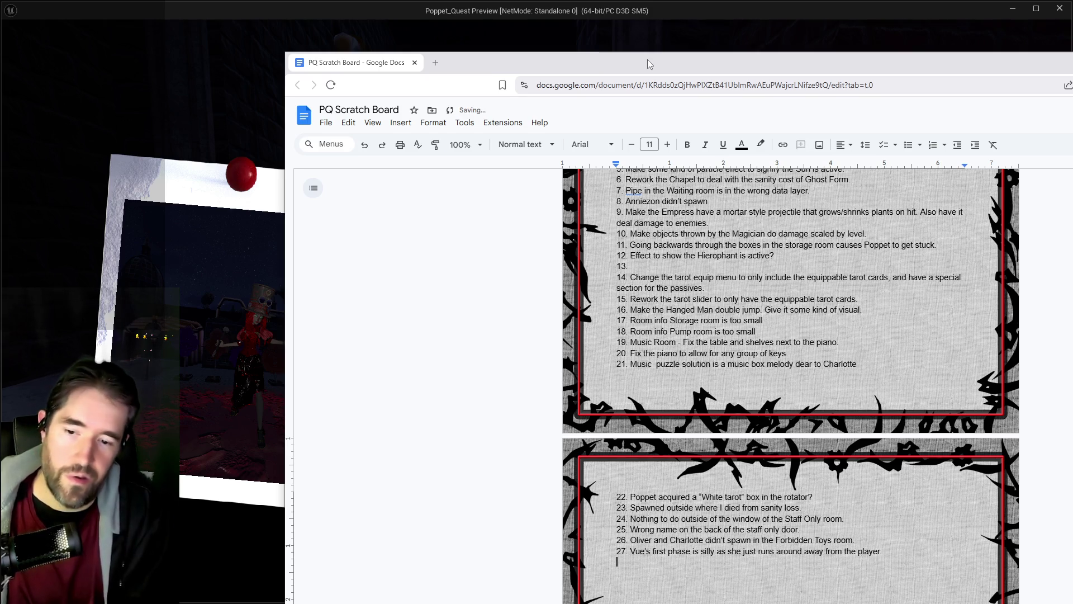
type("28. Maybe reduce ")
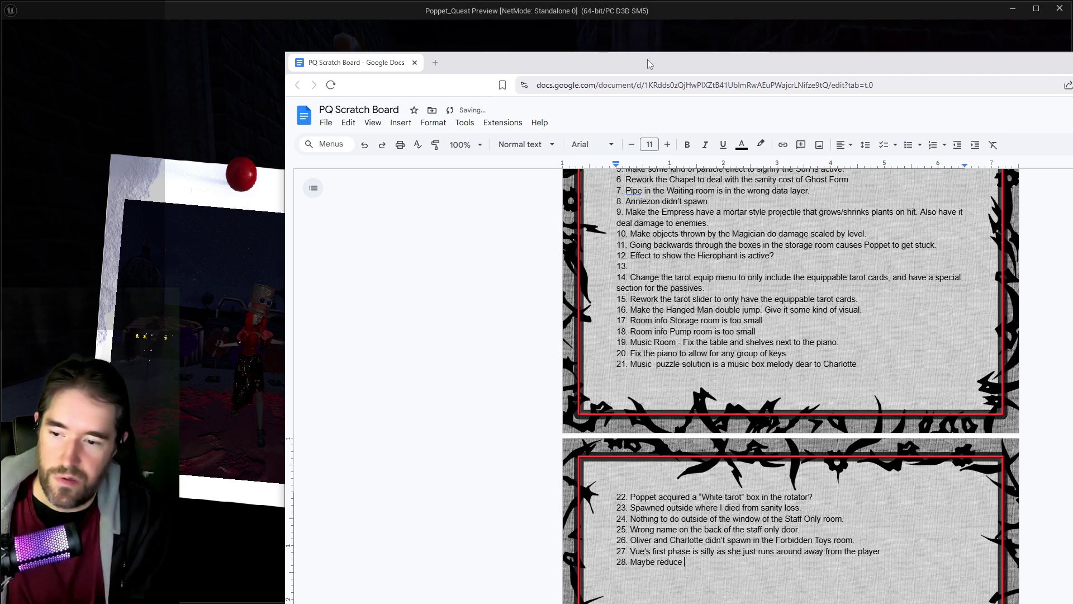
type("number of sum")
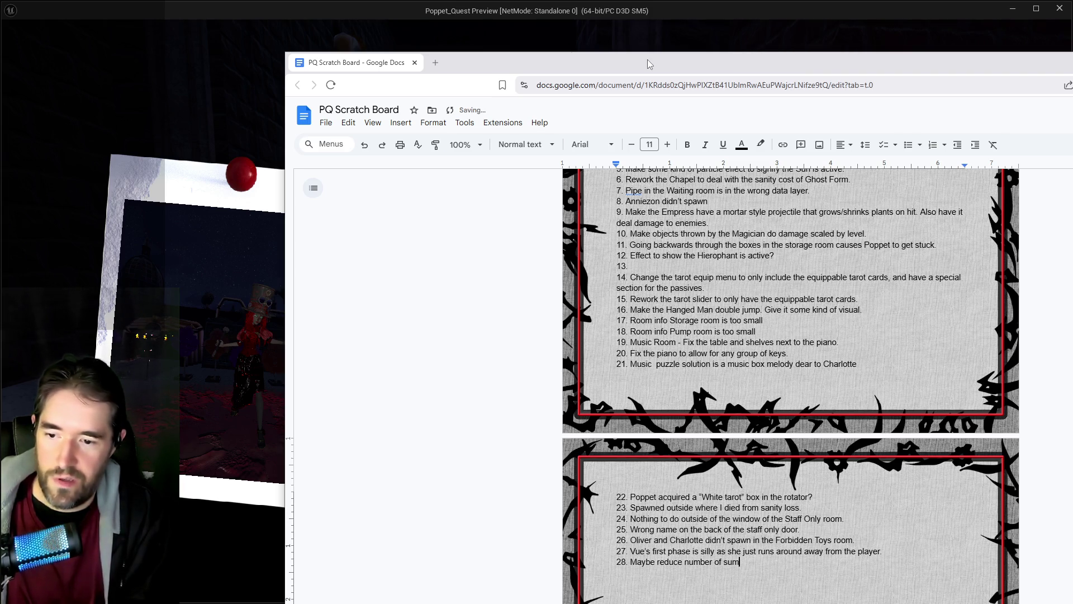
type("mons for the l")
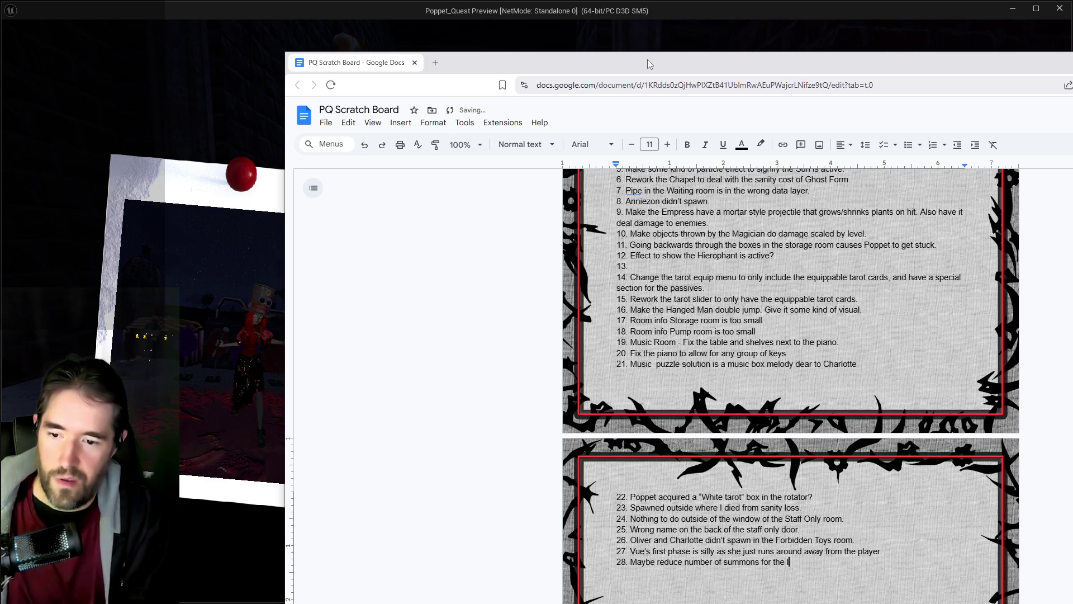
type("ater phase")
key("BackSpace")
key("BackSpace")
type(".")
key("Return")
type("29. ")
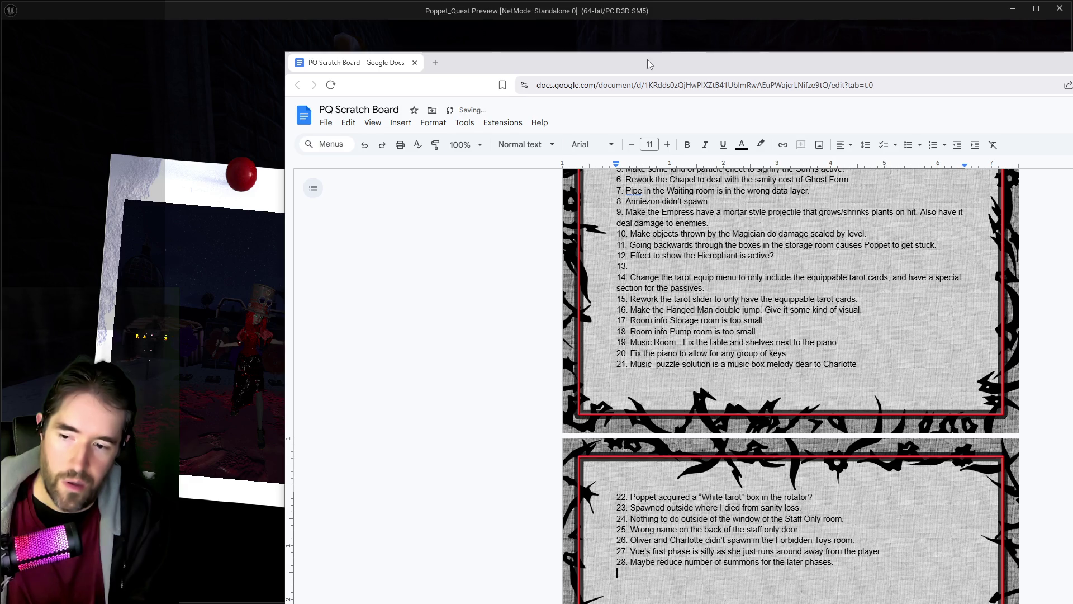
type("Speed up the")
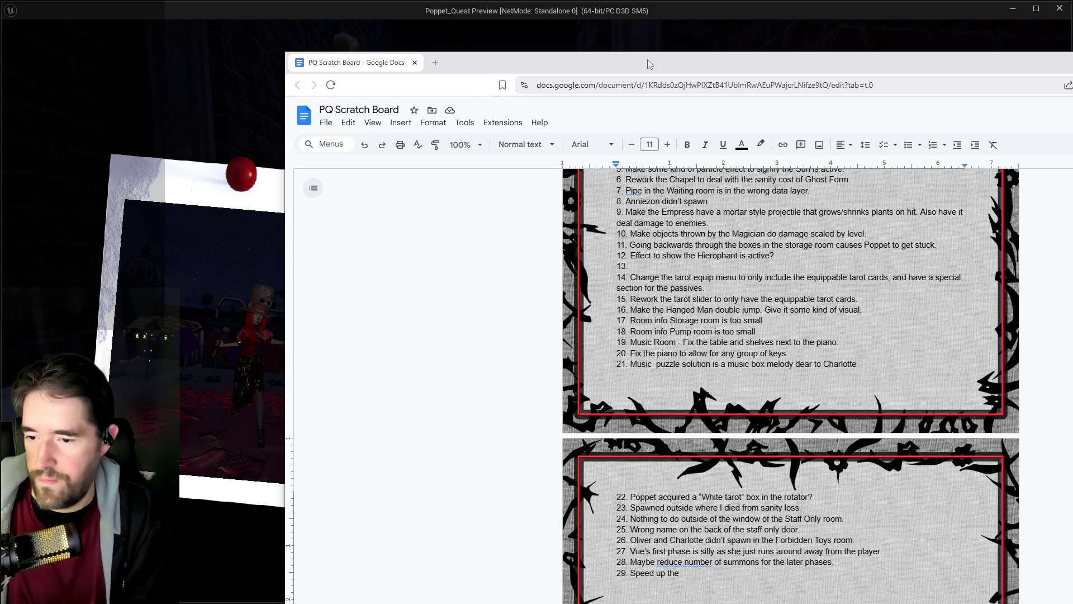
Finish note 29 'Speed up the pentagram's spin.' and add note 30 about the fight.
type("pentag")
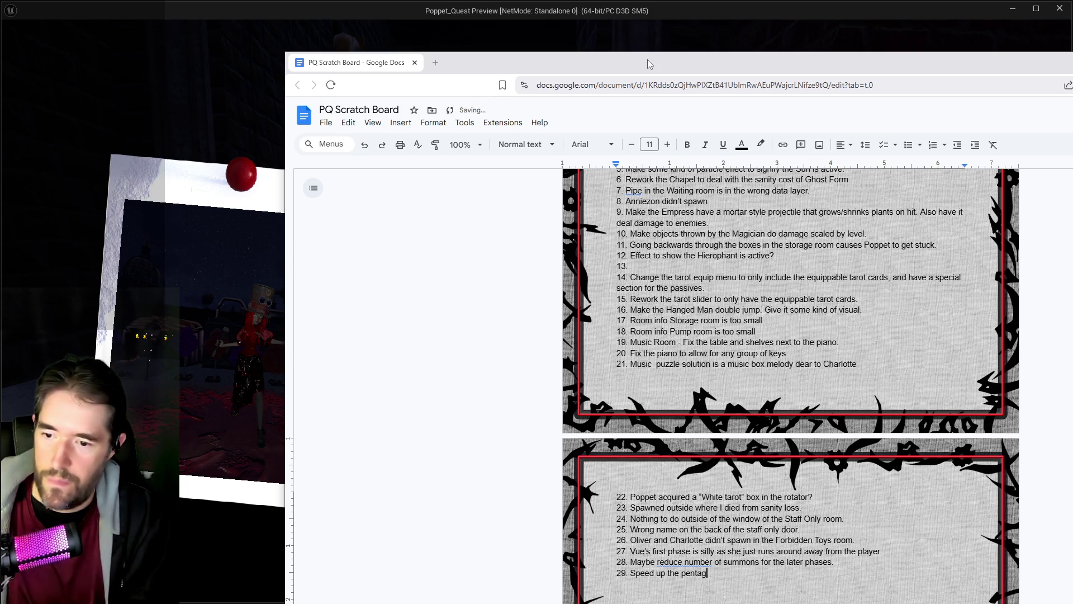
type("ram's spin.")
key("Return")
type("30.Fix the ")
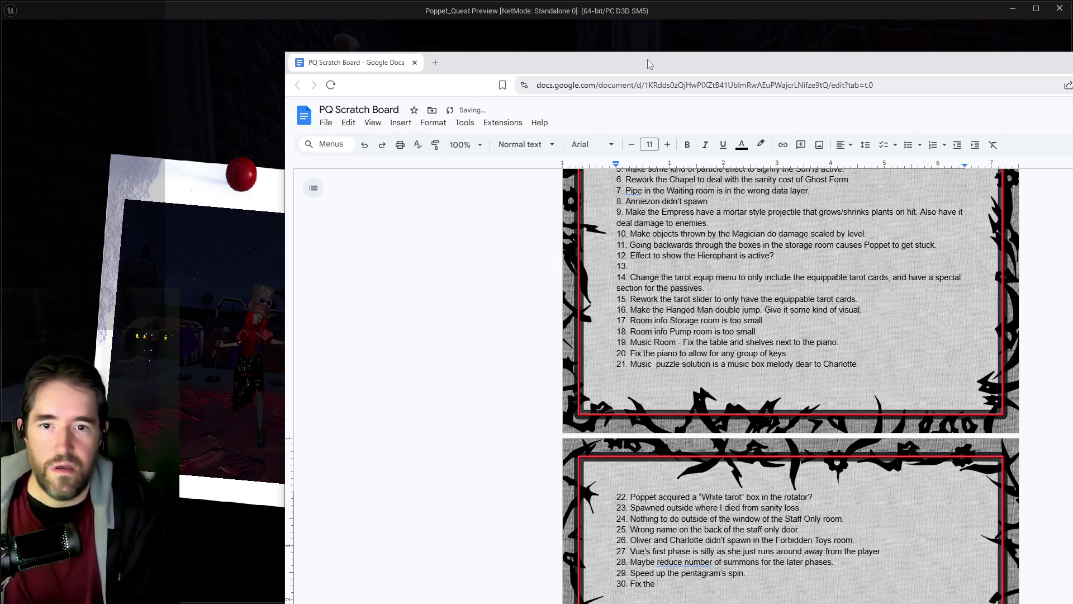
type("nd")
type("ing around the ")
type("fight to remove ")
type("any ho")
type("les.")
key("Return")
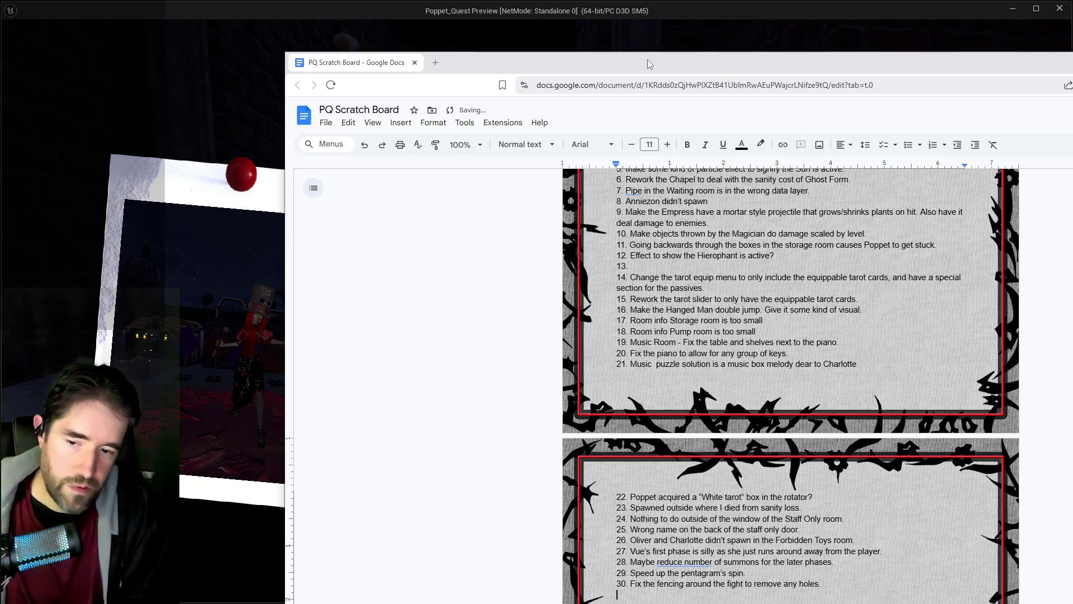
Add note 31 on evening the fencing with the pentagram, then return to the paused game.
type("31.")
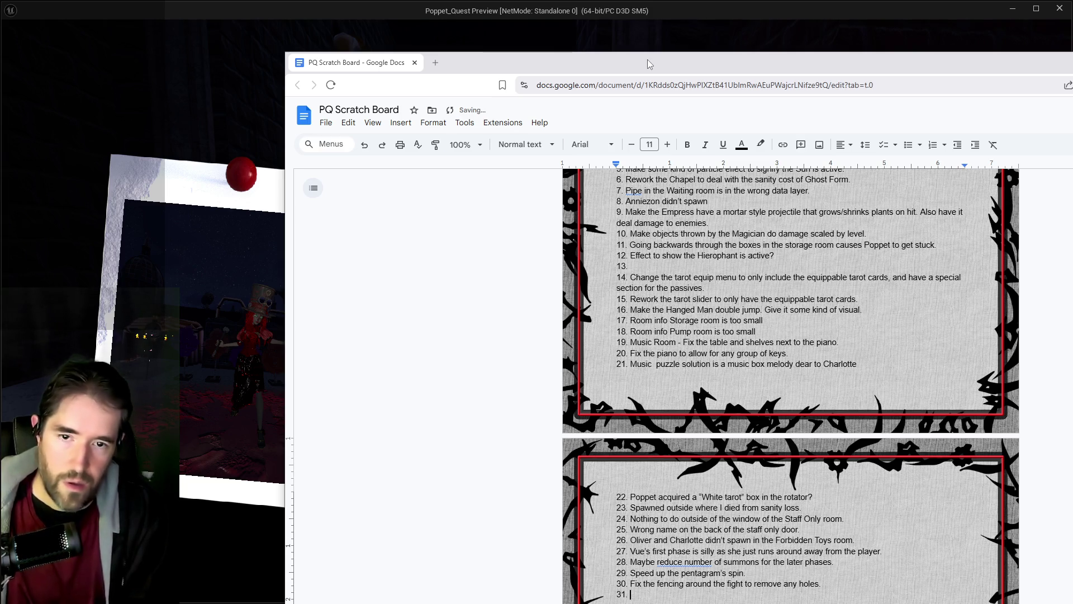
type(" Make the fence")
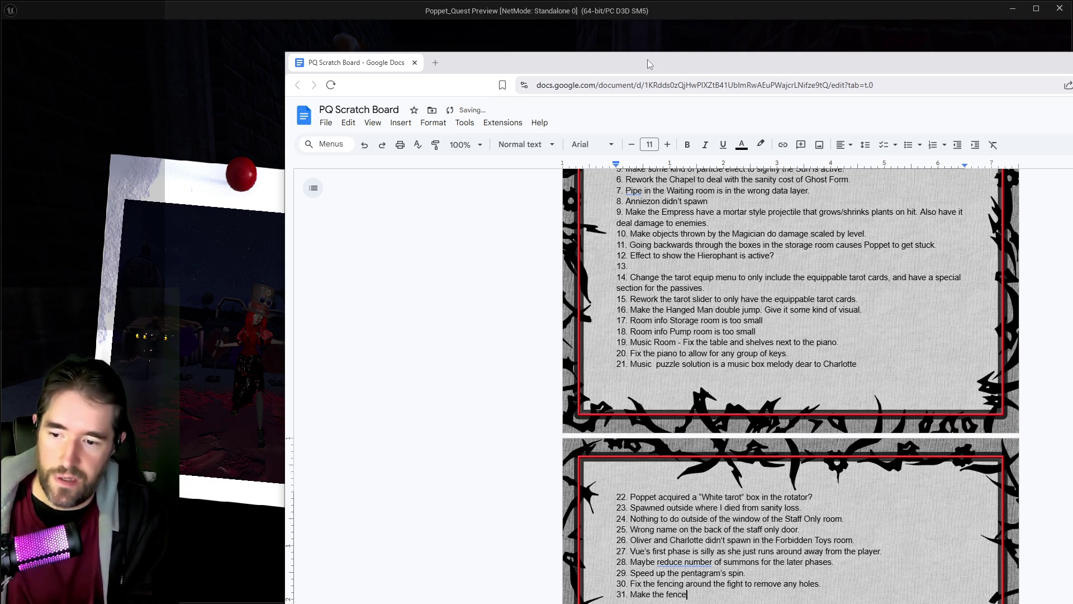
key("BackSpace")
type("ing more")
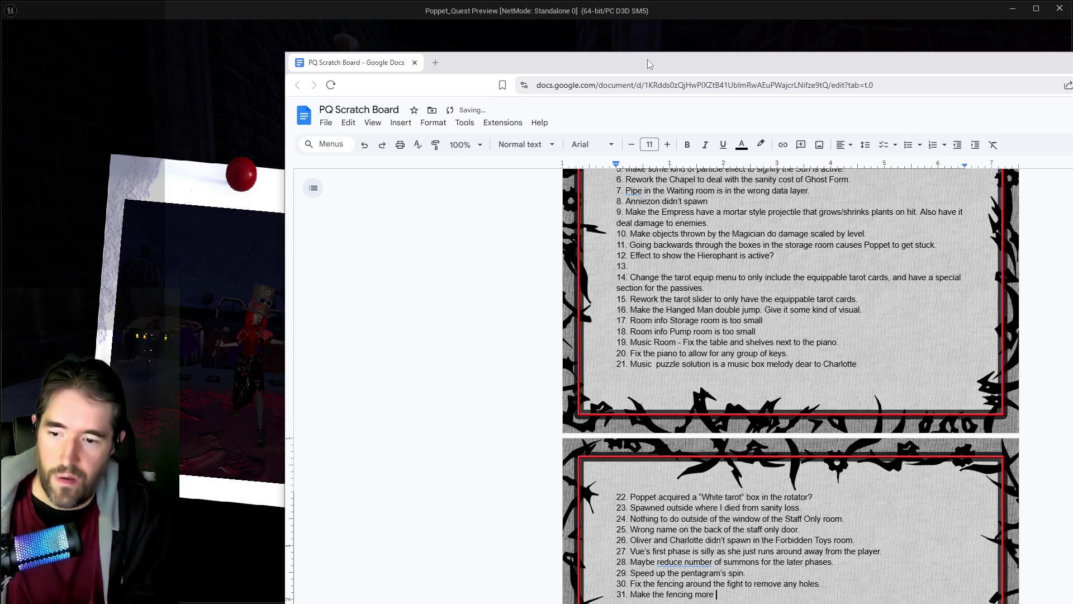
type("ev")
type("en with the ")
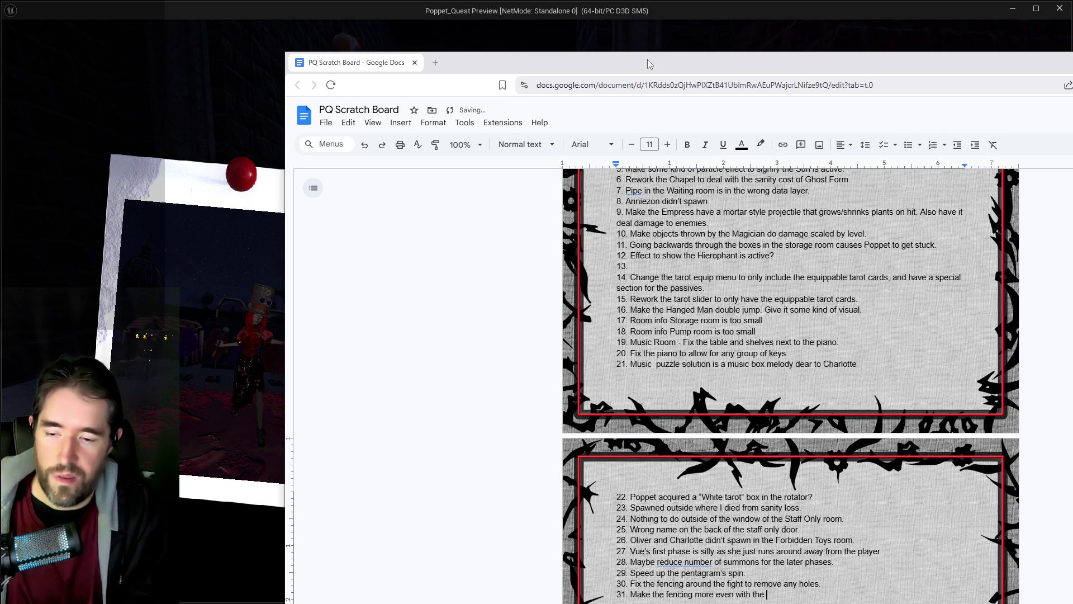
type("pentagram")
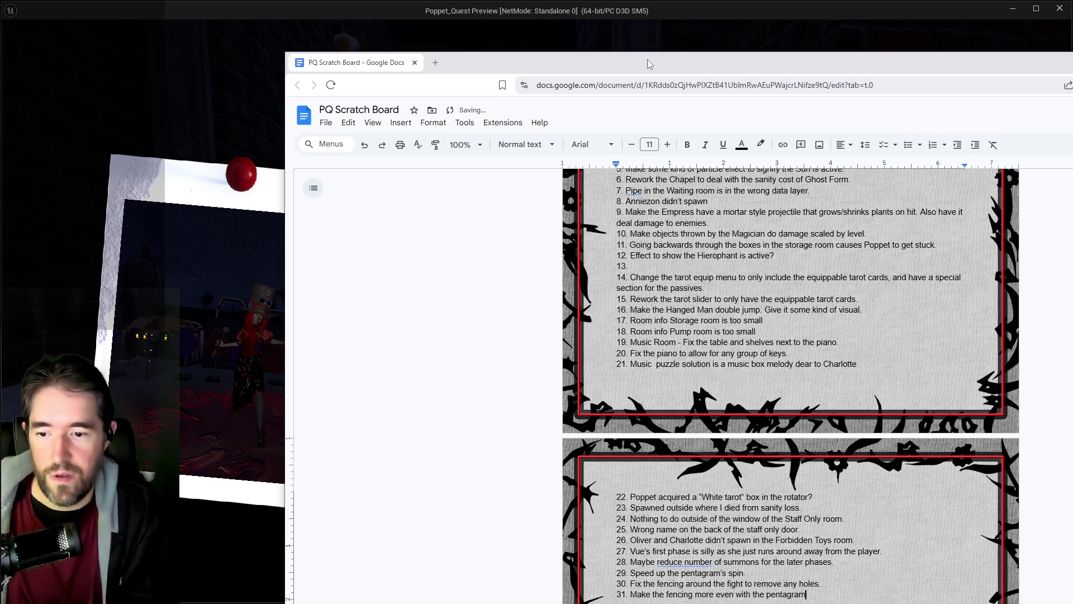
type(" so that the lights  are")
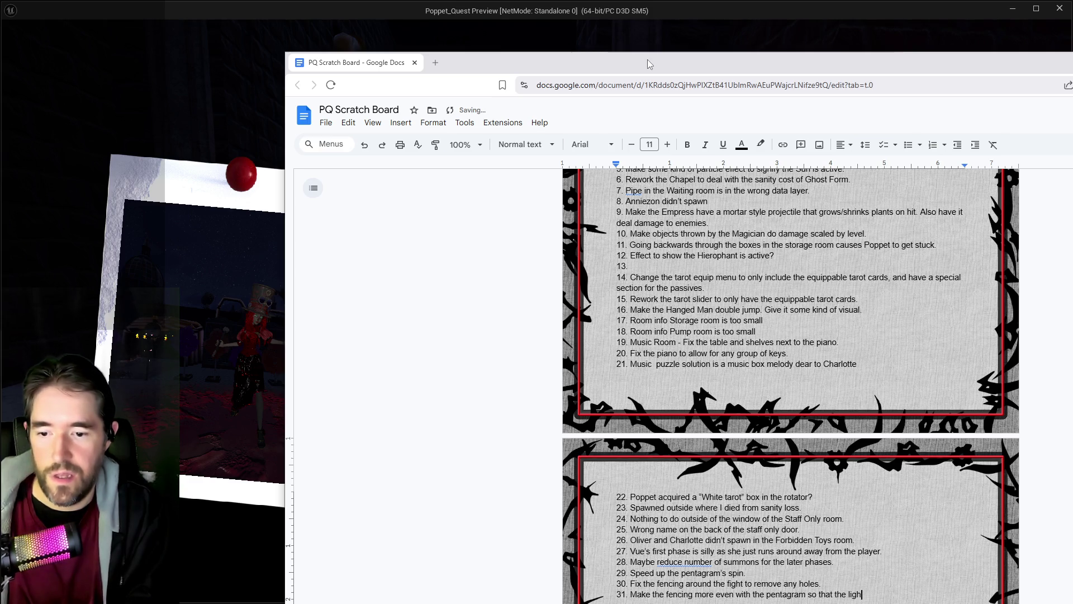
key("BackSpace")
key("BackSpace")
key("BackSpace")
type("are t")
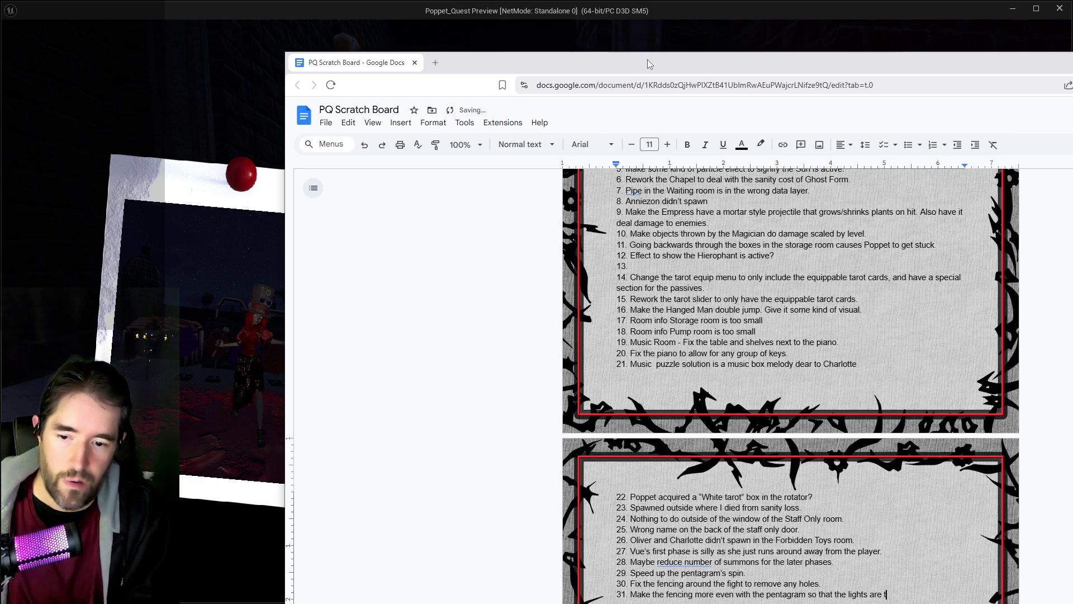
type("he same distance fro")
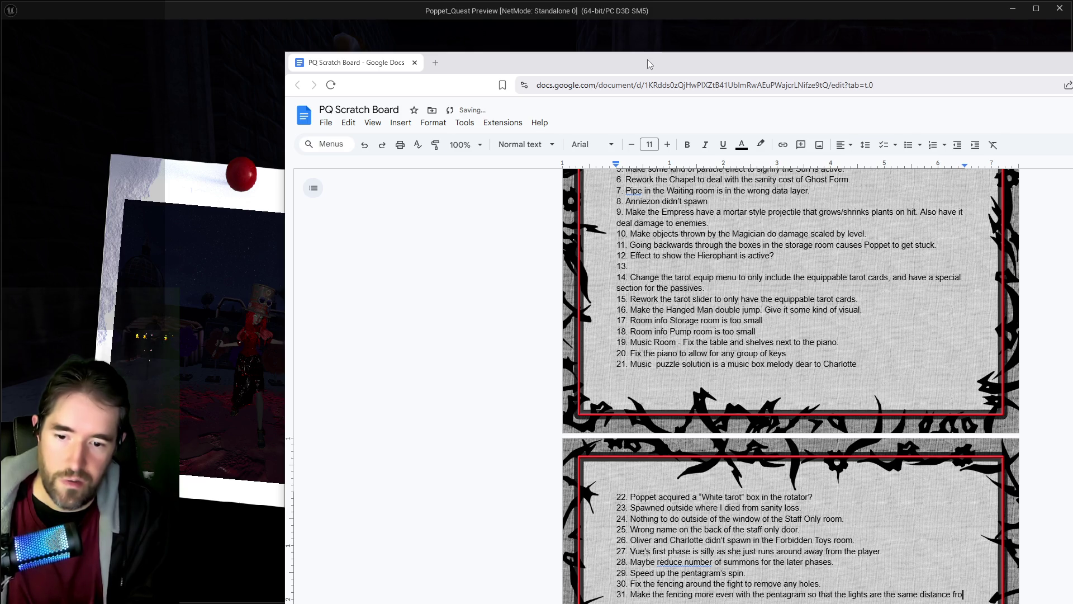
type("m the edge.")
key("Return")
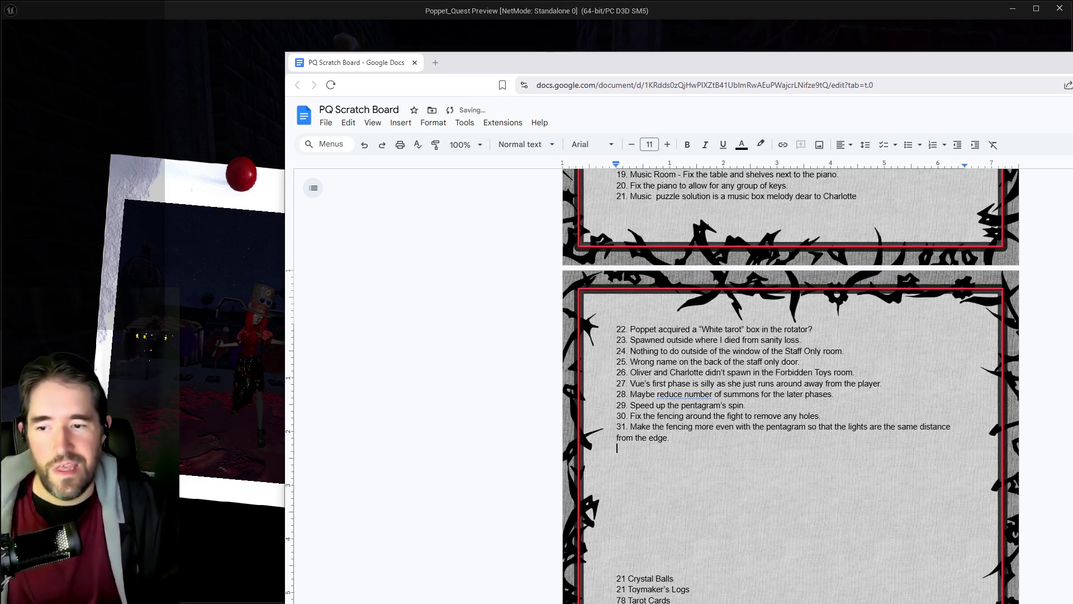
key("alt+Tab")
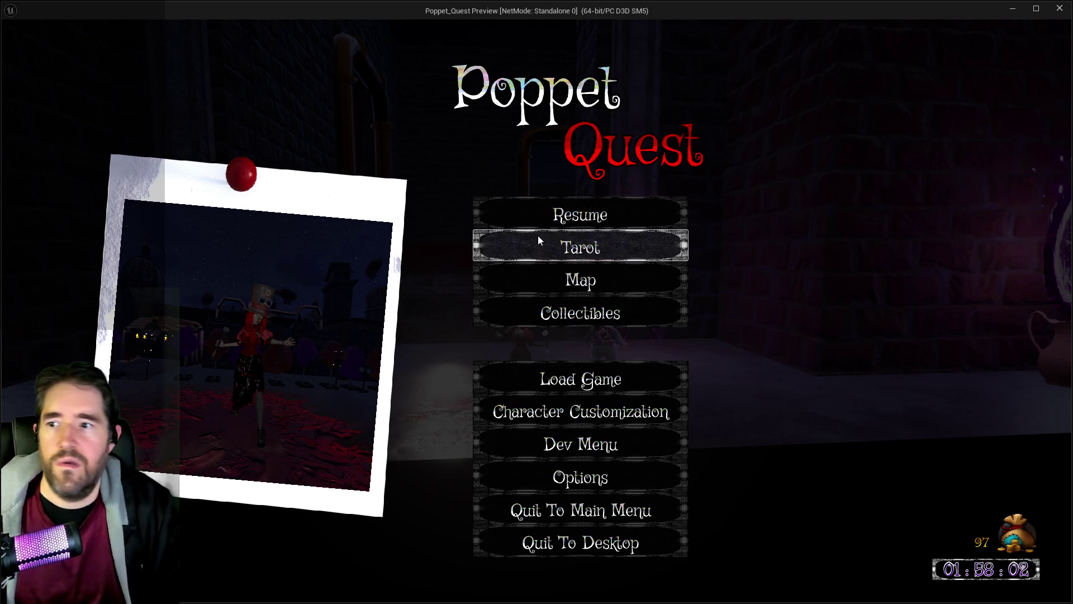
Resume and run Poppet past the platform, sofa table and mirror to the POPPET chest corridor, then pause.
key("Escape")
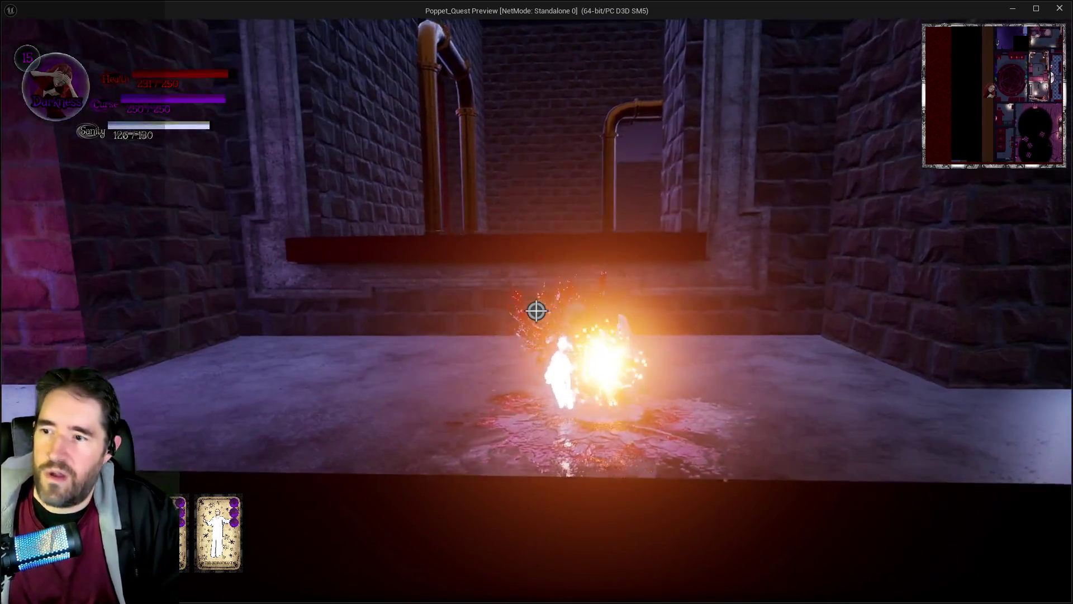
key("w")
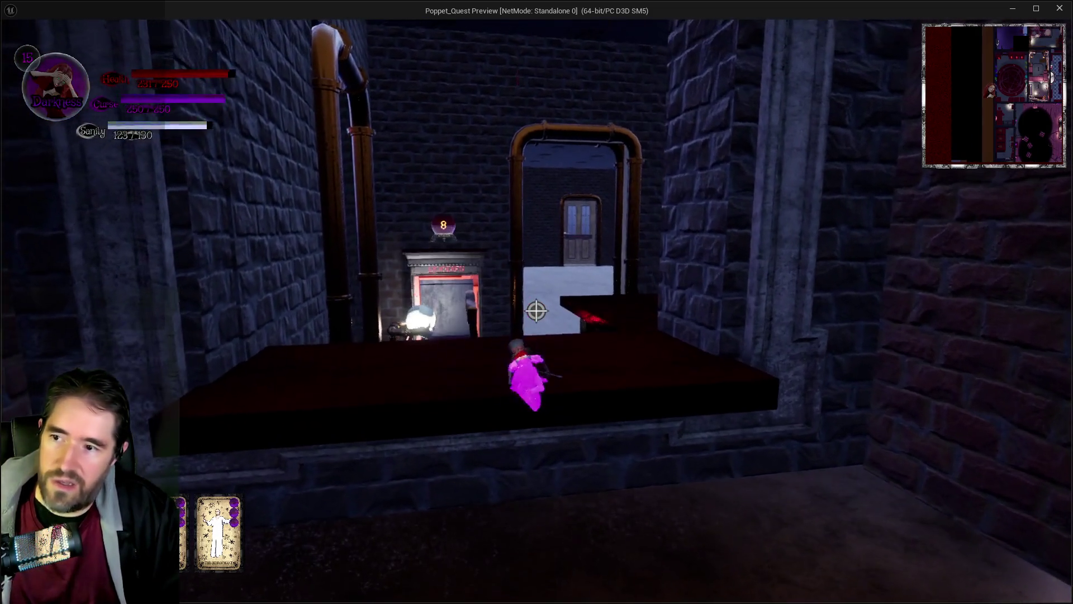
key("w")
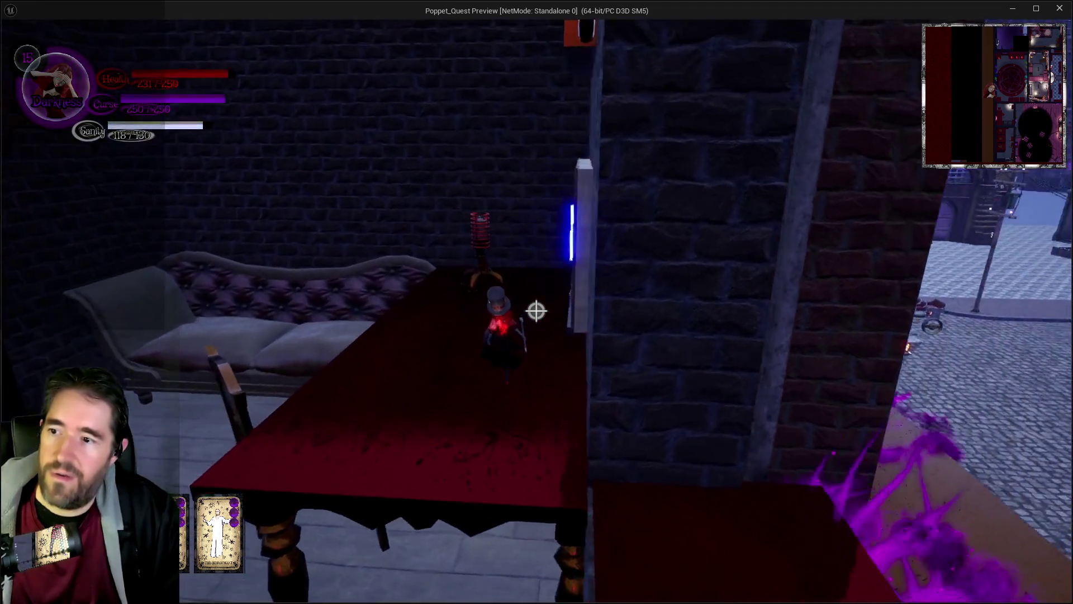
key("w")
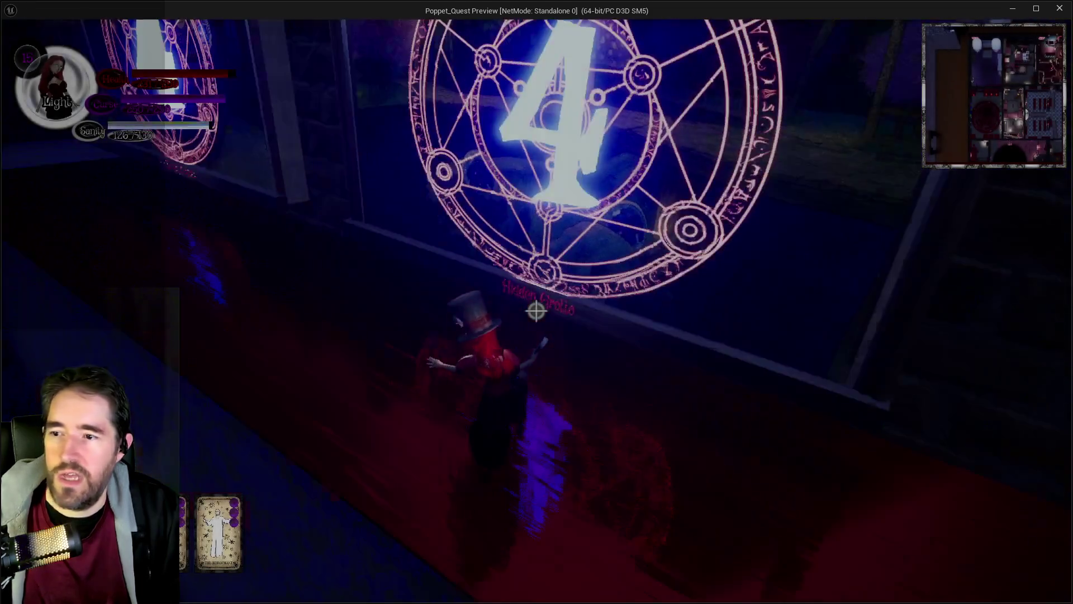
key("w")
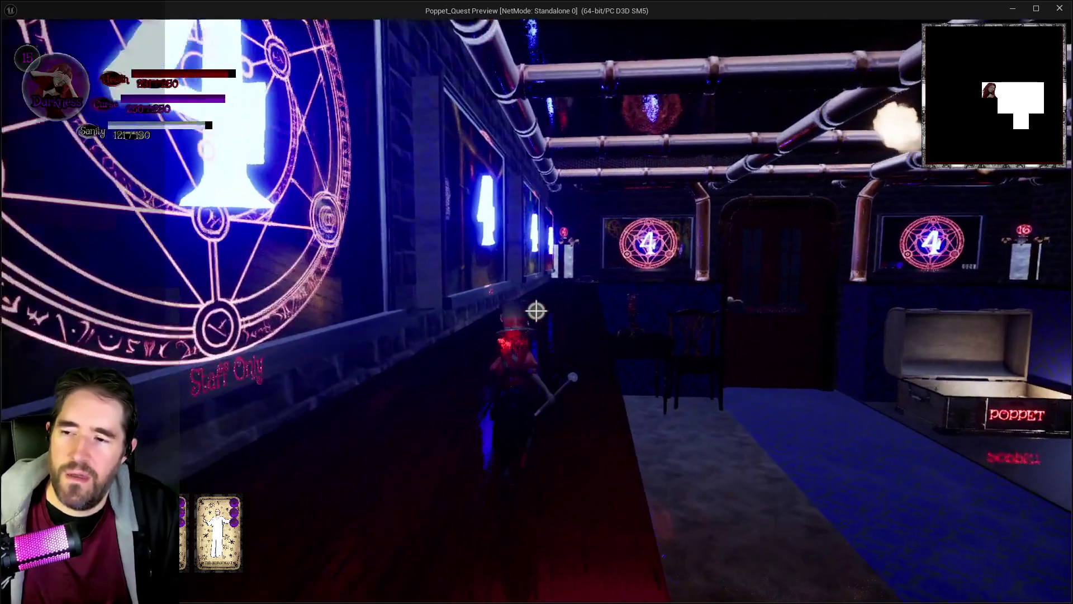
key("Escape")
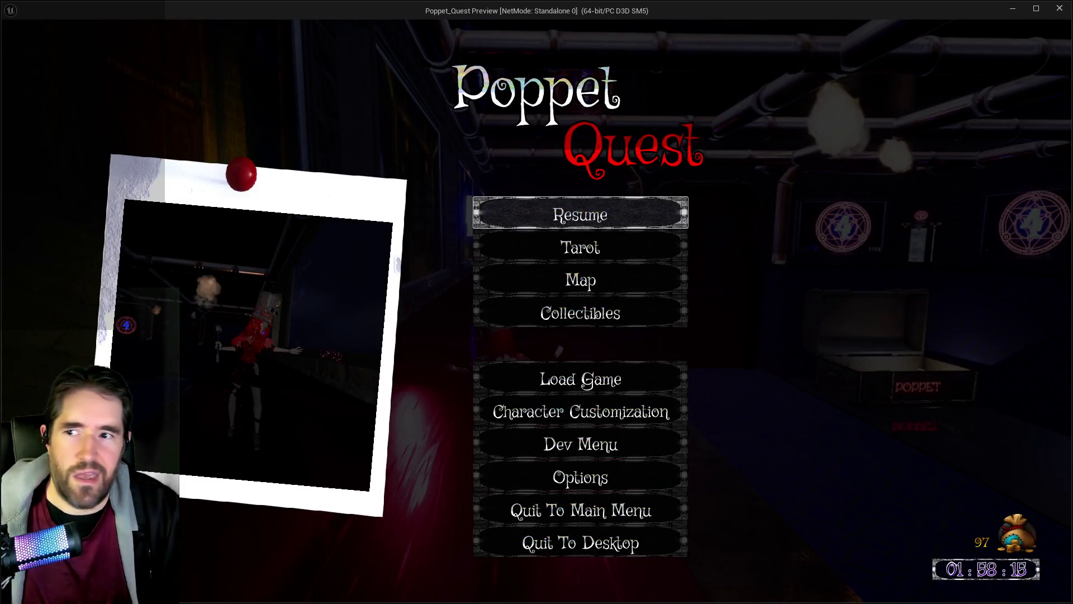
key("alt+Tab")
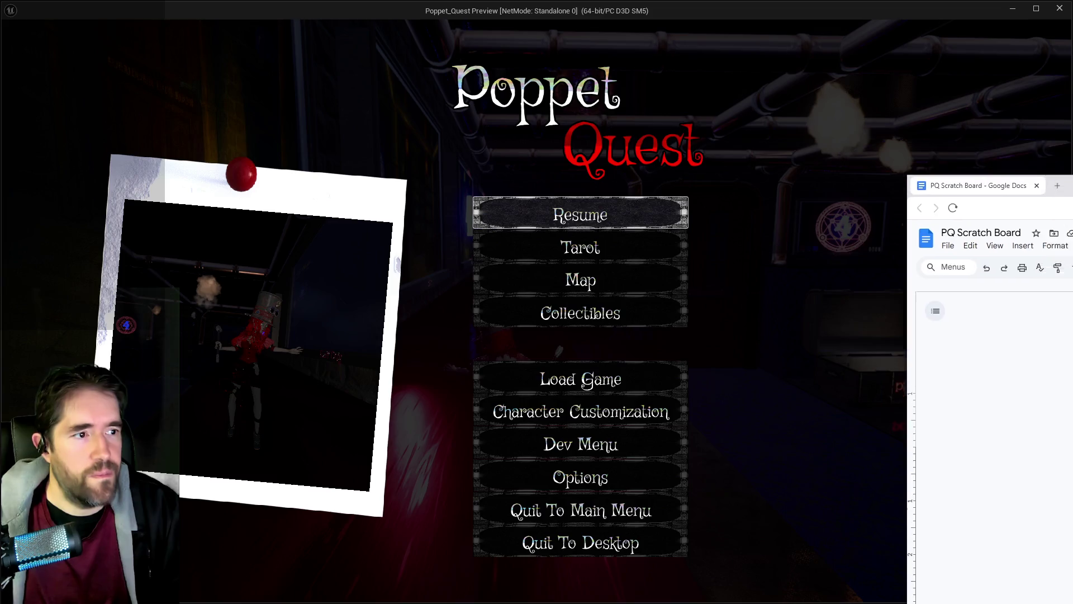
Add note 32 about paintings zooming in on Poppet as she passes through.
left_click_drag(837, 210, 839, 98)
key("Return")
type("32.")
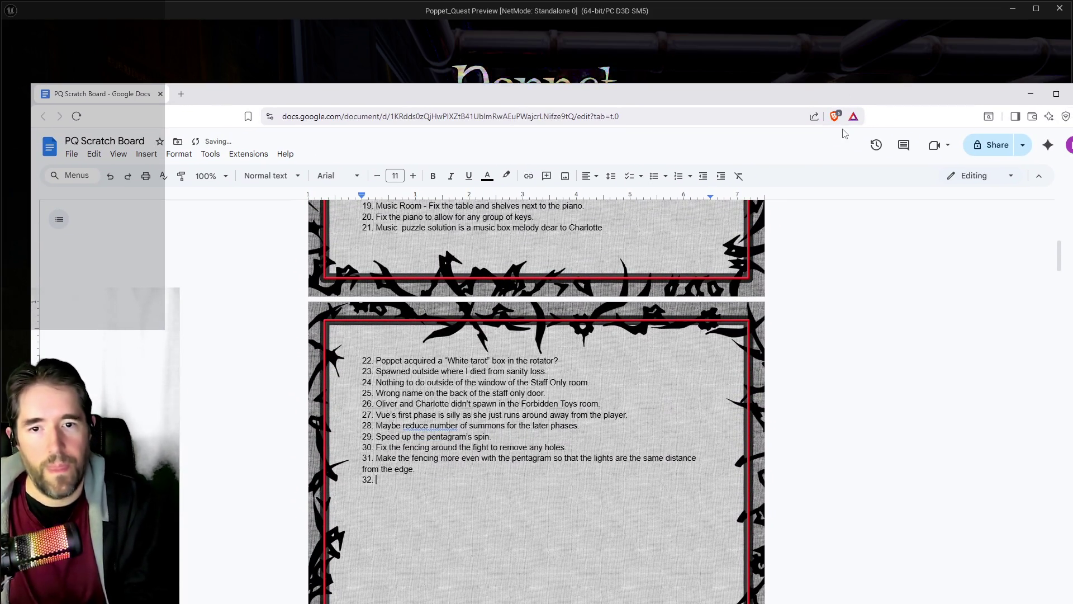
type("Fi")
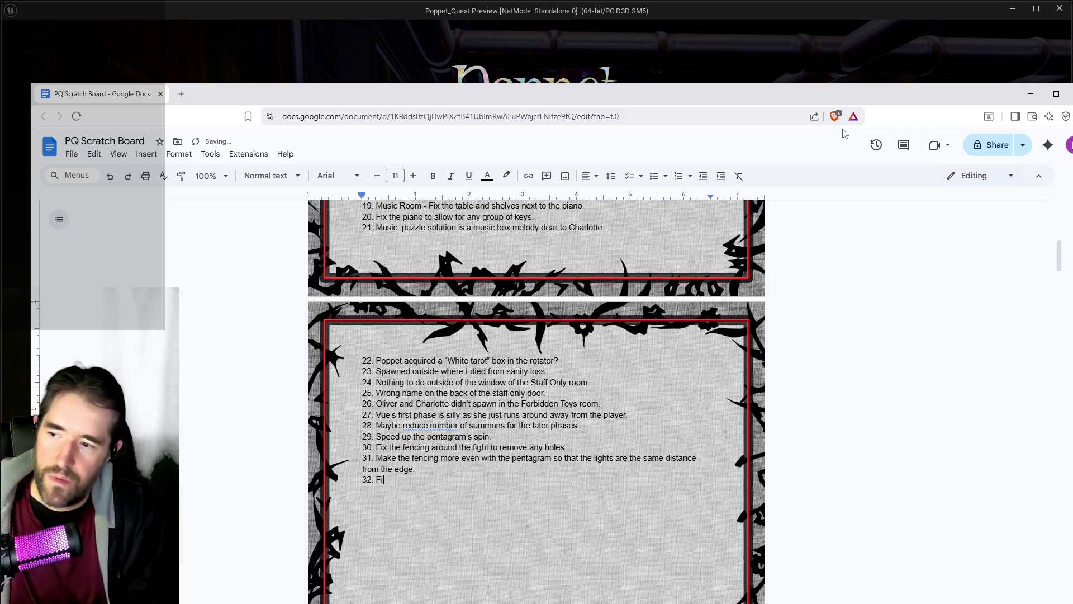
type("x the tings s")
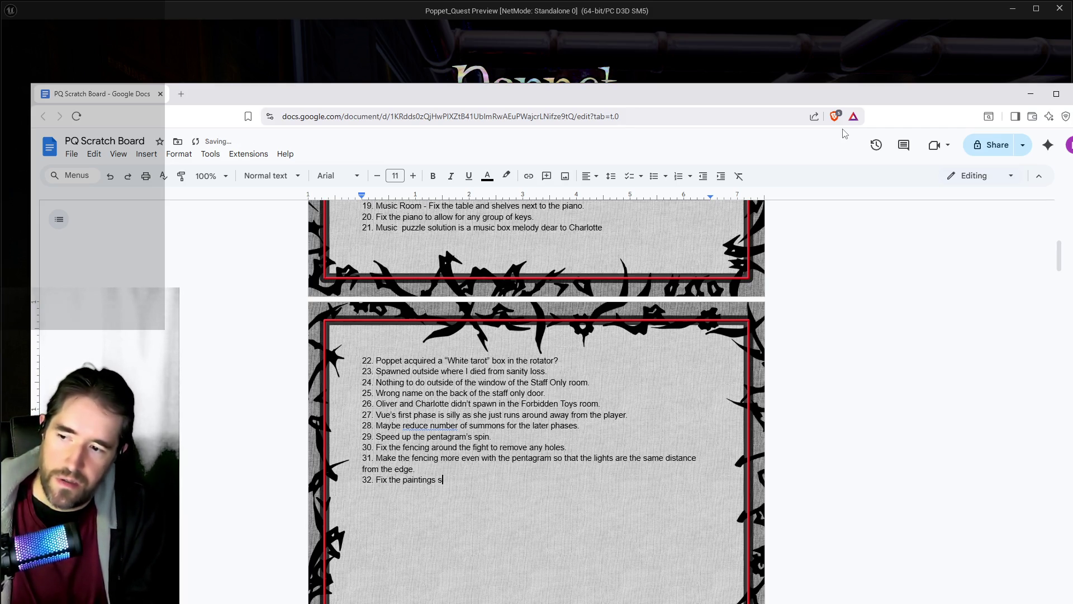
type("it doesn't z")
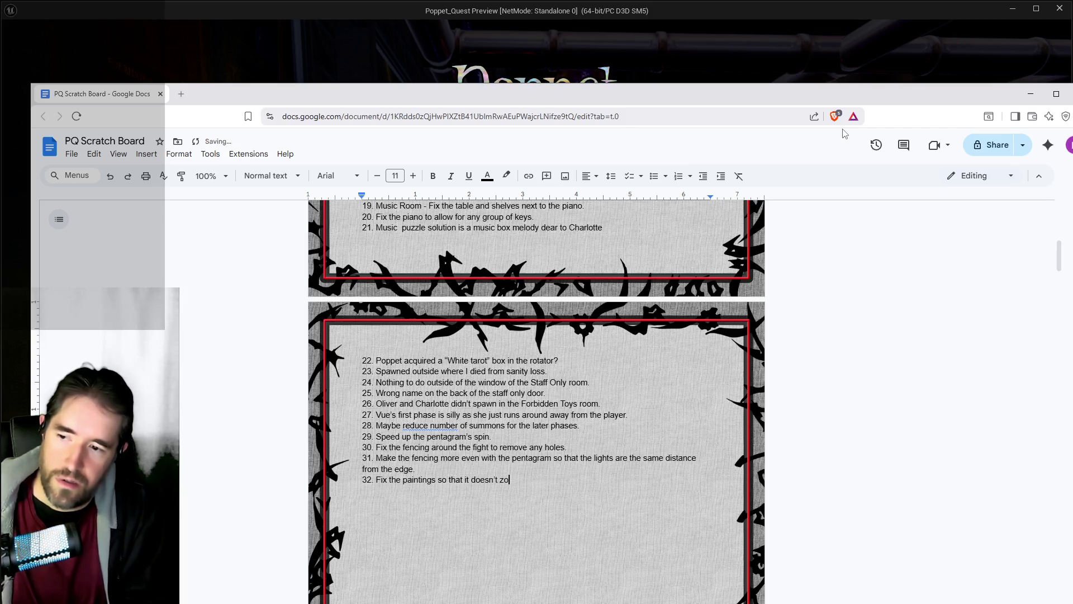
type("opp")
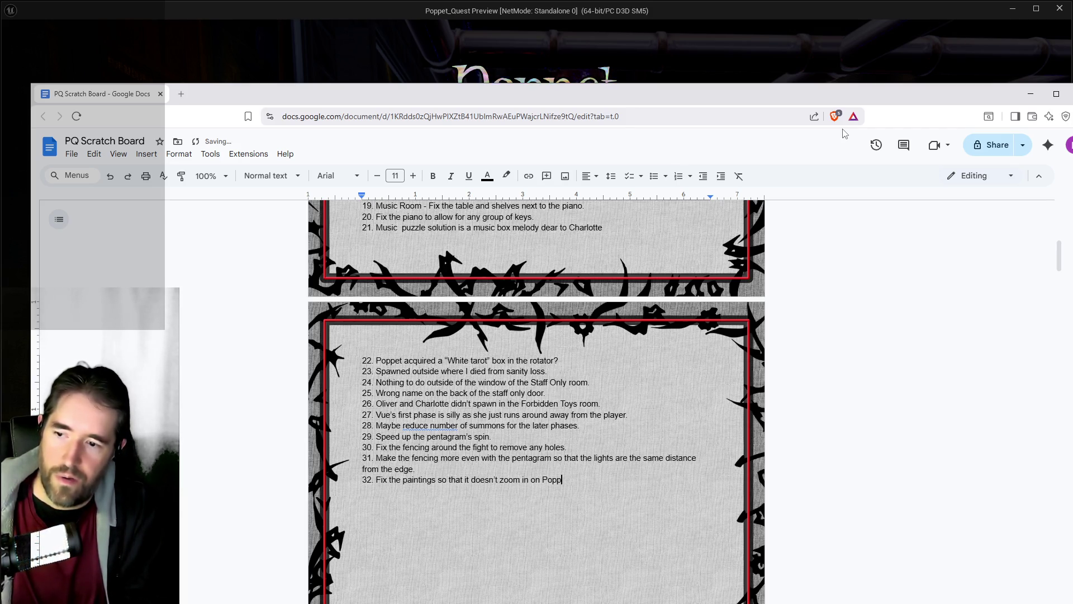
type("et when she ps through.")
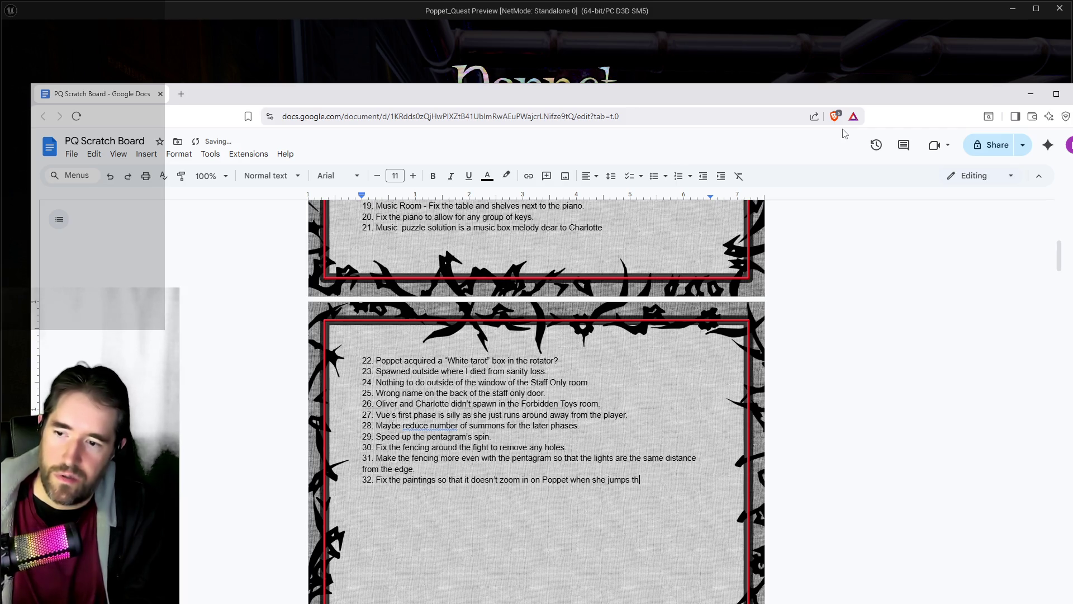
Add note 33: make enemies spawn in front of Poppet instead of around her, then resume the game.
key("Return")
type("33. ")
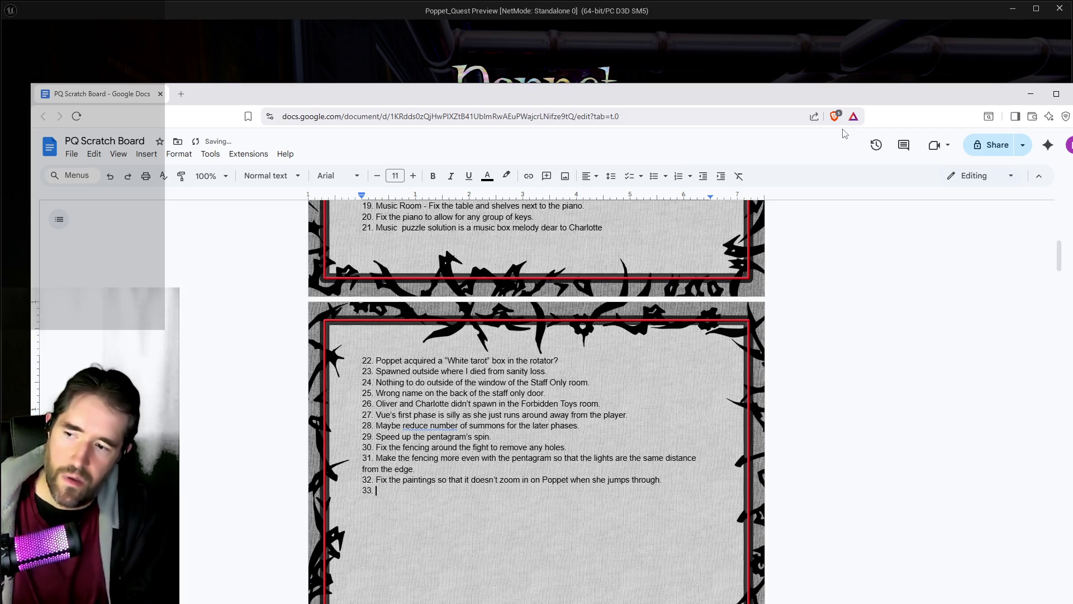
type("Make more reason to fight the ene")
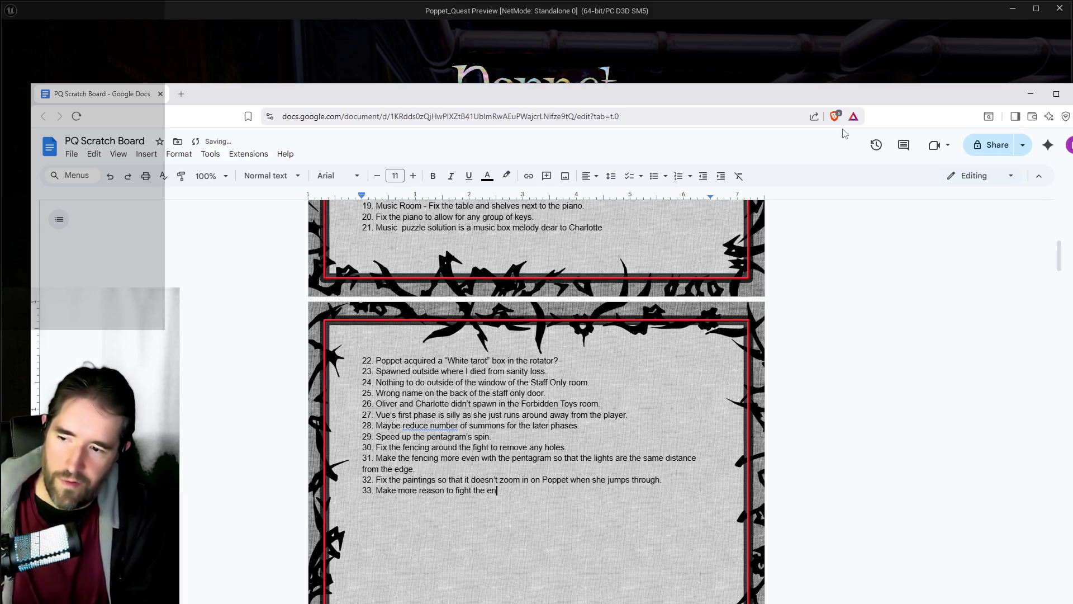
type("mies, or make htem sp")
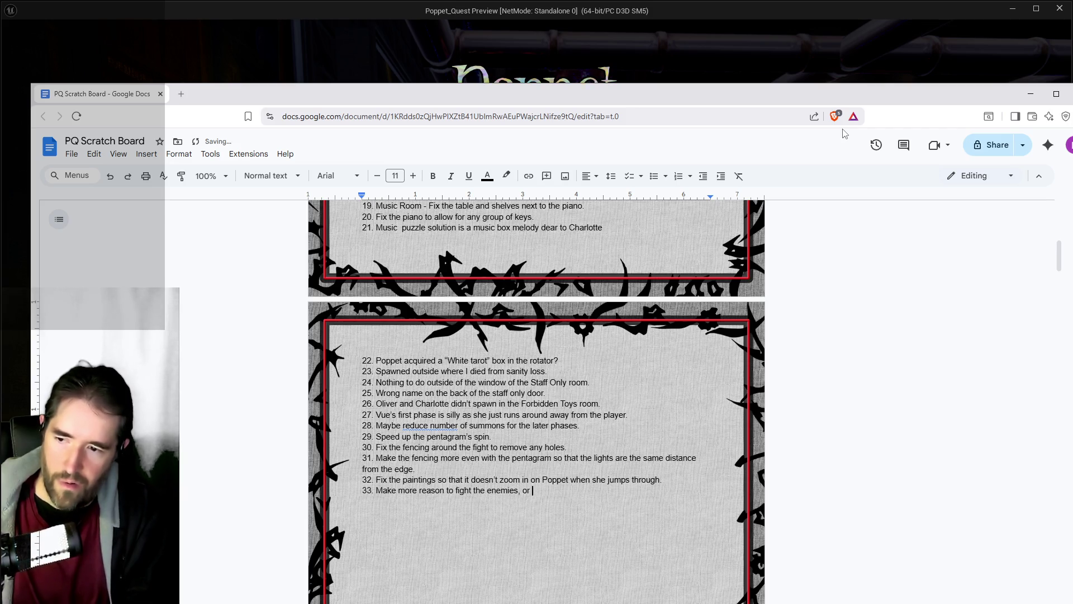
key("BackSpace")
key("BackSpace")
key("BackSpace")
type("them spawn in front of Poppet instead of arou")
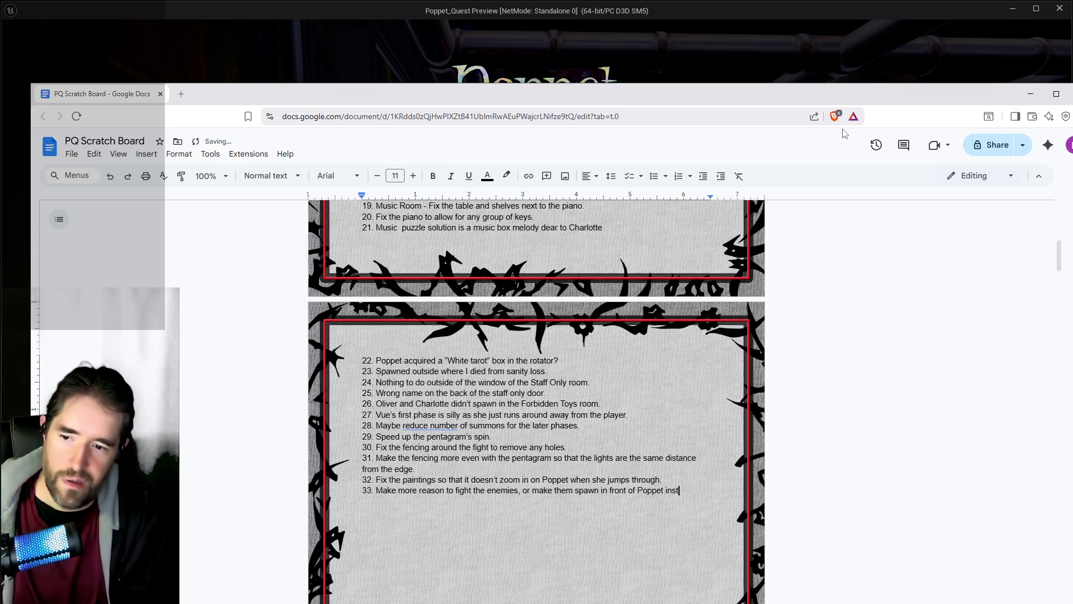
type("nd here")
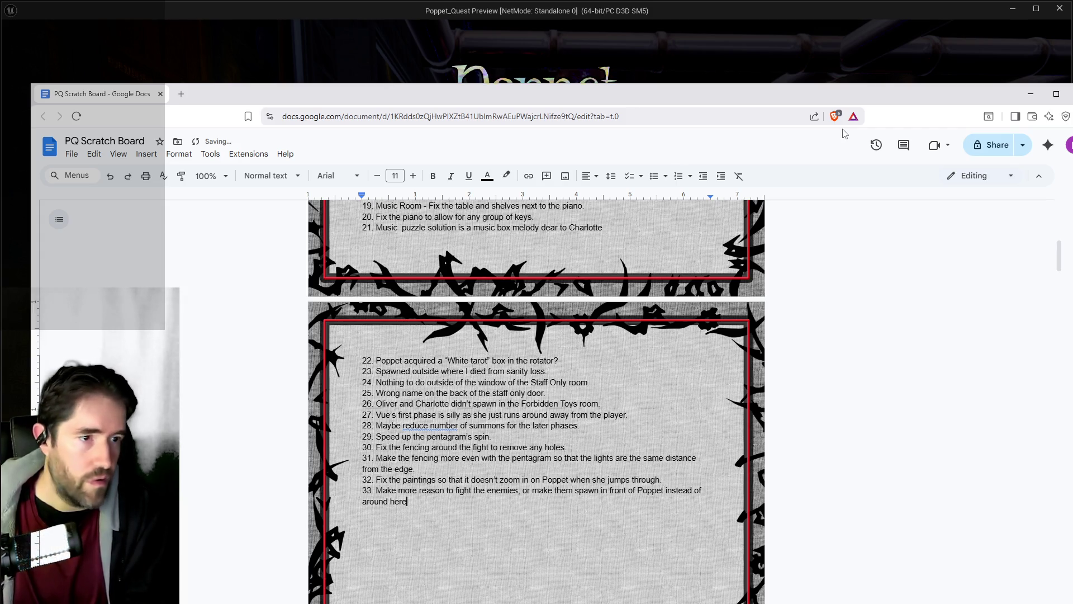
key("BackSpace")
type(".")
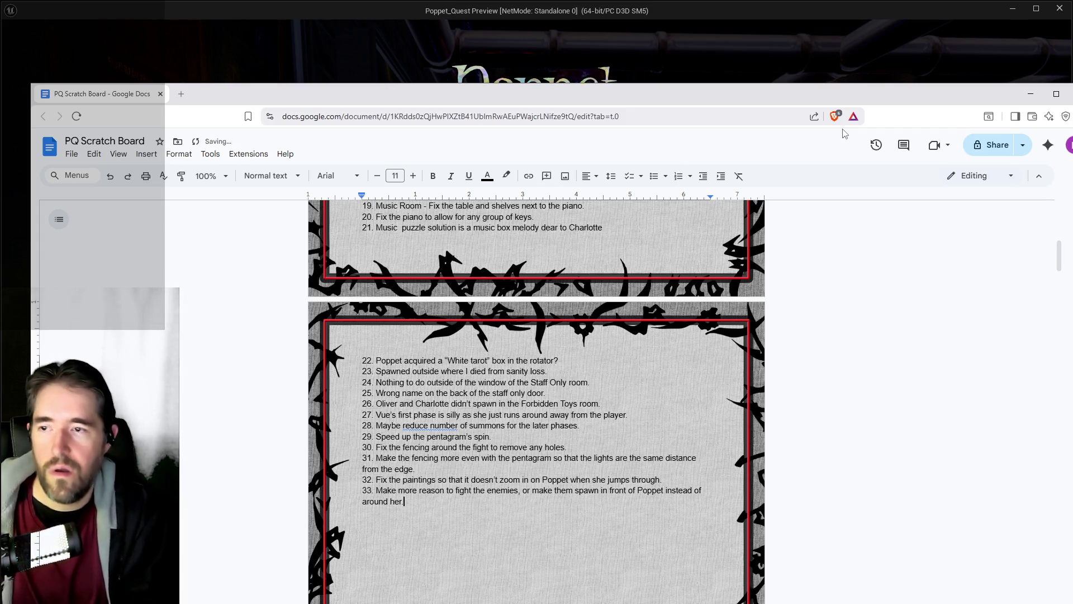
left_click(646, 78)
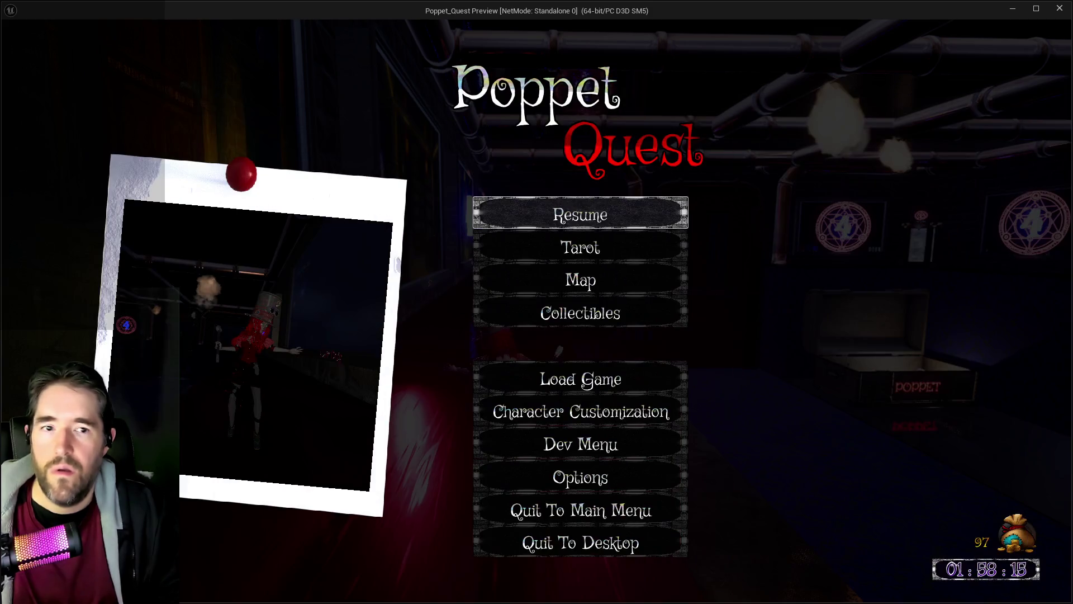
left_click(620, 211)
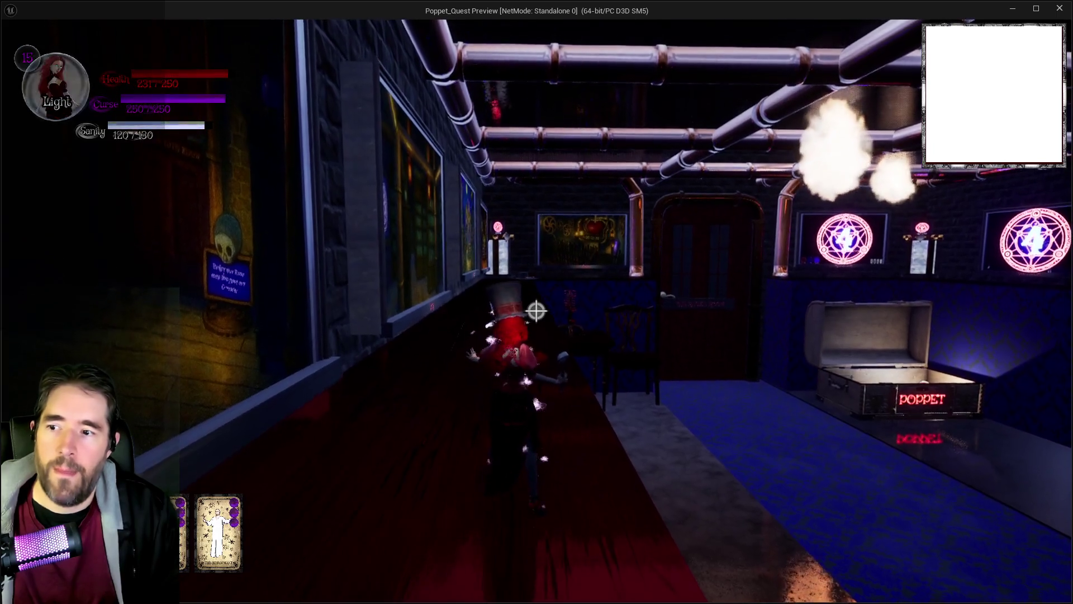
Run through the corridor, pipe room and Library, casting the purple ring spell.
key("w")
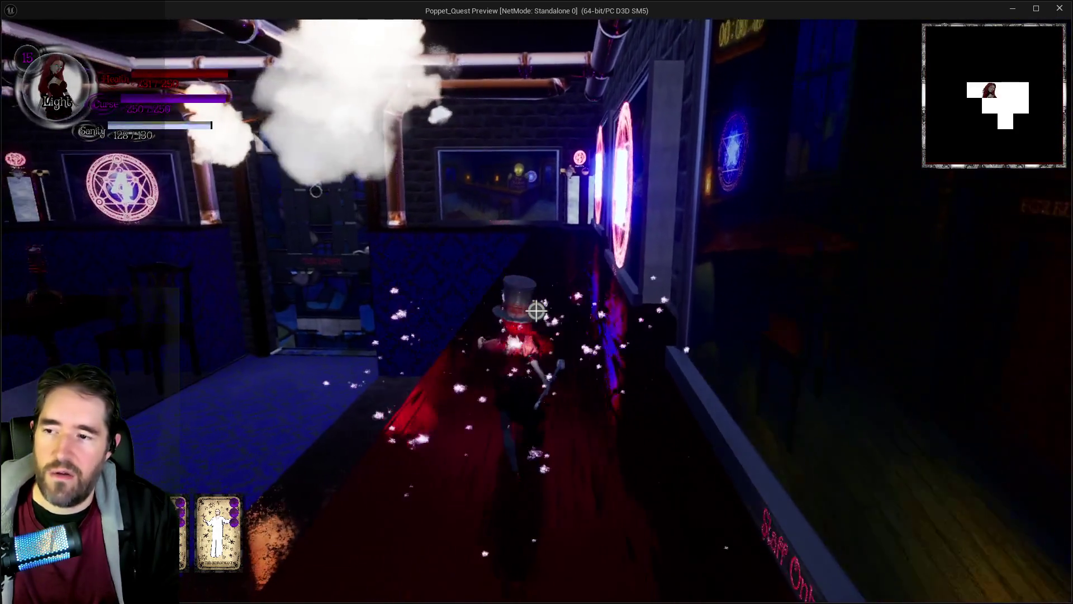
key("w")
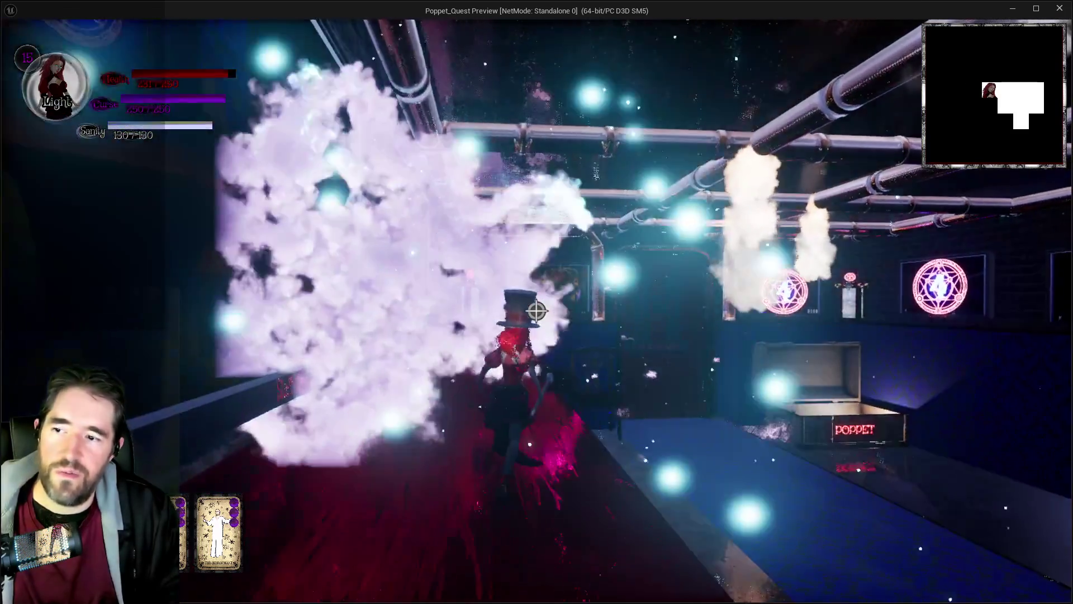
key("w")
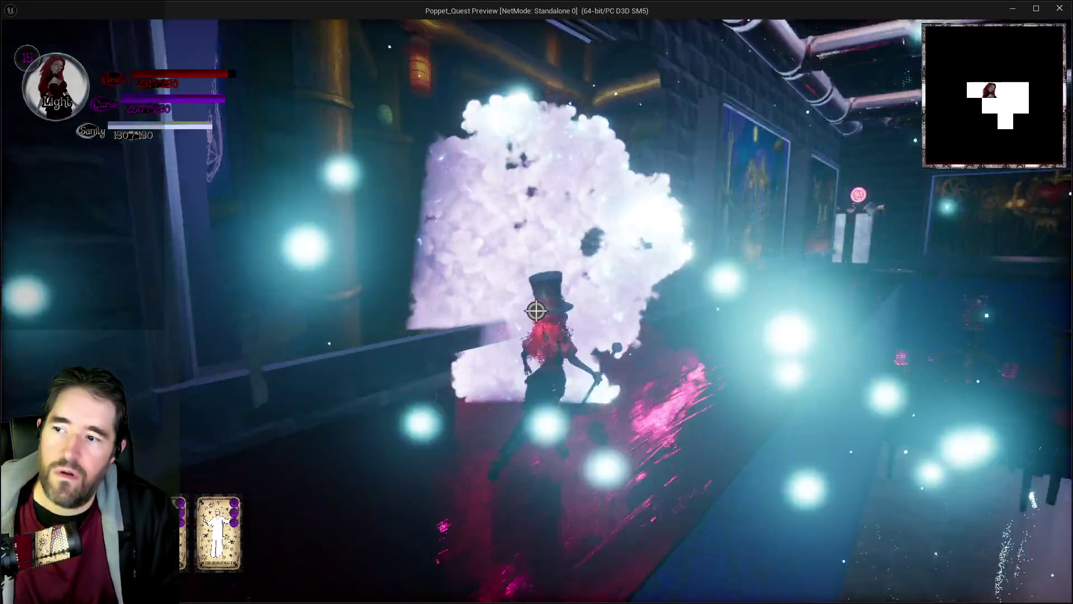
key("w")
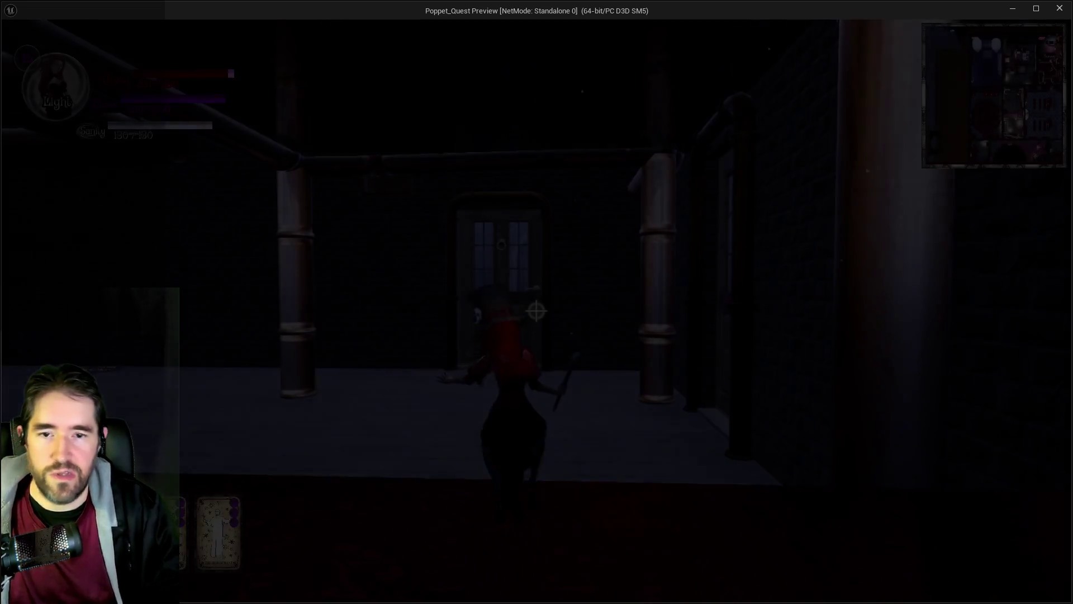
key("w")
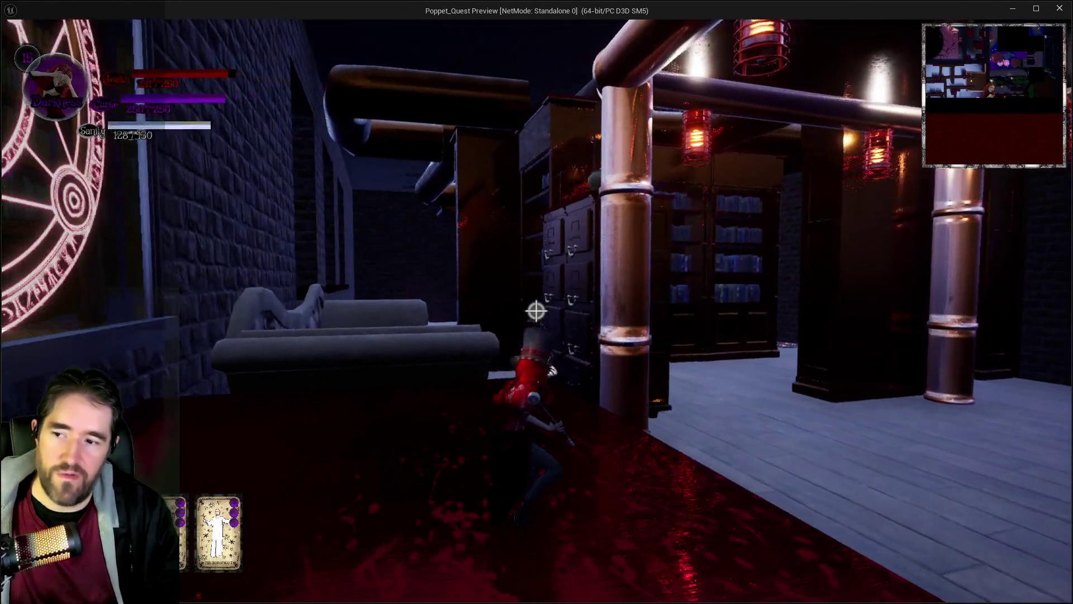
left_click(536, 311)
Cross the foggy hallway, switch from Darkness to Light, go through the Safari Room door into the alley, and pause.
key("w")
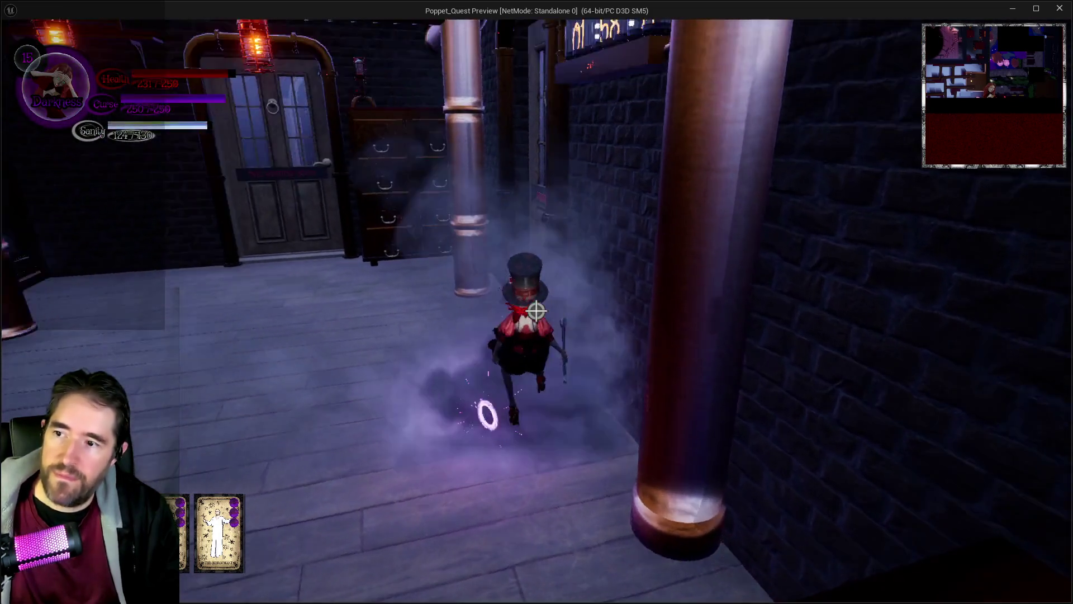
key("w")
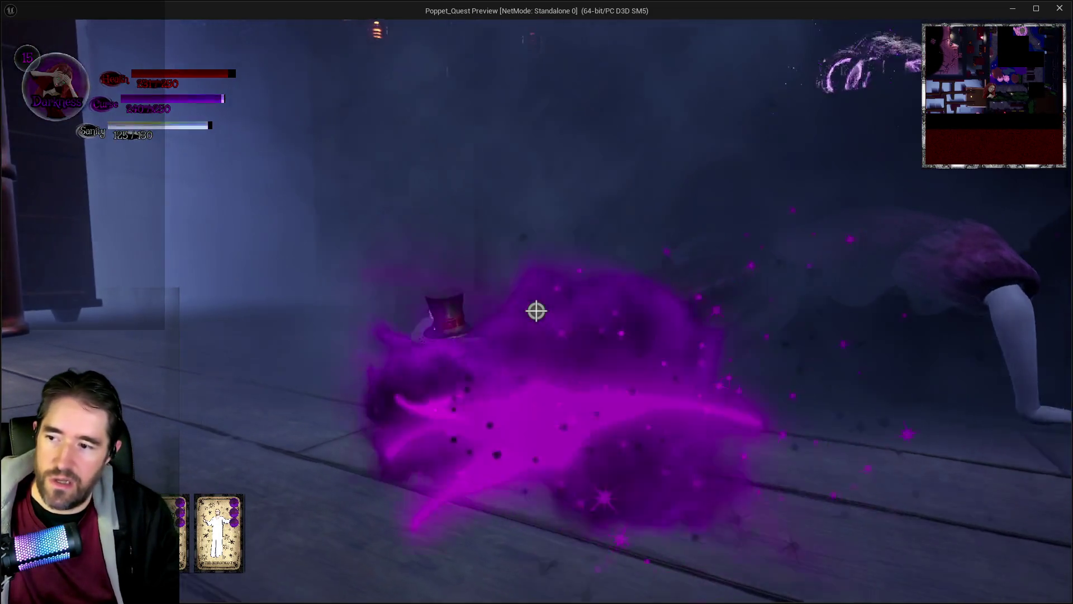
key("w")
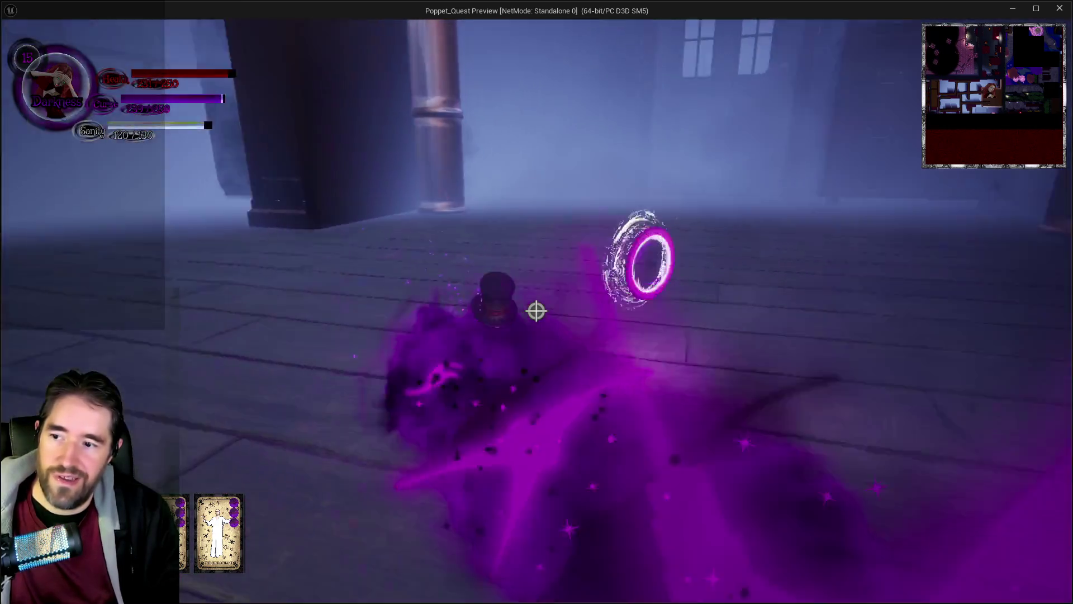
key("w")
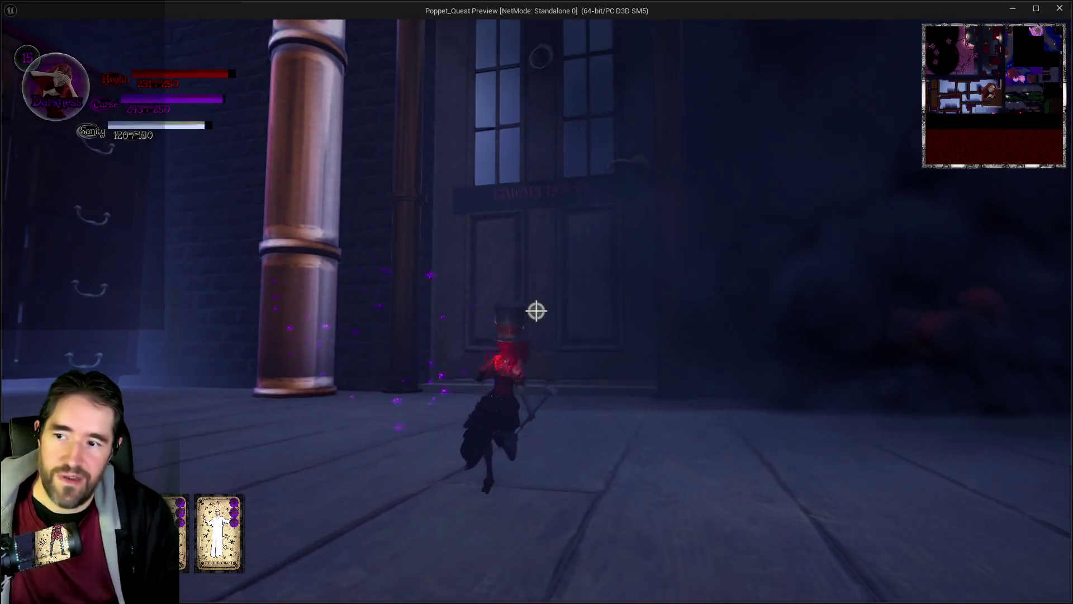
key("w")
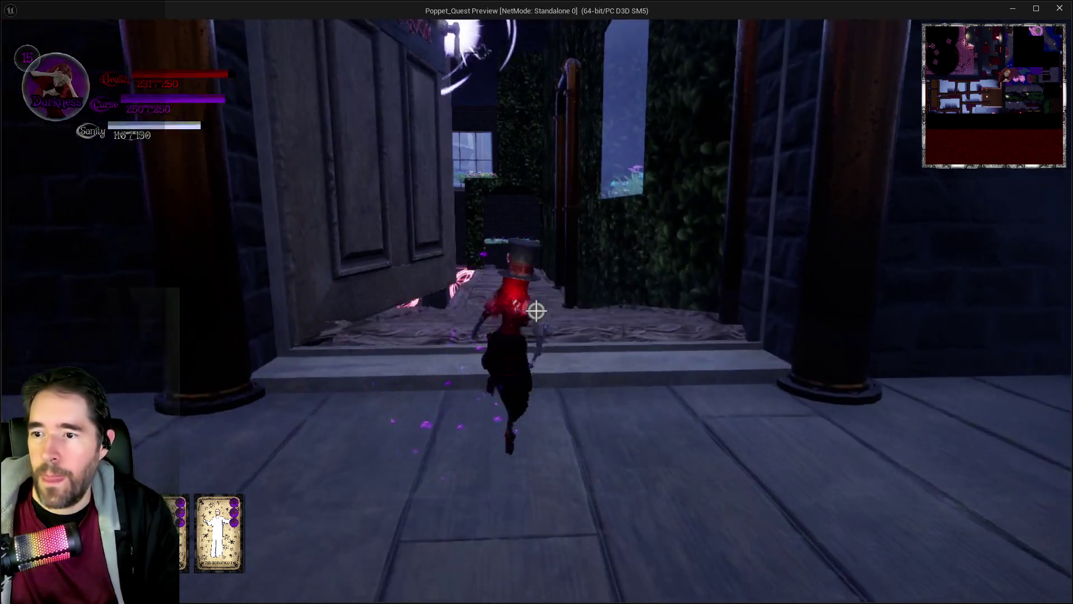
key("Escape")
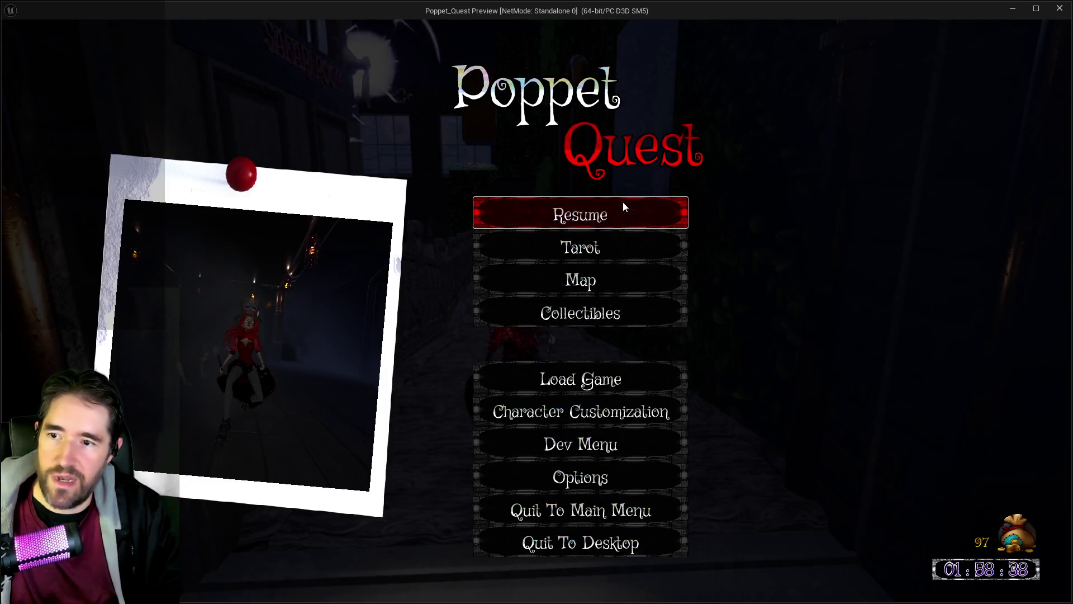
Run briefly down the alley, pause, read the notes through item 34, and resume play.
left_click(623, 204)
key("w")
key("Escape")
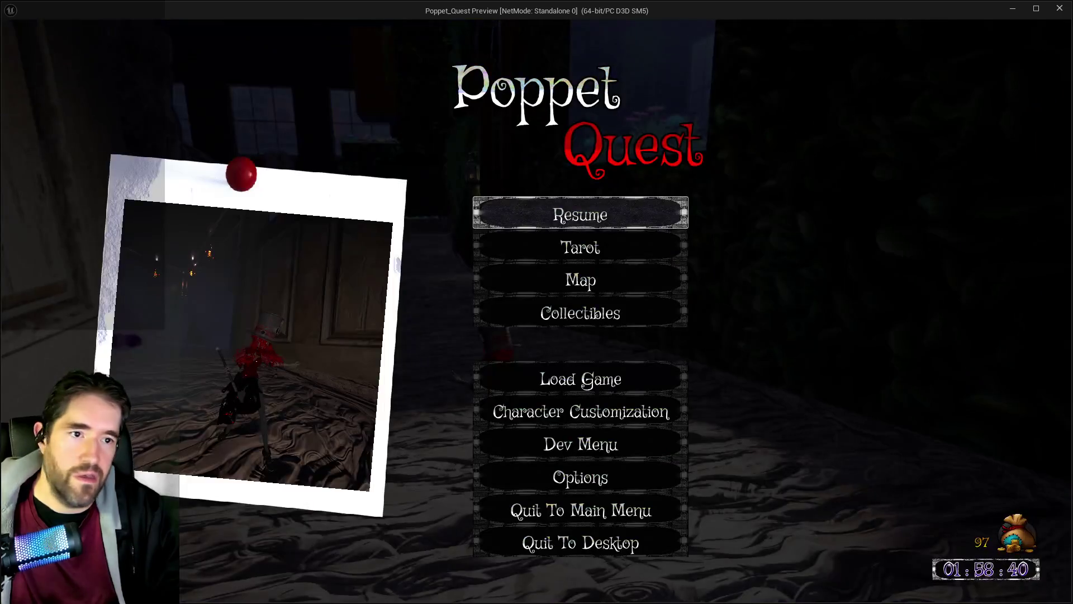
key("alt+Tab")
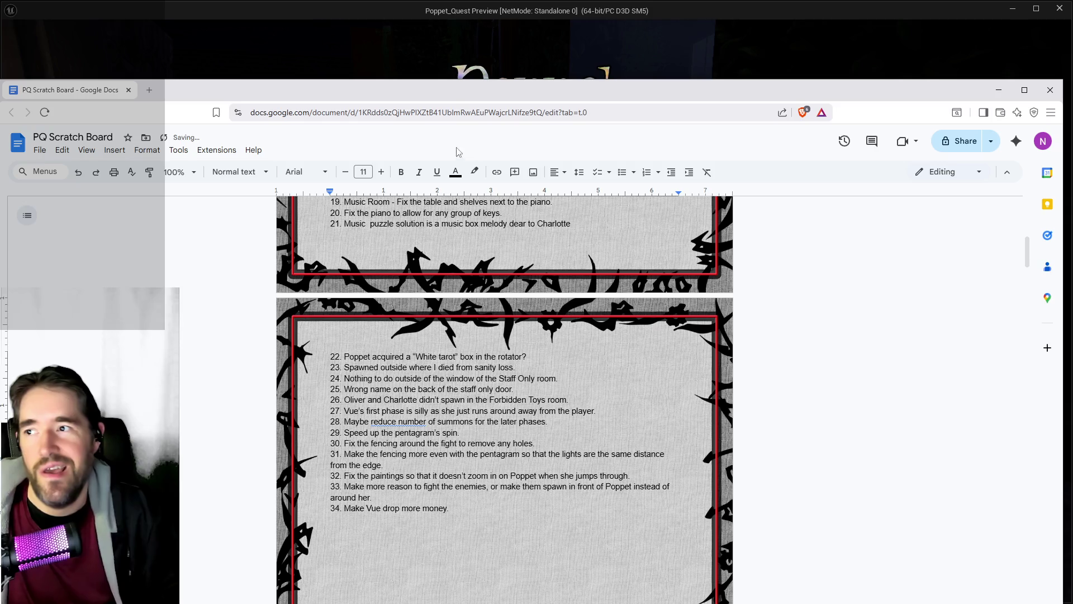
key("alt+Tab")
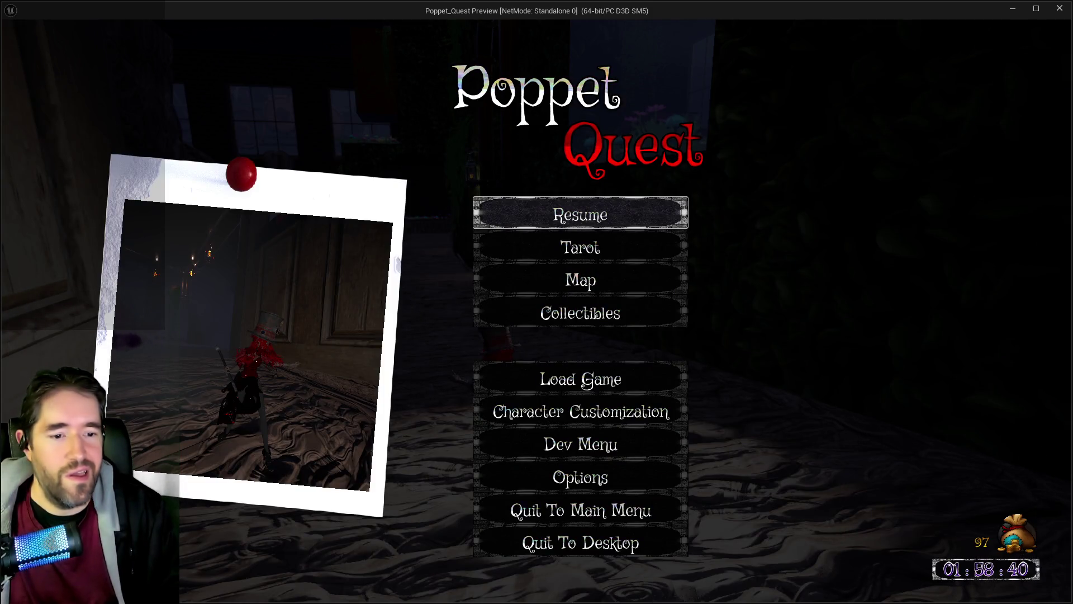
left_click(619, 210)
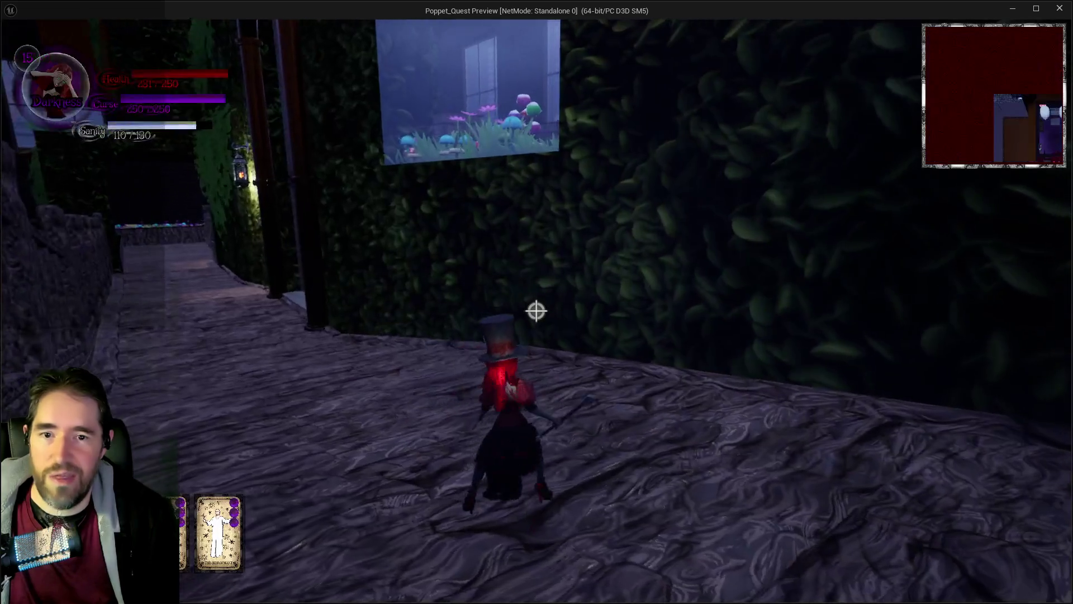
Run Poppet along the purple-lit walkway past the building door onto the wooden deck, then pause.
key("w")
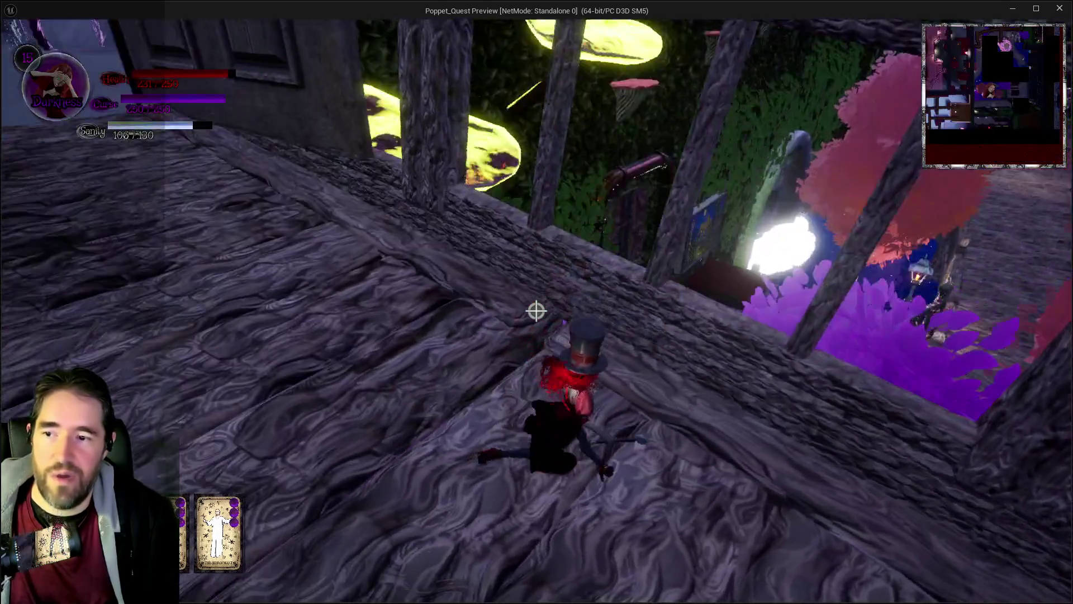
key("w")
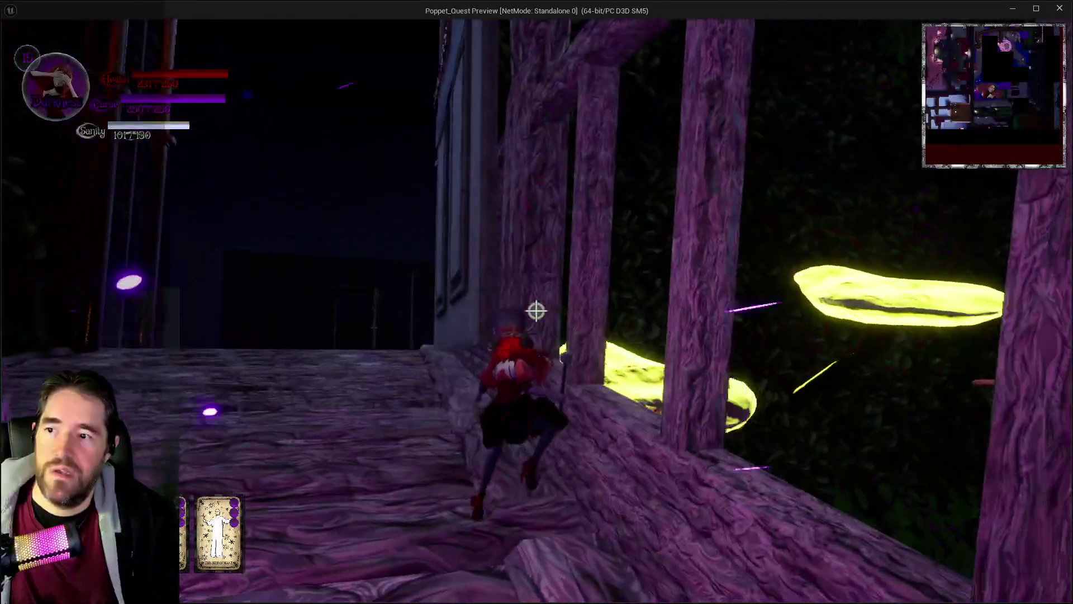
key("w")
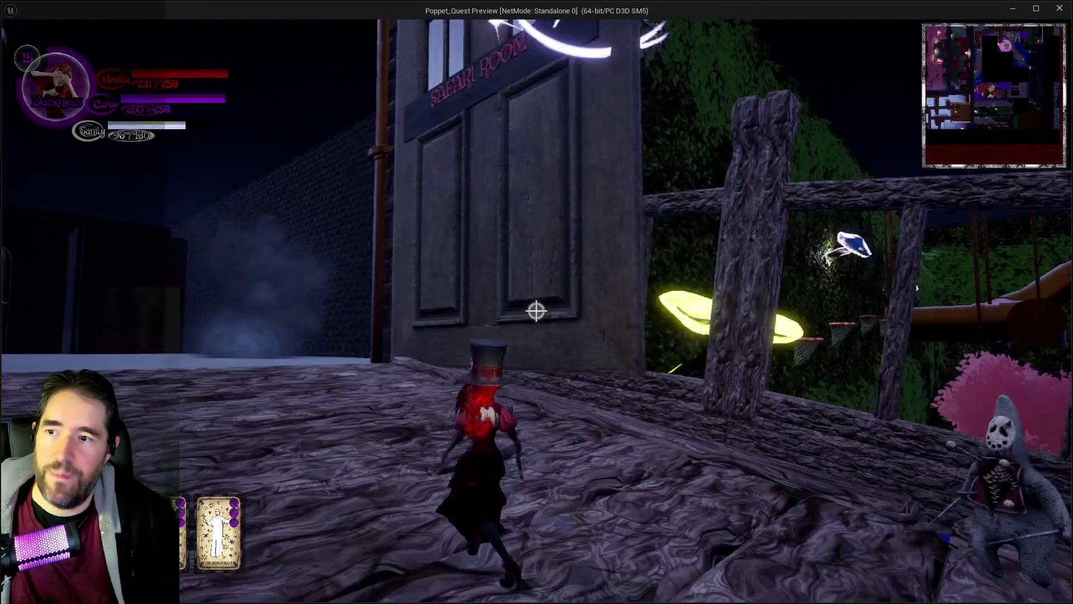
key("Escape")
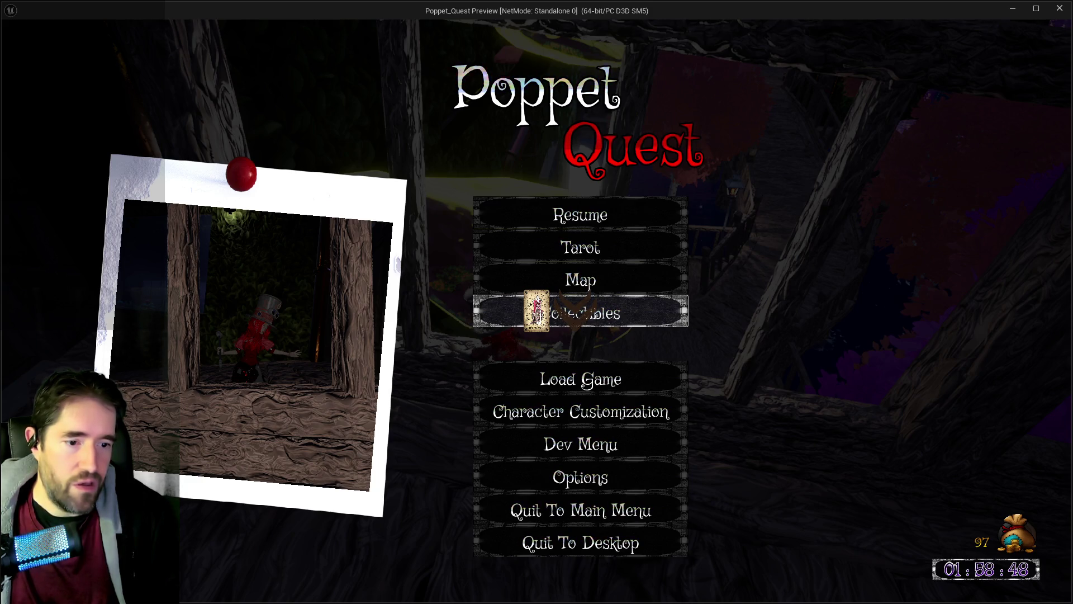
Log note 35, 'Make the cash registers destroyables that spawn money', then go back to the game.
key("alt+Tab")
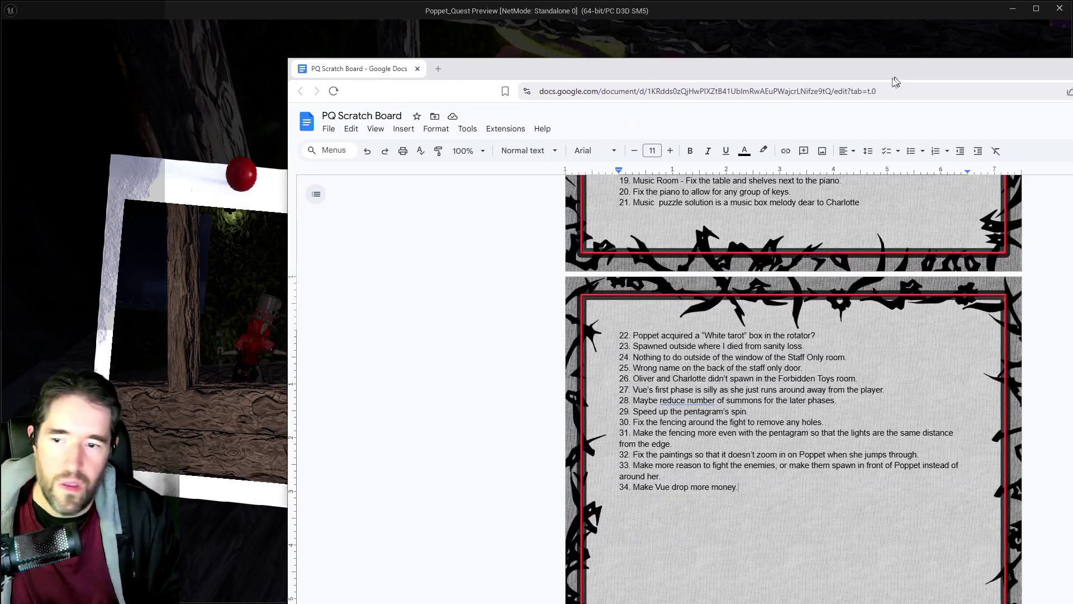
key("Return")
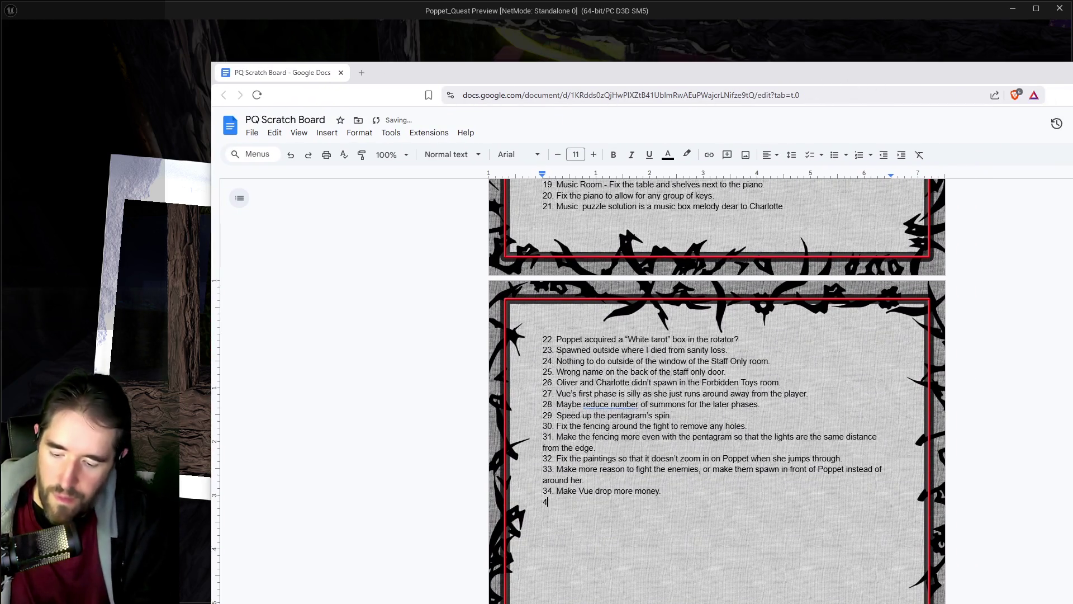
type("35")
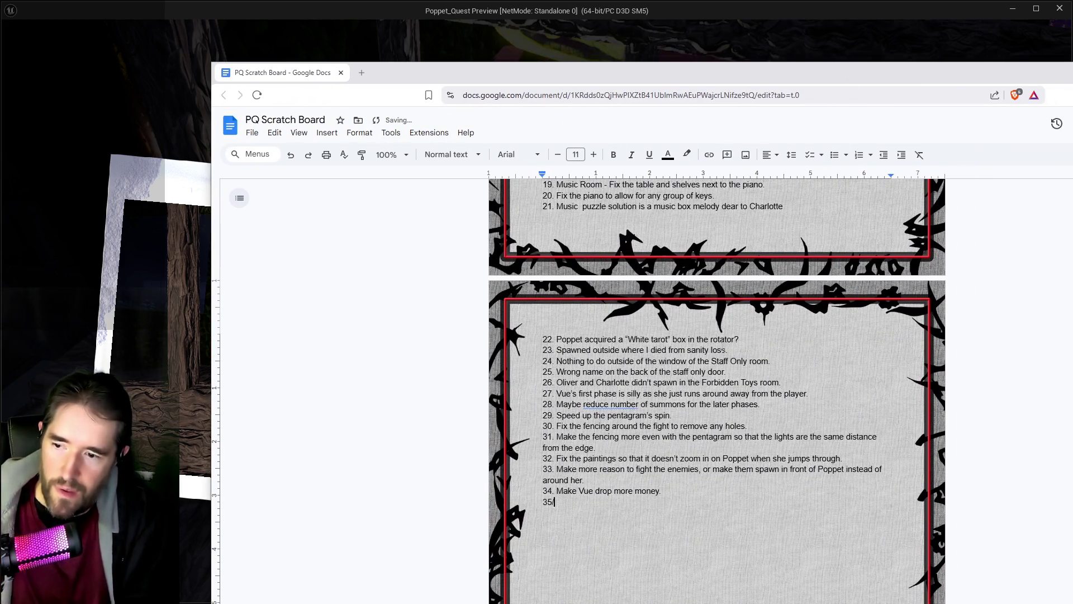
type(". Make the cash registers destro")
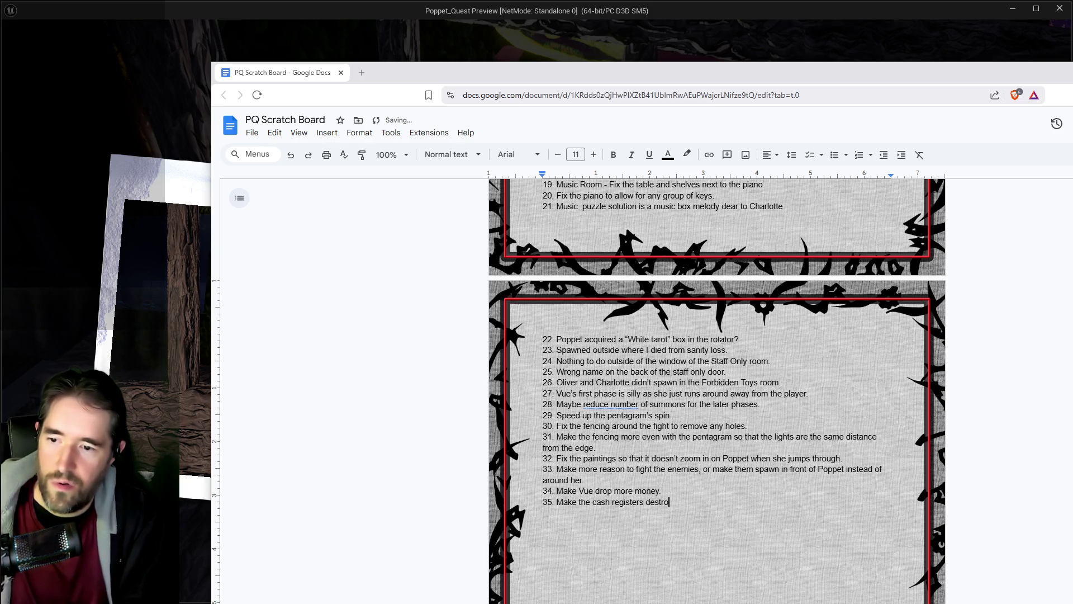
type("yables ")
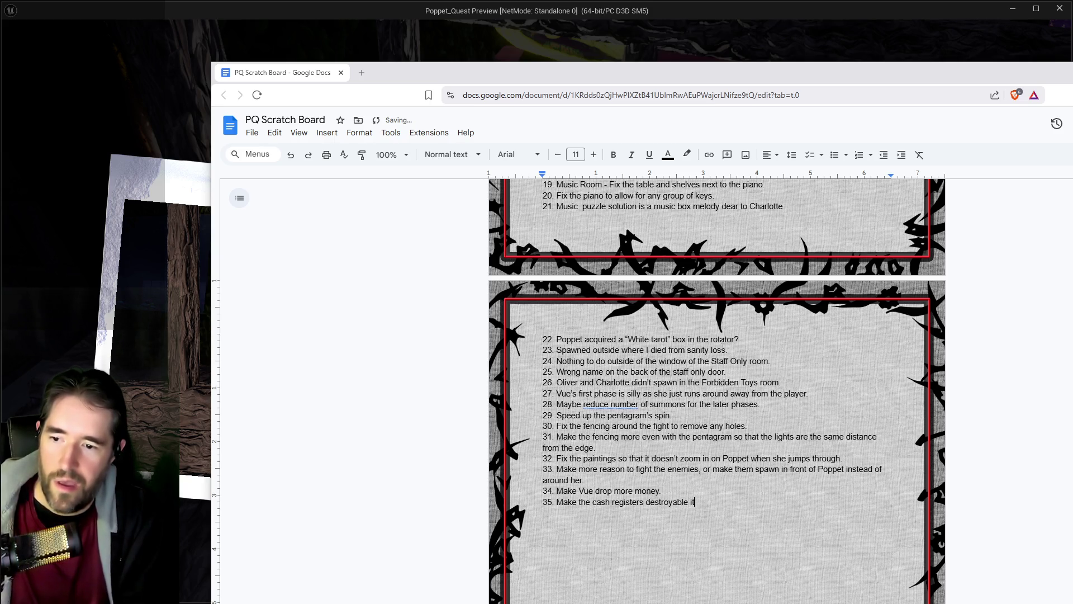
type("that spawn money.")
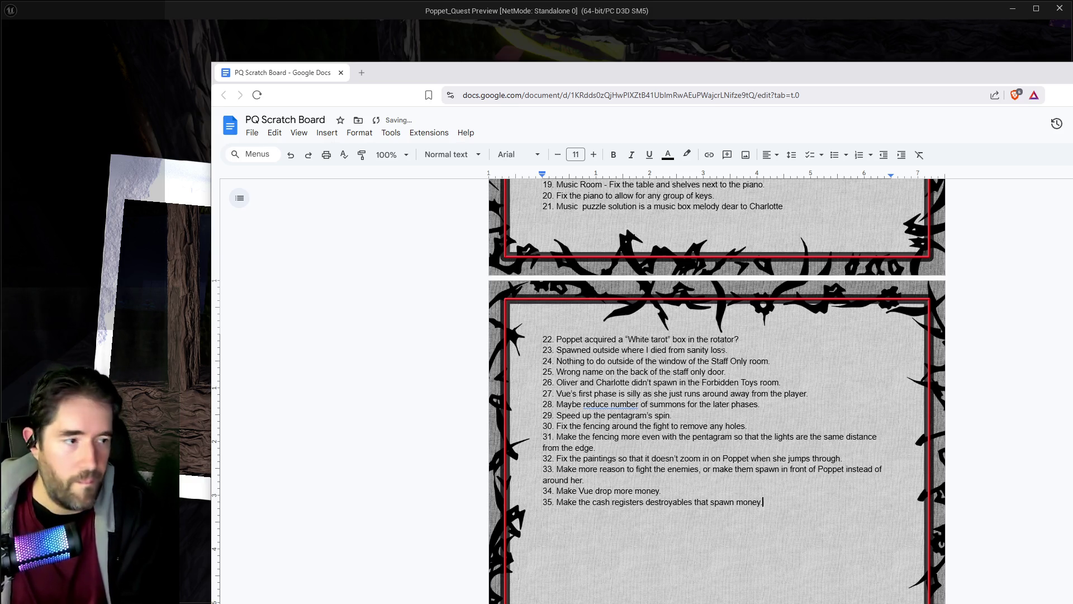
key("alt+Tab")
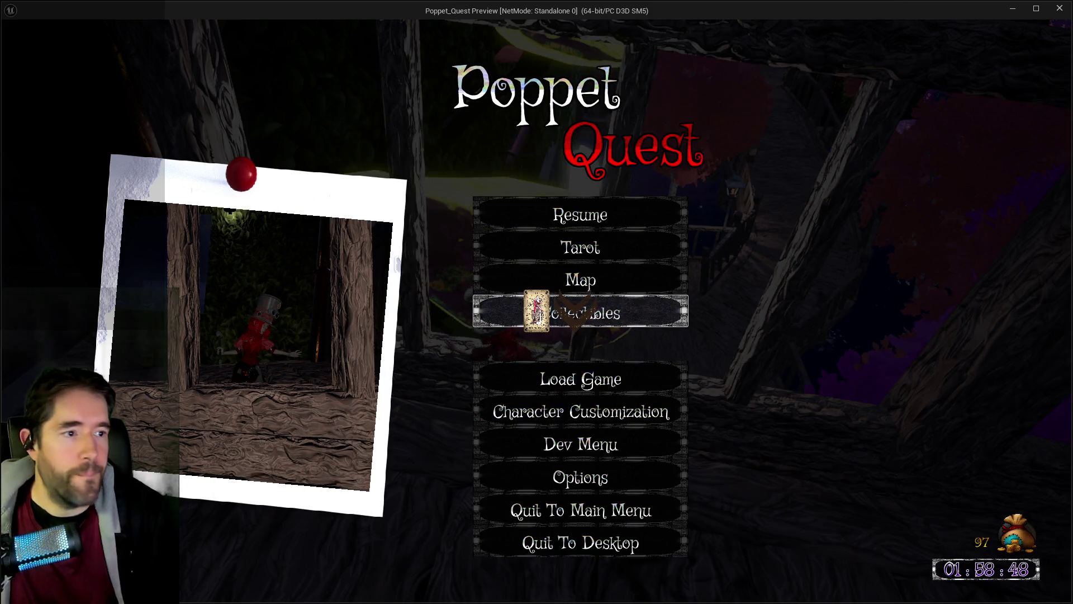
Resume, climb the glowing mushroom cap, cross the treehouse floor and bridge to the Hidden Grotto, then pause.
left_click(642, 212)
key("w")
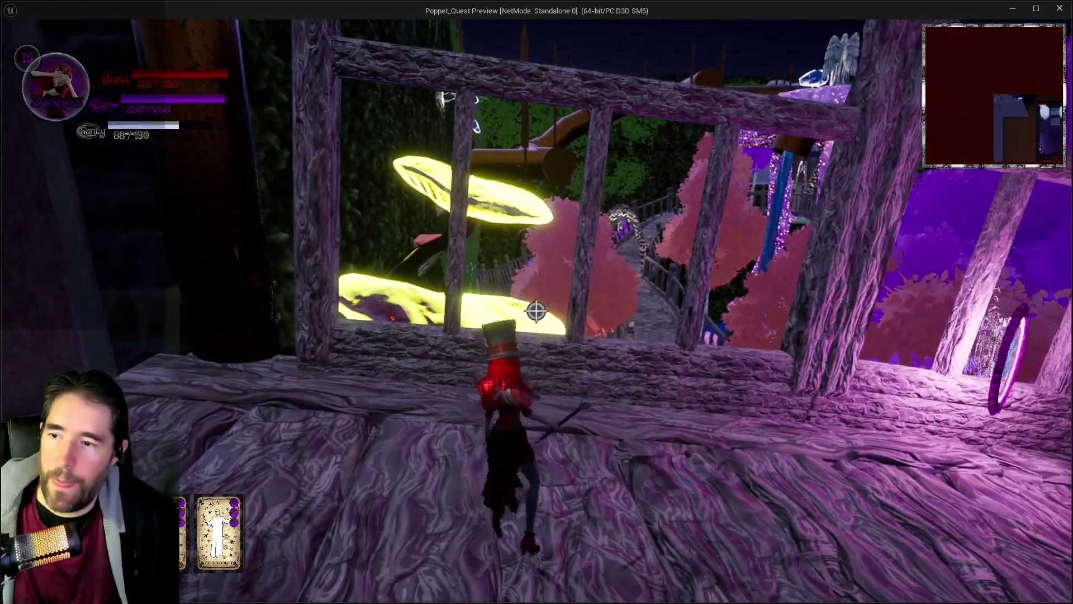
key("space")
key("w")
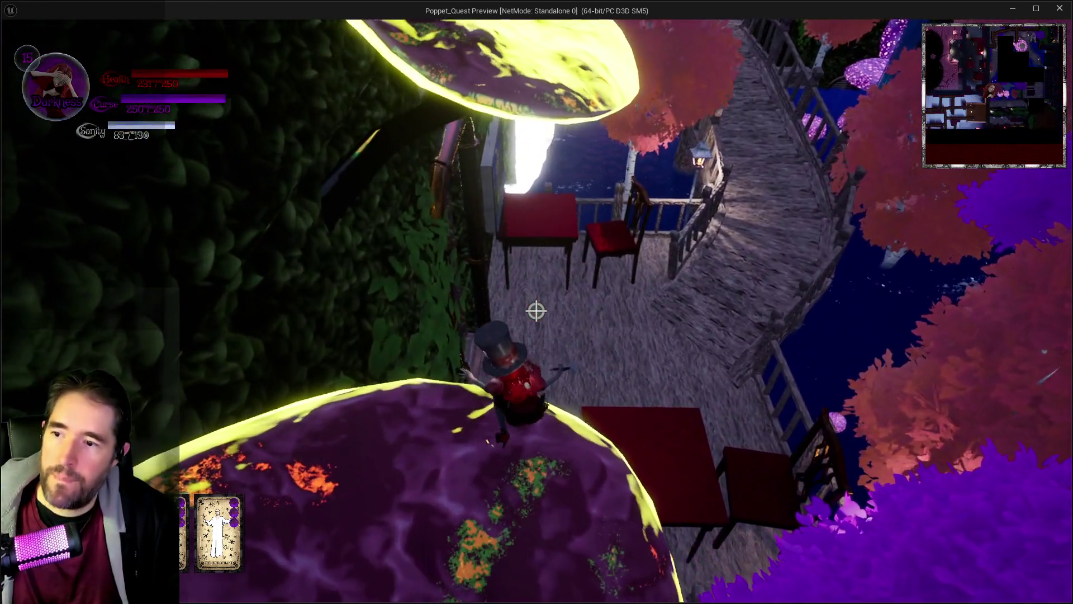
key("w")
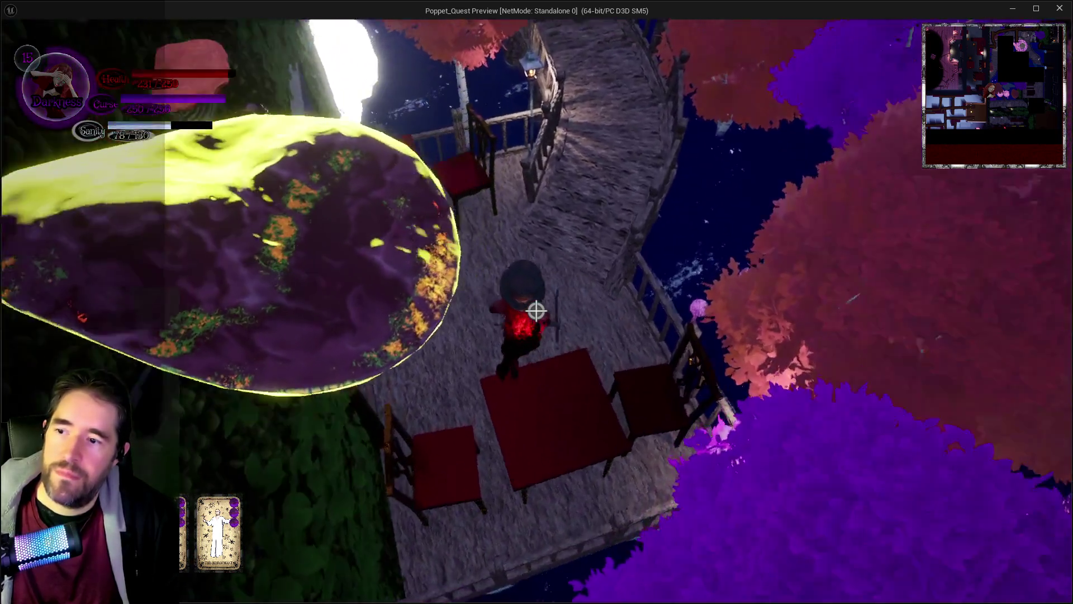
key("w")
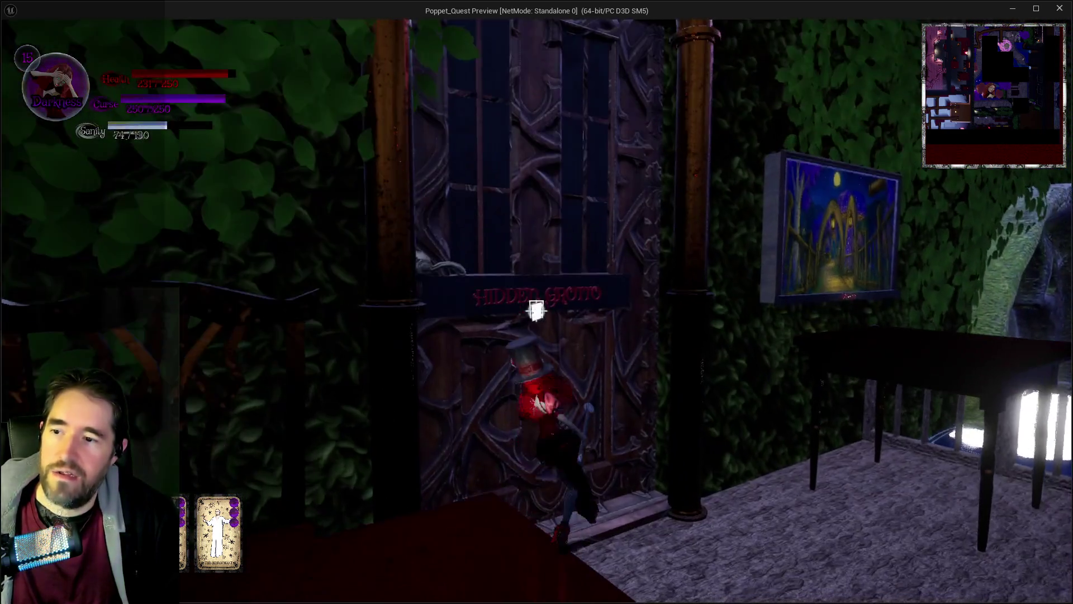
key("w")
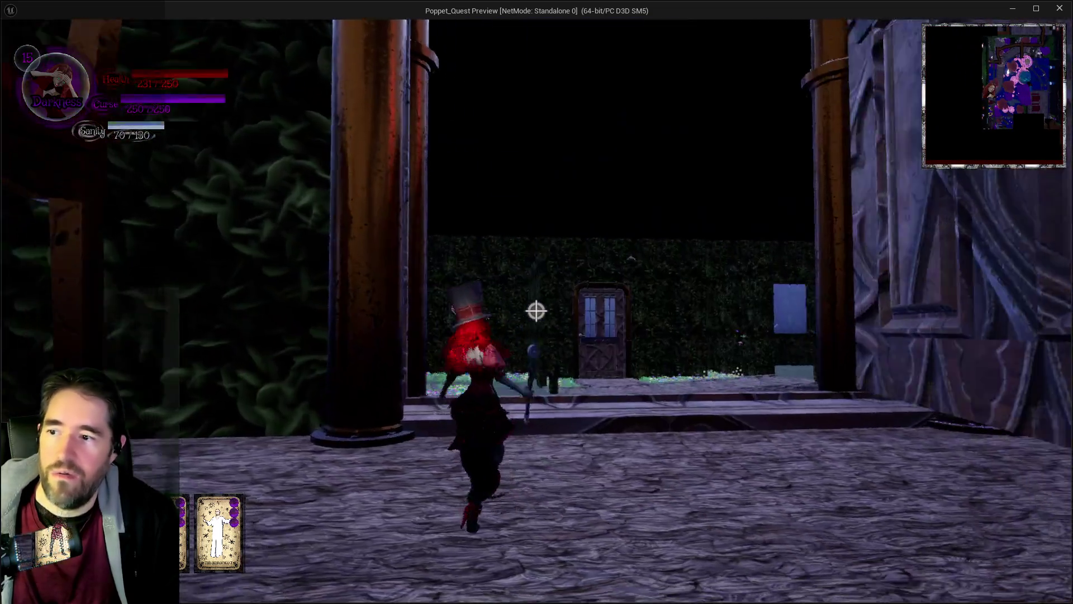
key("w")
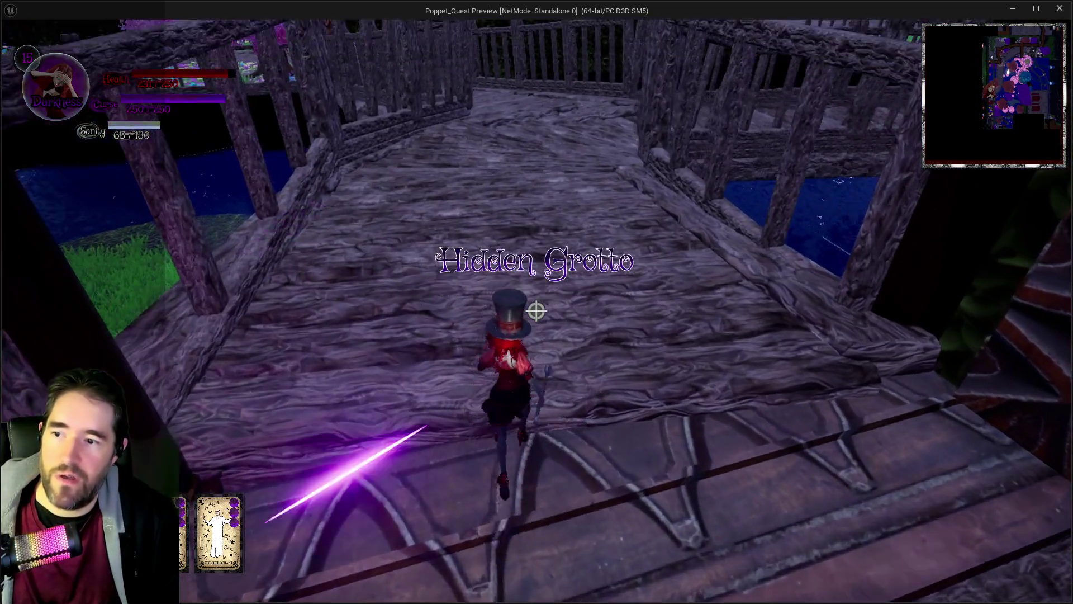
key("w")
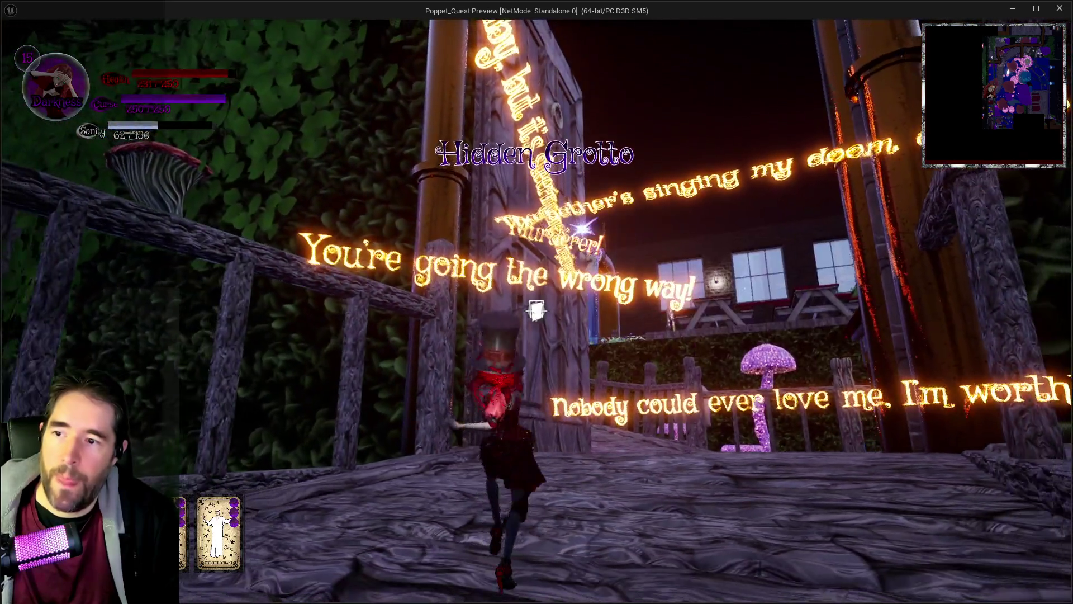
key("Escape")
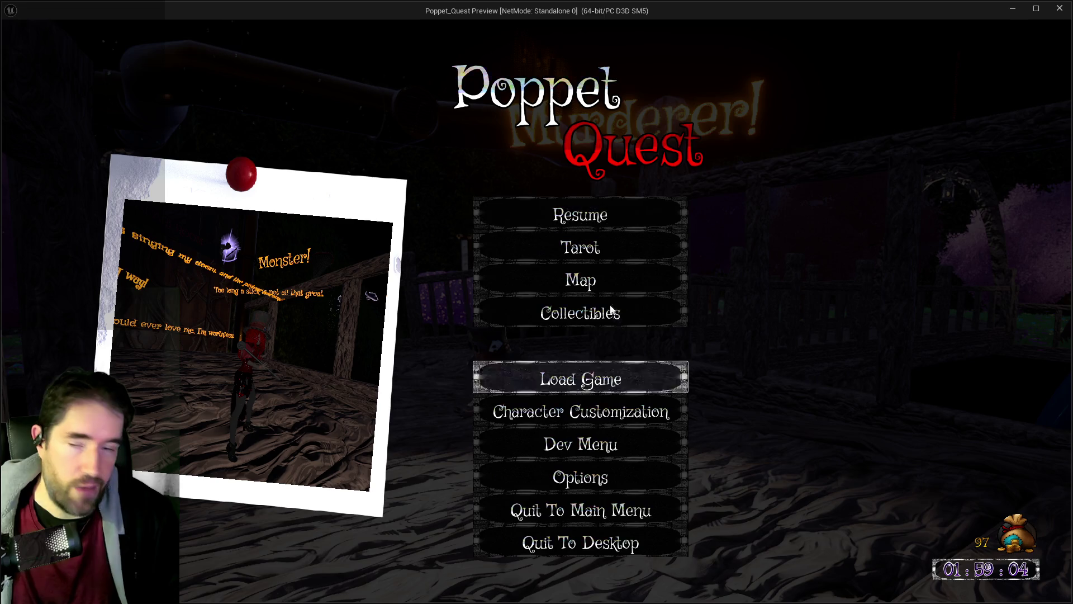
Browse Collectibles: Crystal Balls, Audio Logs, Souls, Achievements, Minor Tarot Cards, then Paintings with The Crow's Nest.
left_click(572, 325)
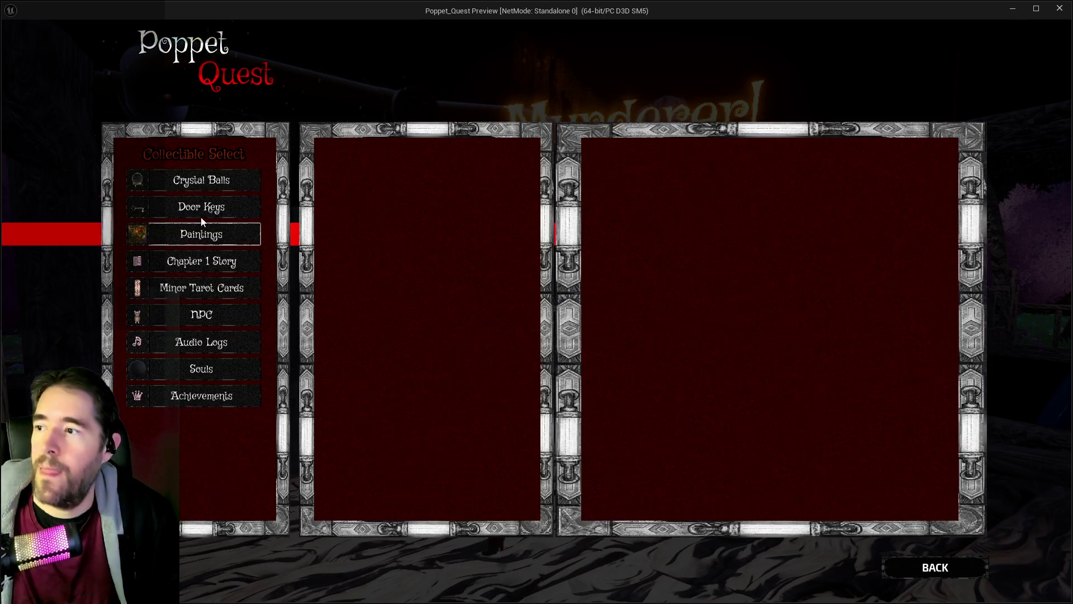
left_click(190, 190)
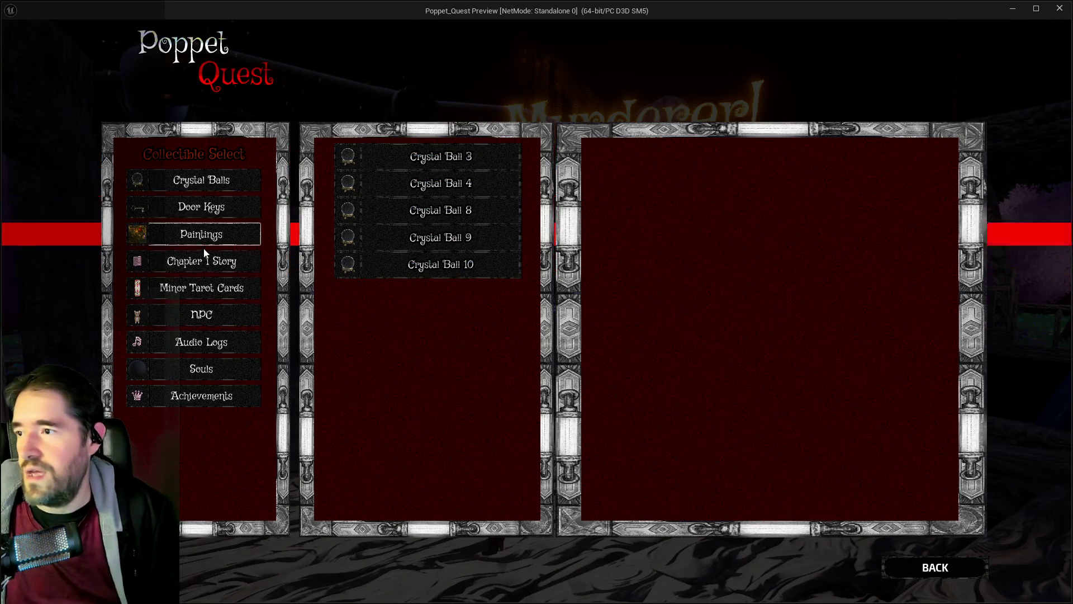
left_click(254, 342)
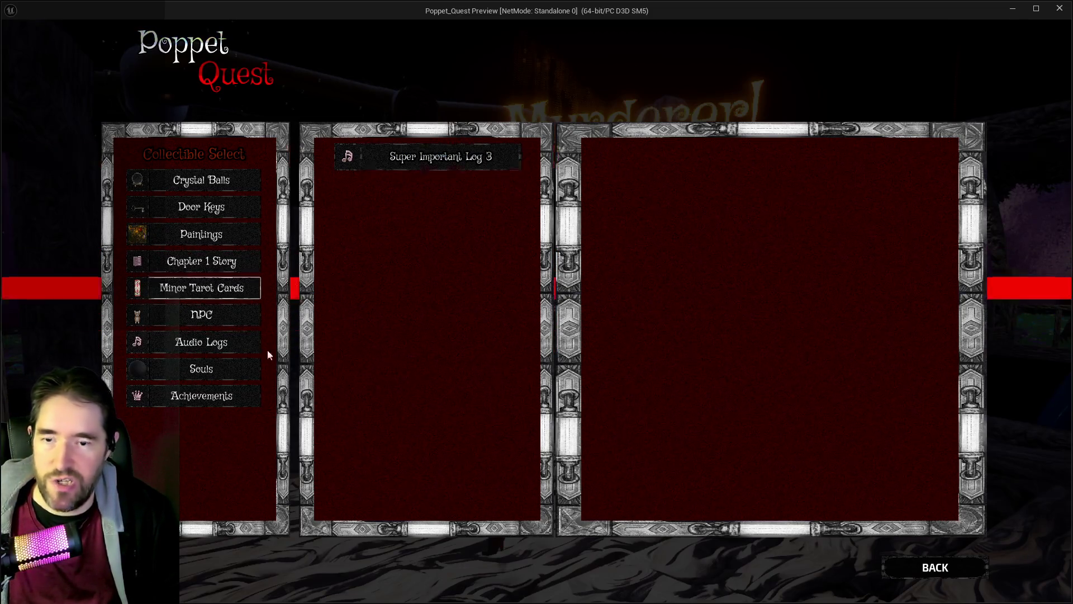
left_click(224, 369)
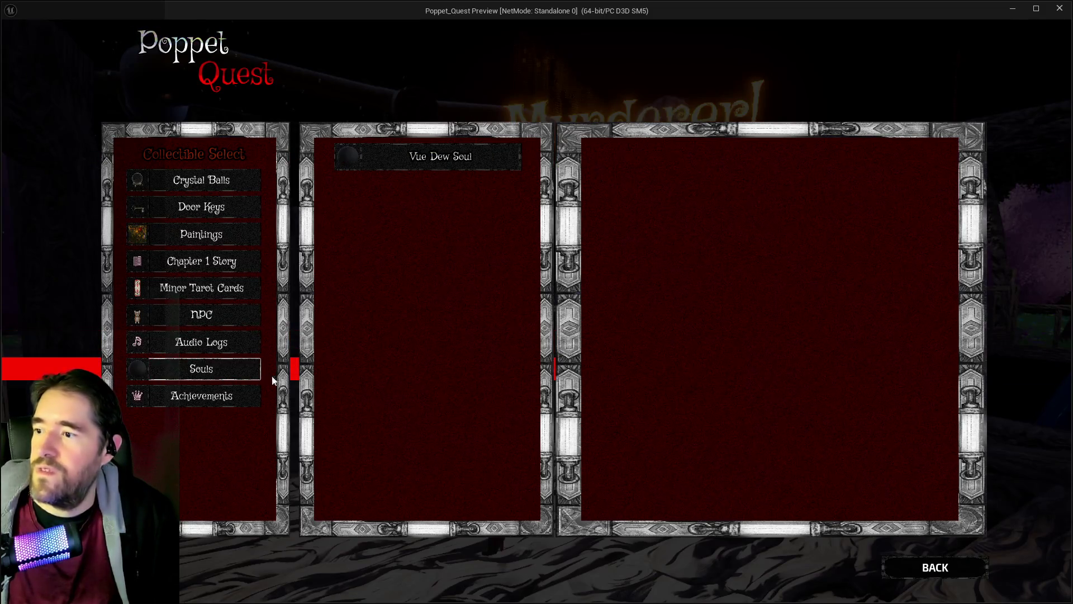
left_click(224, 395)
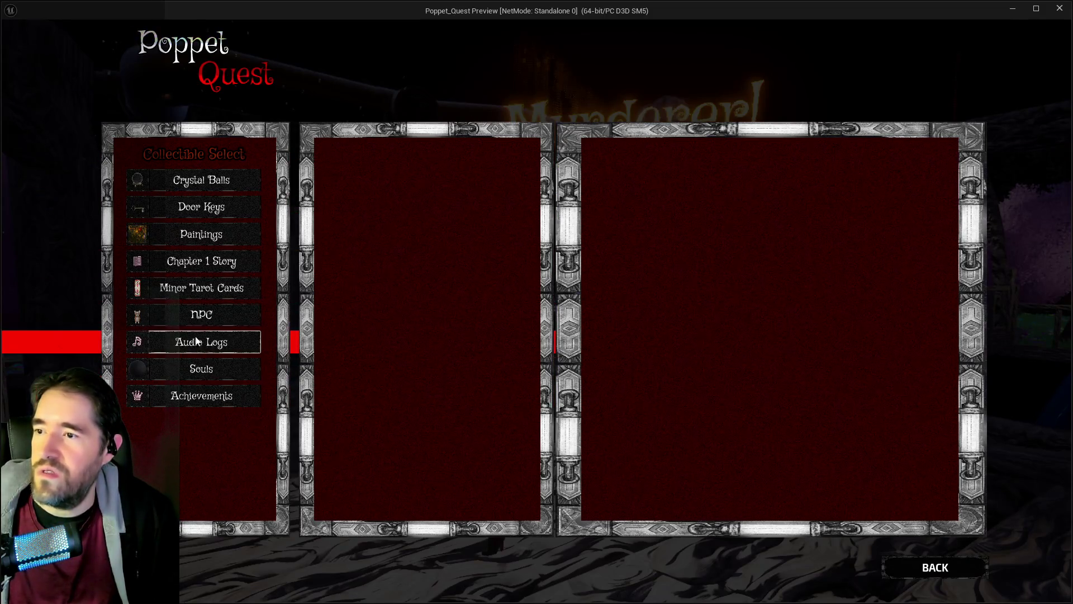
left_click(198, 295)
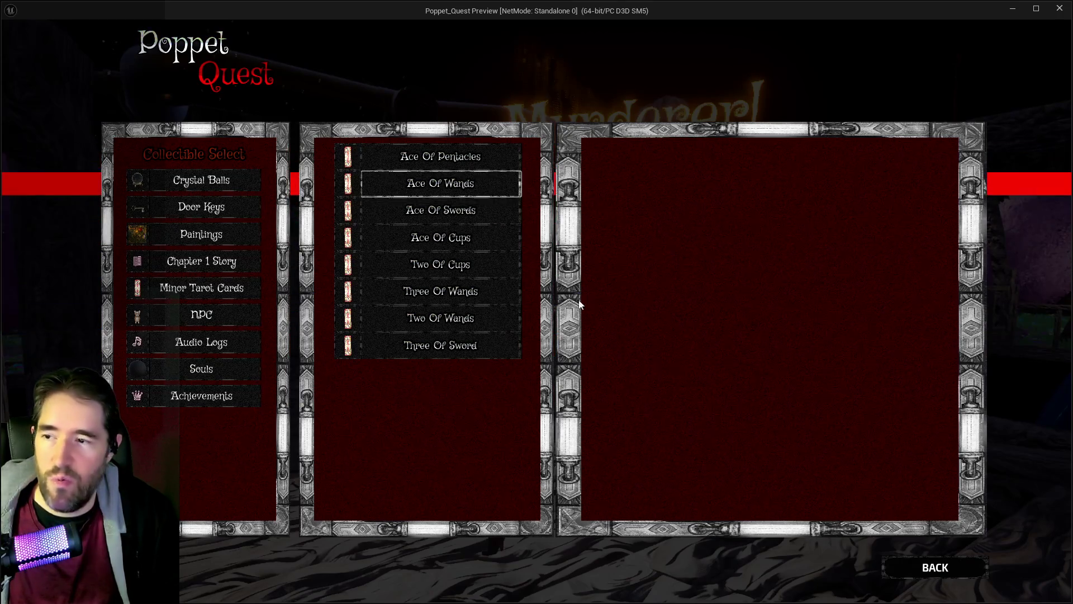
left_click(202, 229)
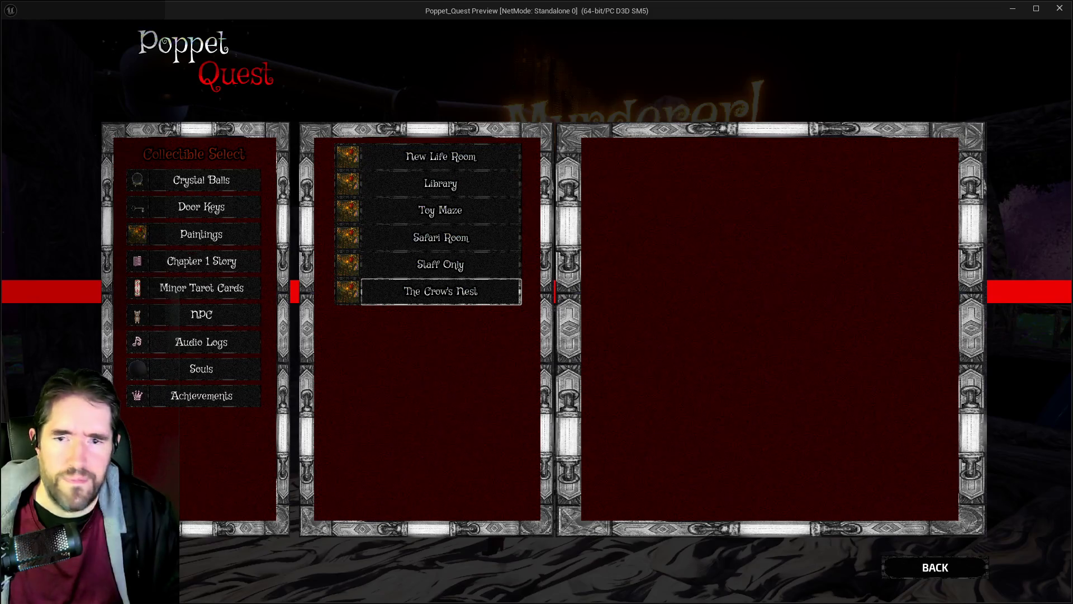
key("alt+Tab")
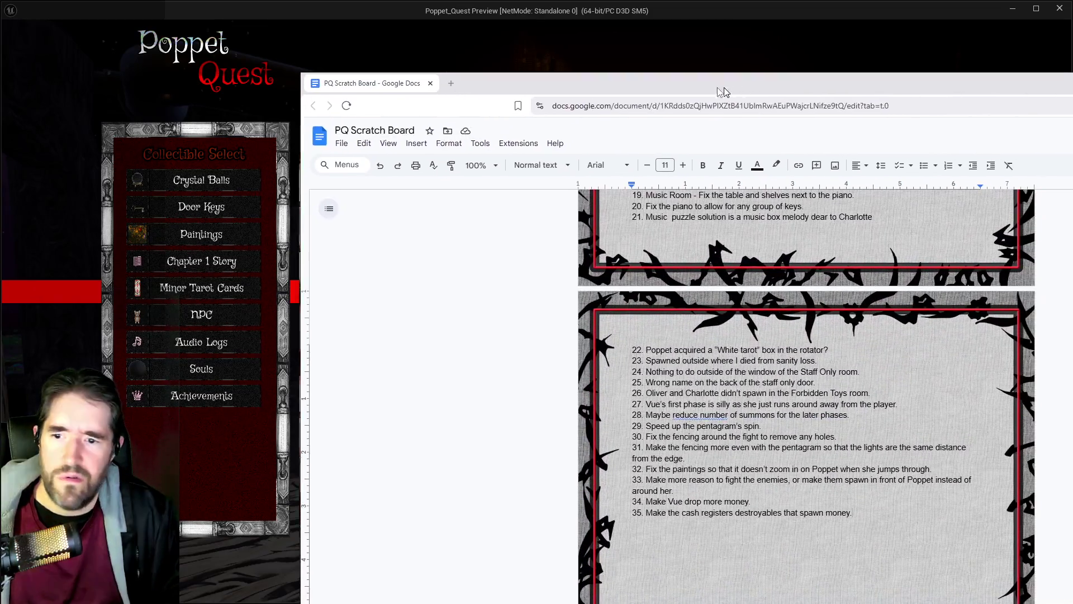
Type note 36, 'The Crow's Nest painting randomly unlocked.', then return to the collectibles screen.
type("36. The ")
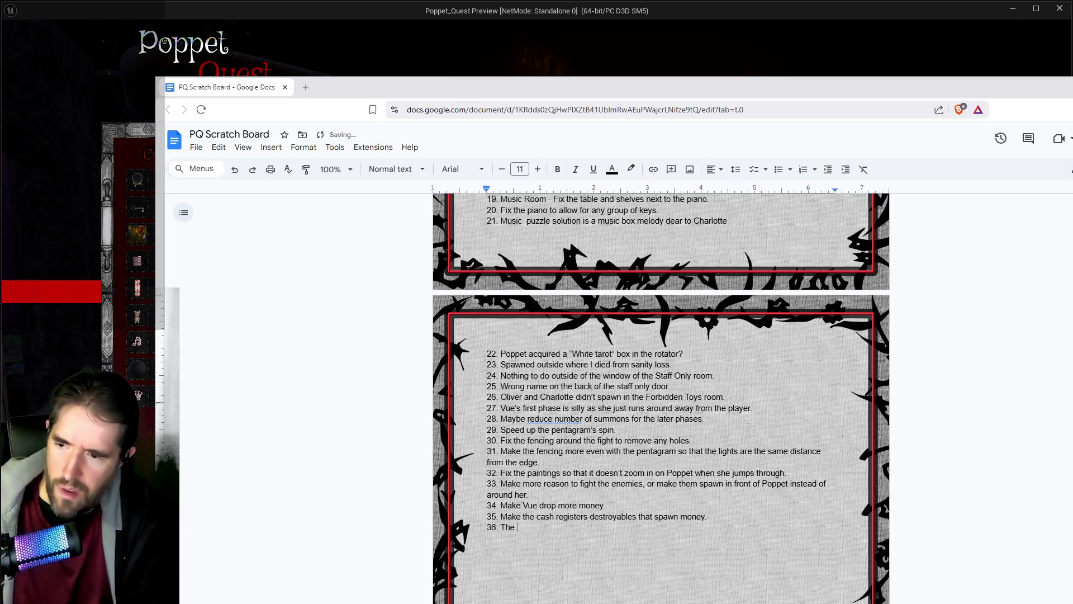
type("Crow's Nest pain")
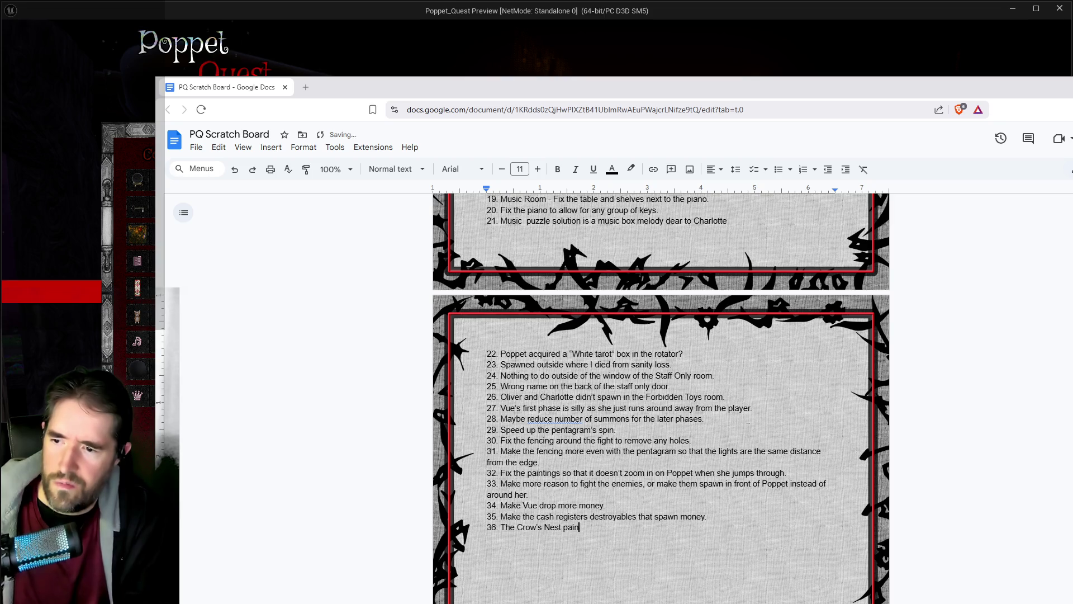
type("ting randomly unlocked")
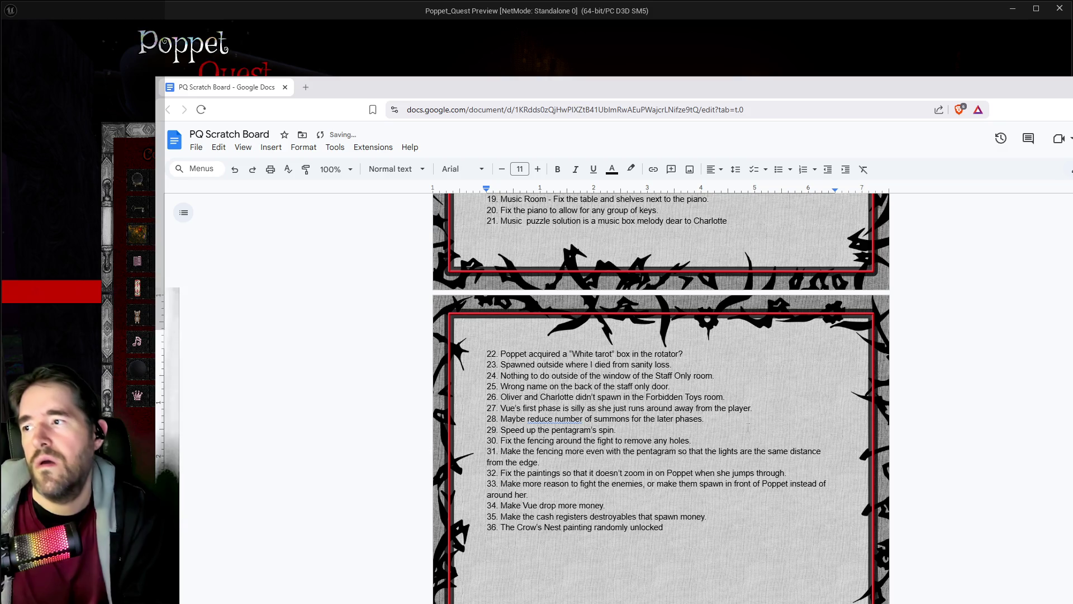
type(".")
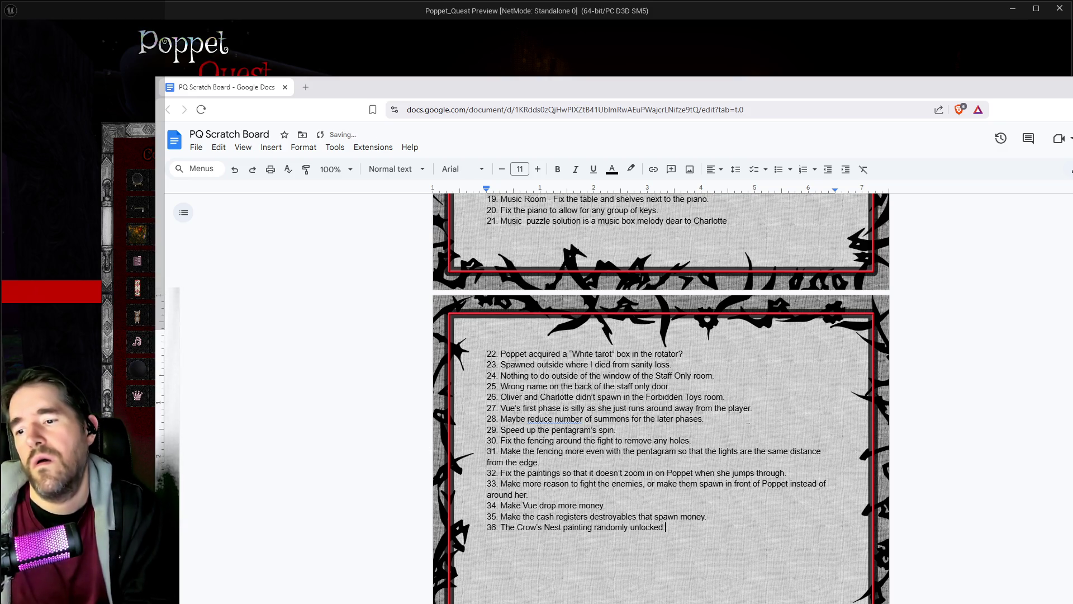
key("alt+Tab")
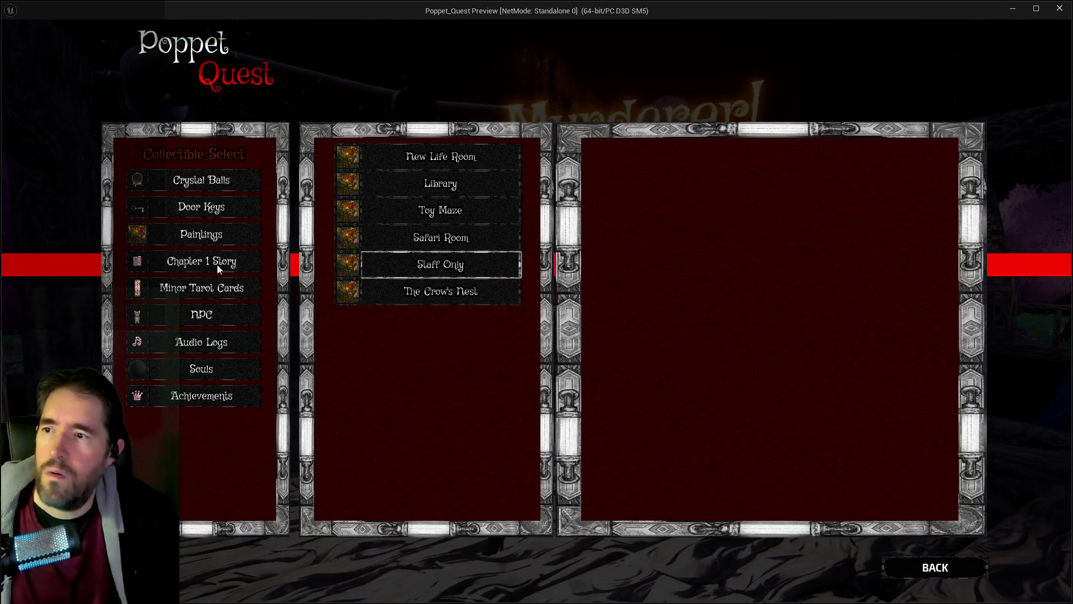
Back out of the collectibles menu, resume play, and run Poppet along the bridge.
left_click(925, 576)
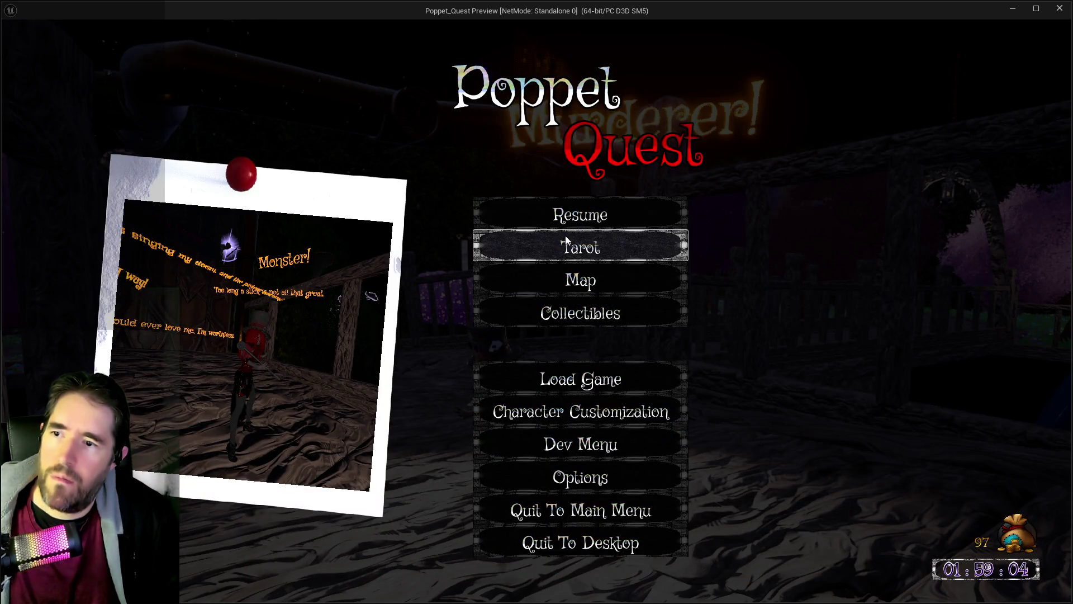
left_click(566, 216)
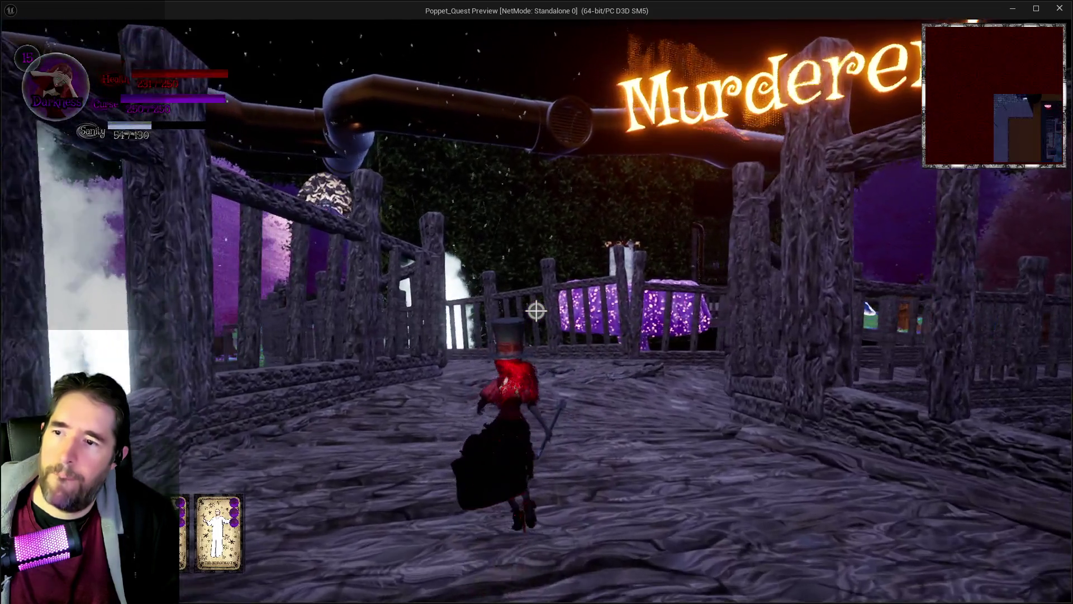
key("w")
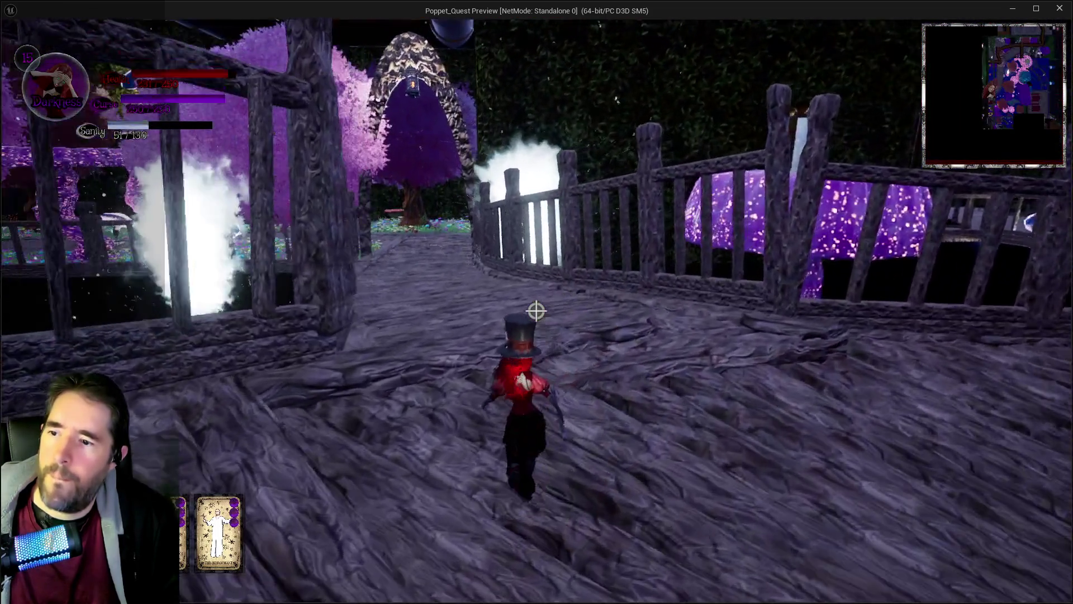
key("w")
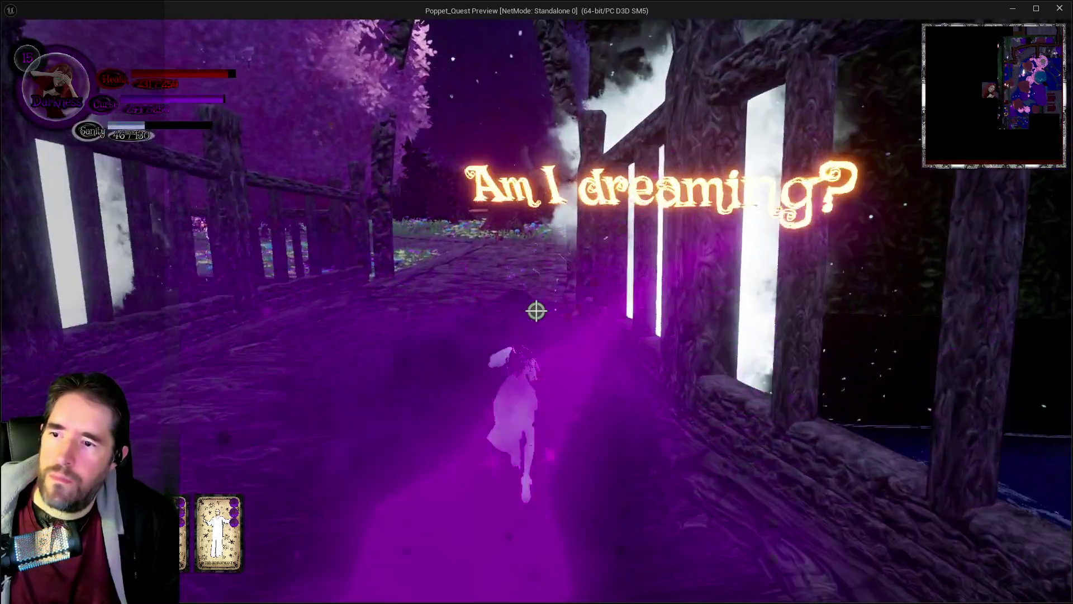
key("w")
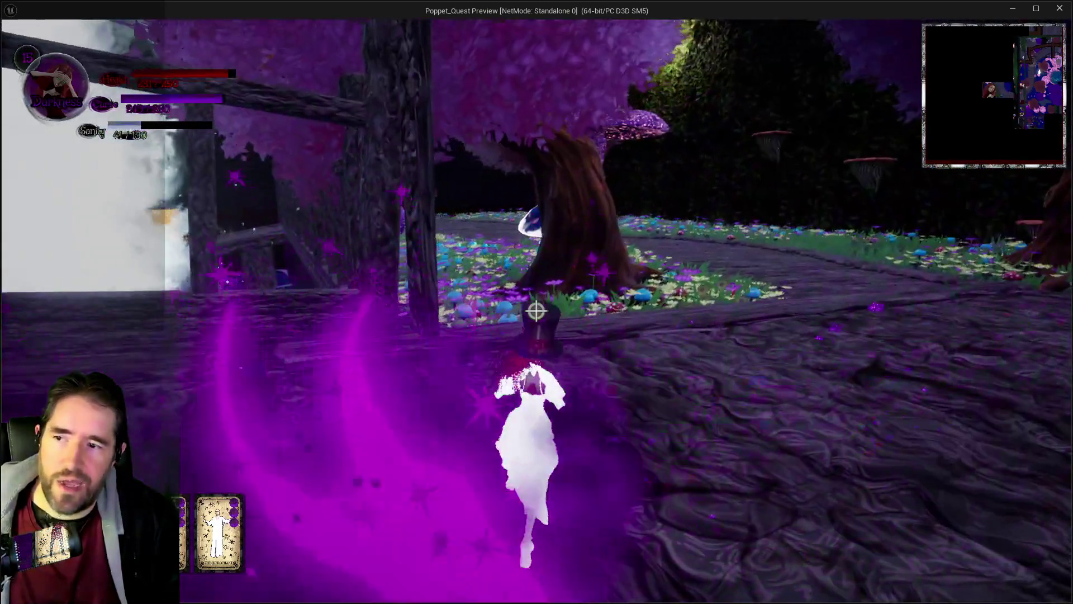
Run Poppet through the flower garden past the giant mushrooms toward the window.
key("w")
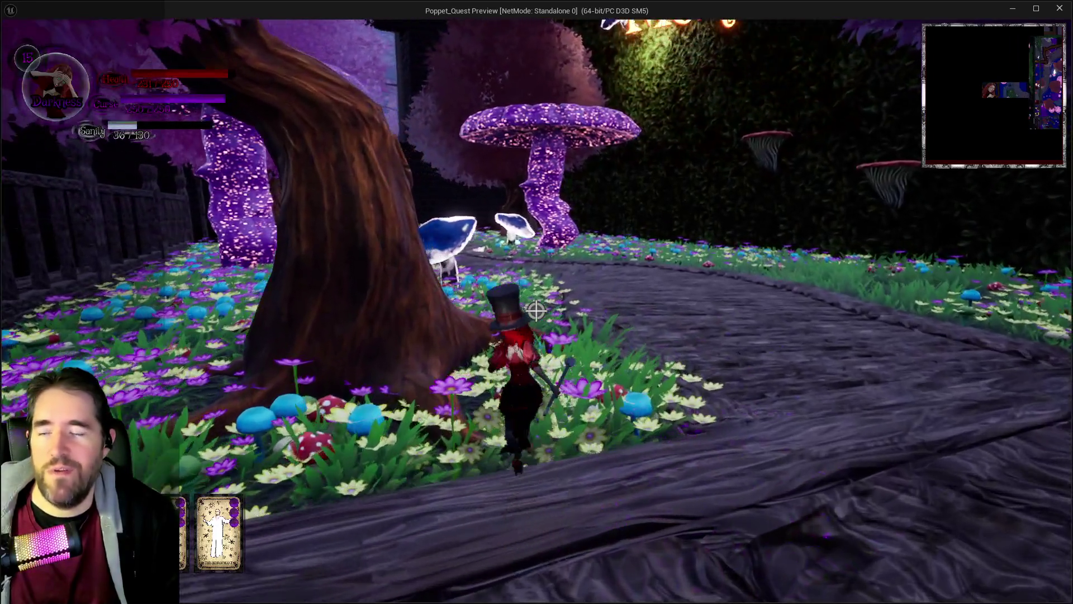
key("w")
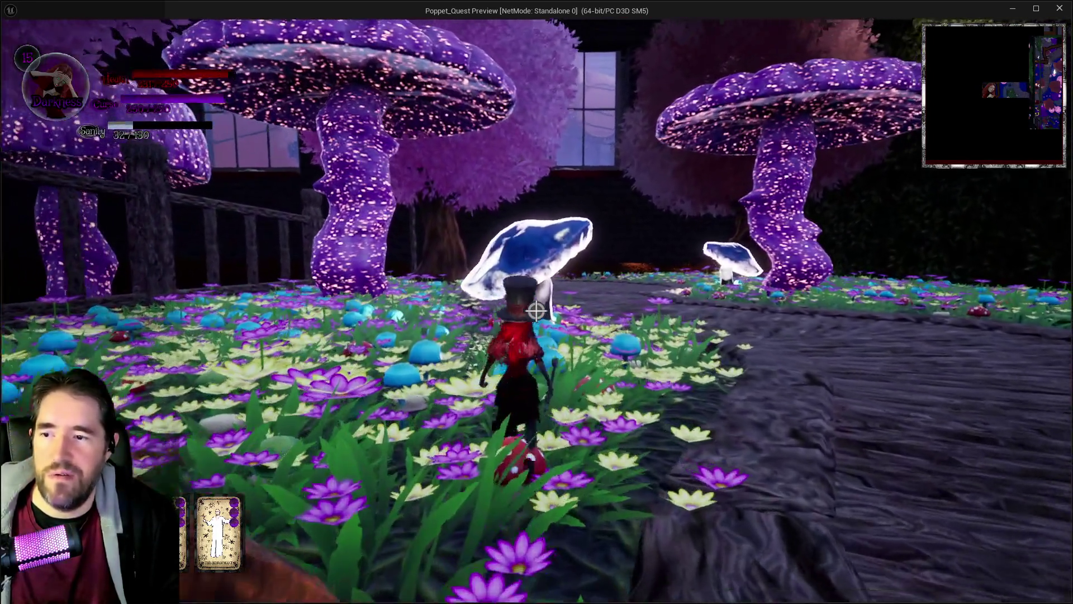
key("w")
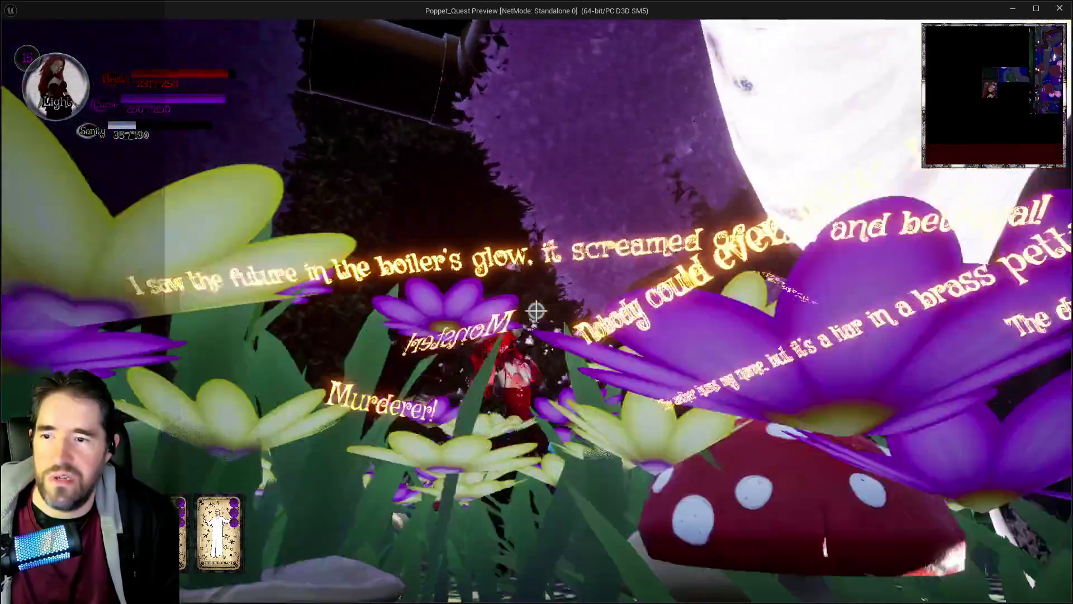
key("w")
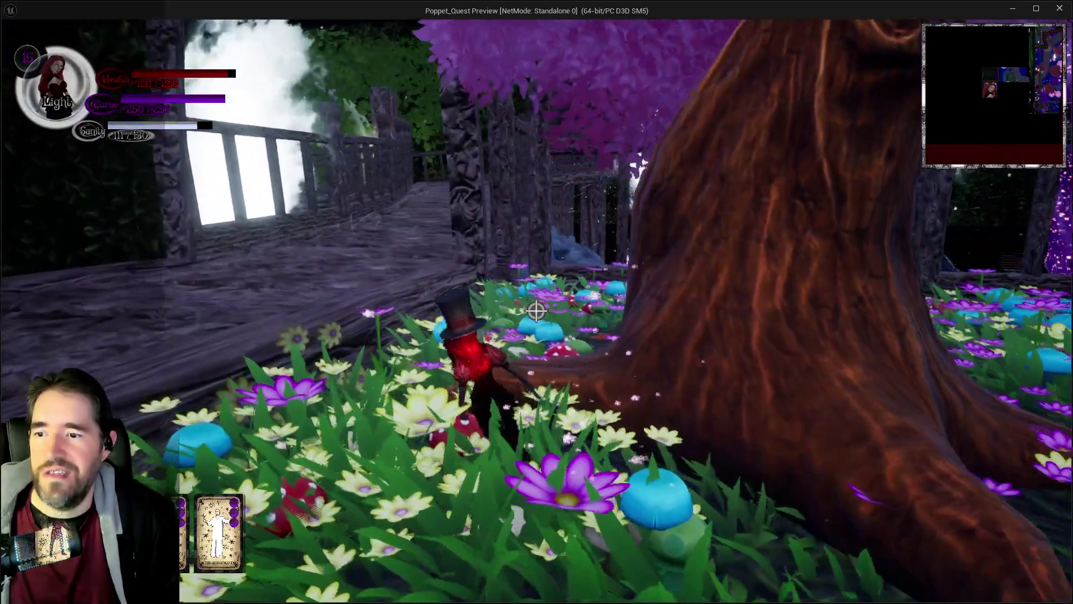
key("w")
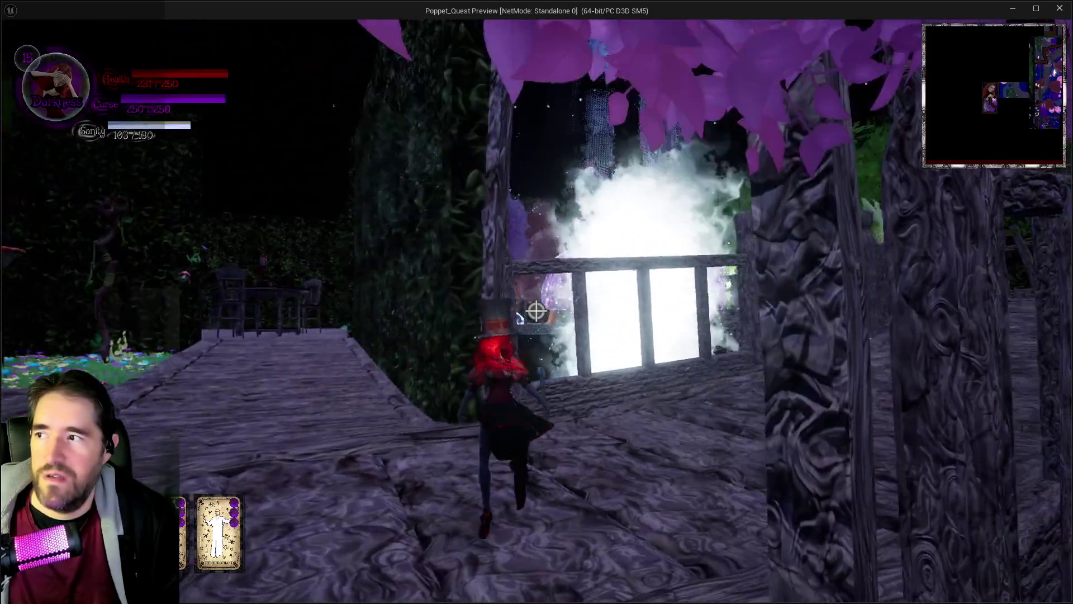
Run Poppet along the bridge past the purple mushroom onto the next bridge, casting a spell.
key("w")
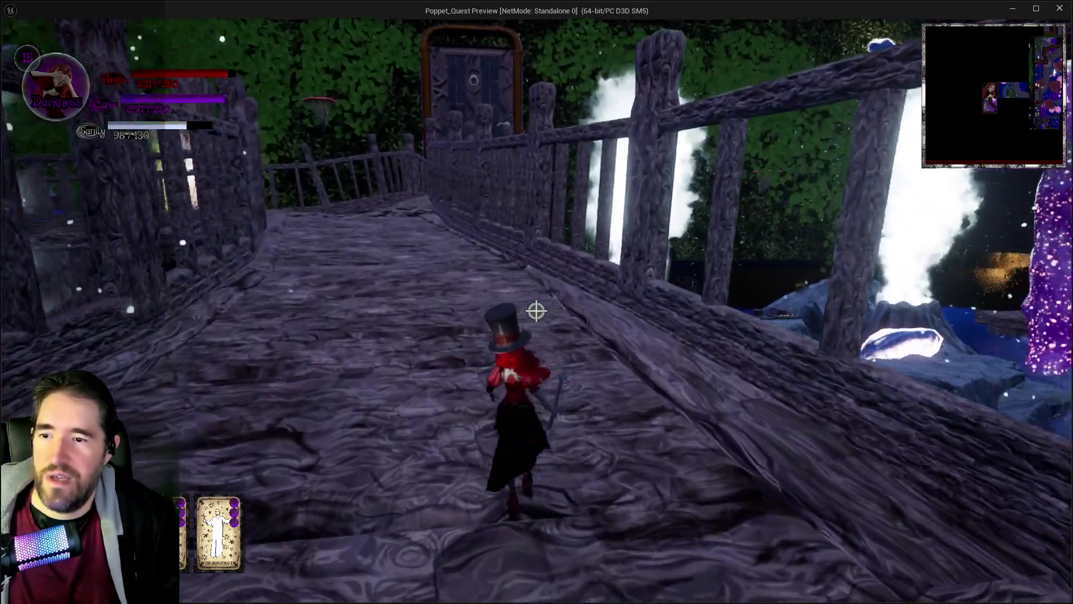
left_click(536, 312)
key("w")
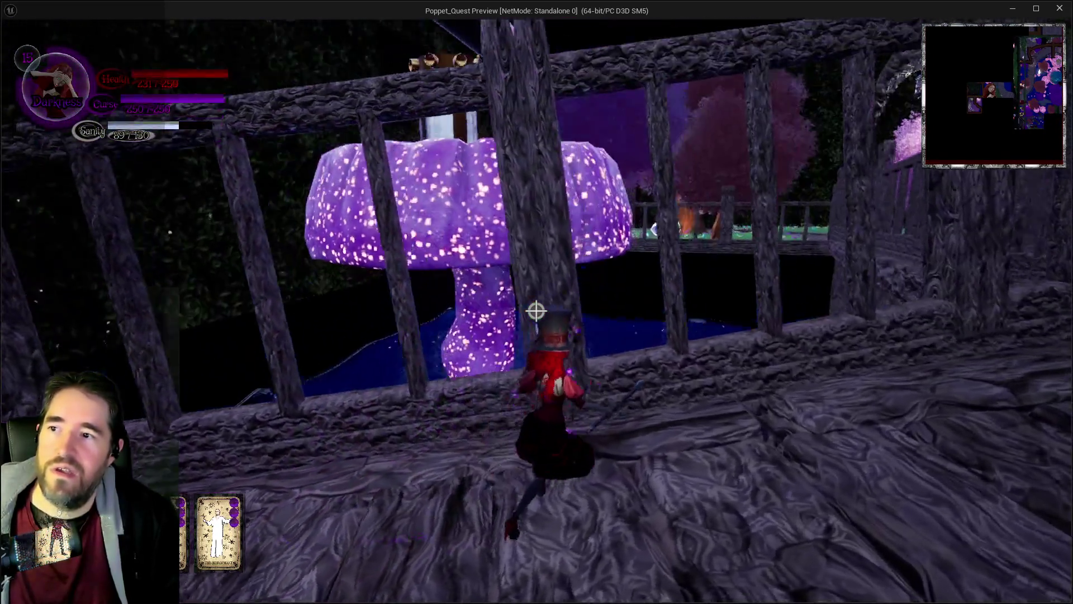
key("w")
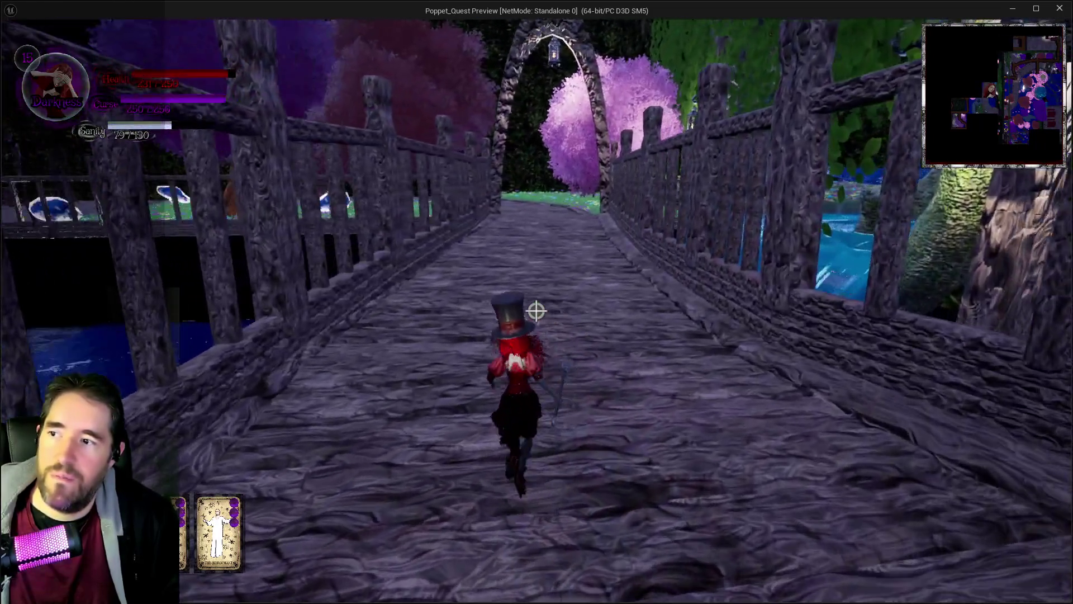
key("w")
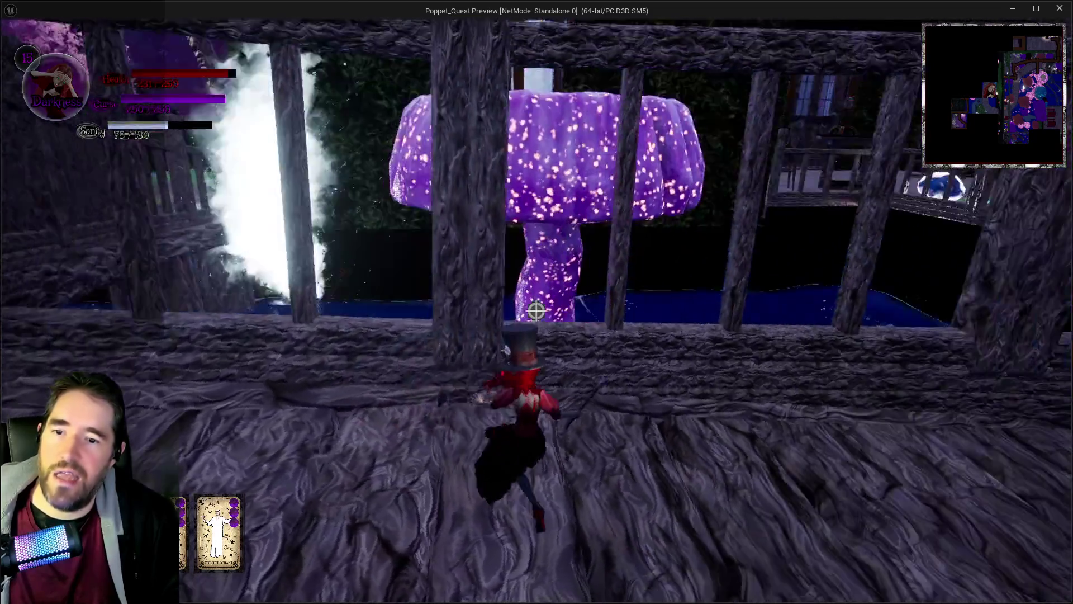
key("w")
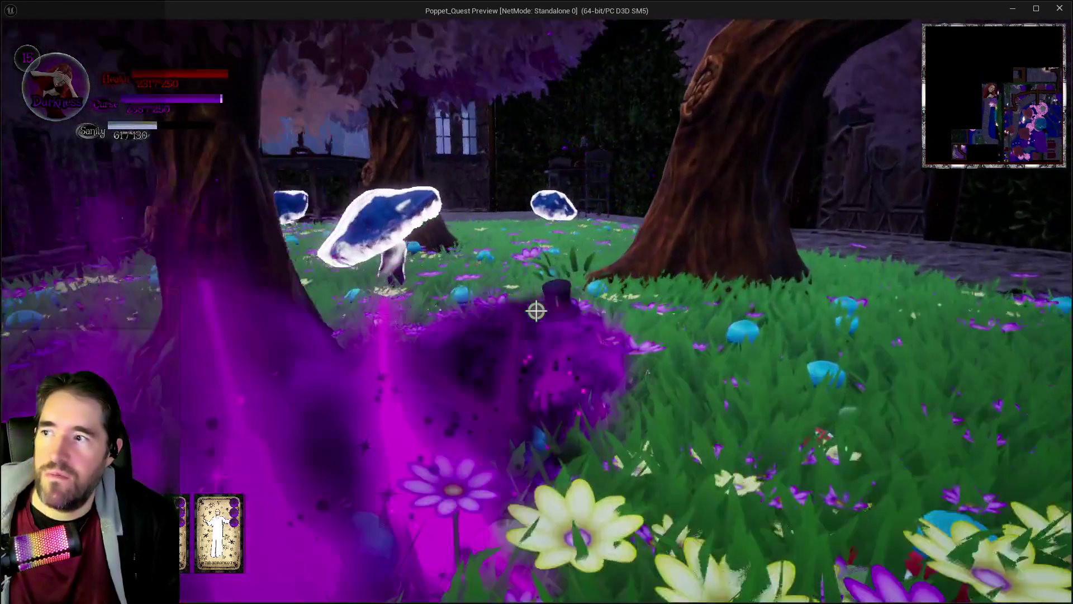
Cross the flower field, jump from the chair onto the red table, and look around the lamp.
key("w")
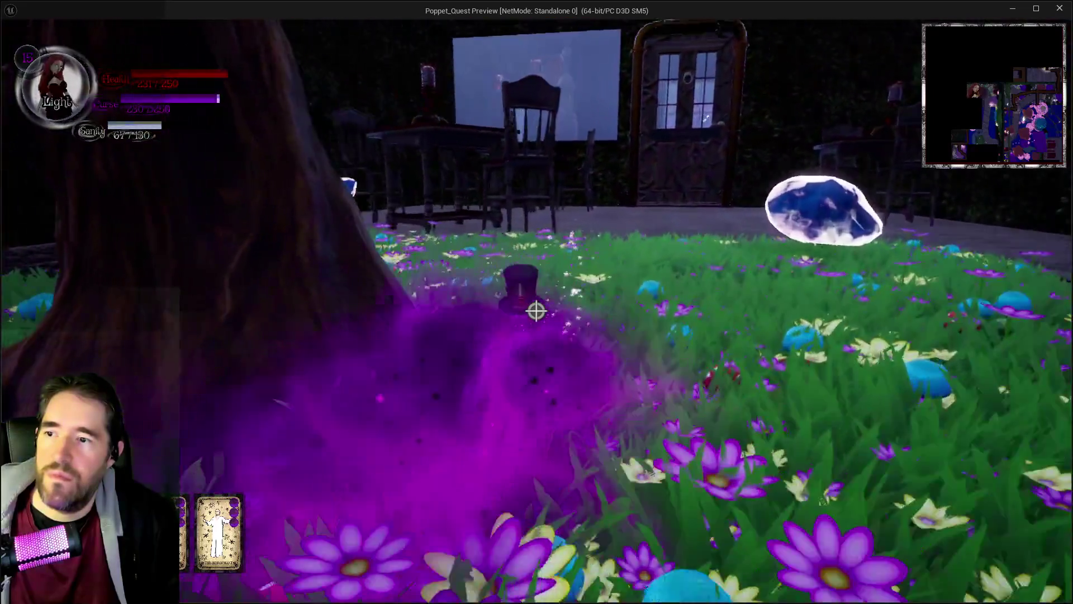
key("w")
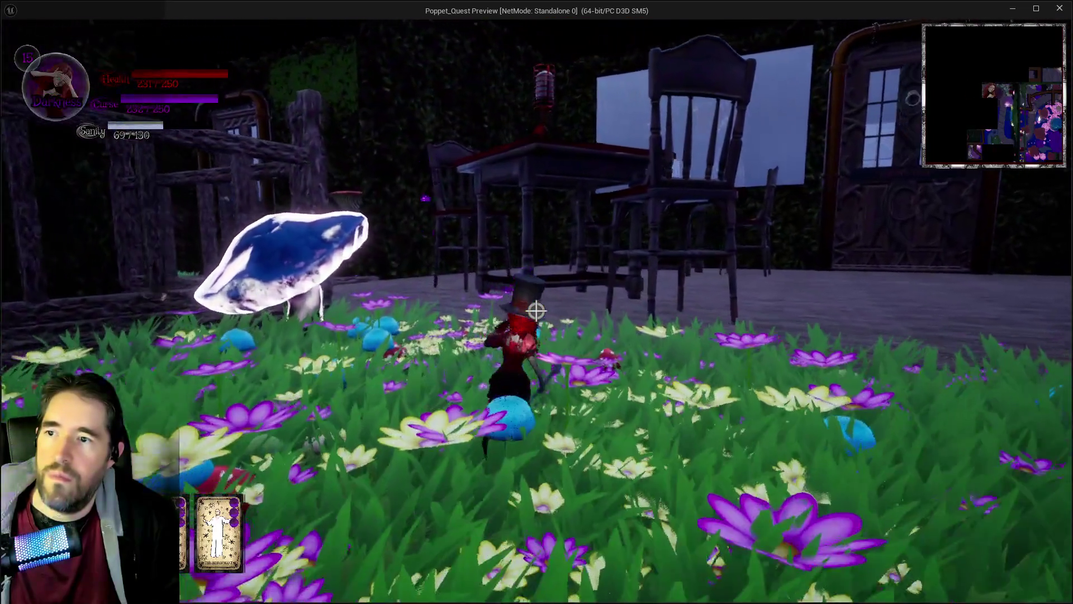
key("w")
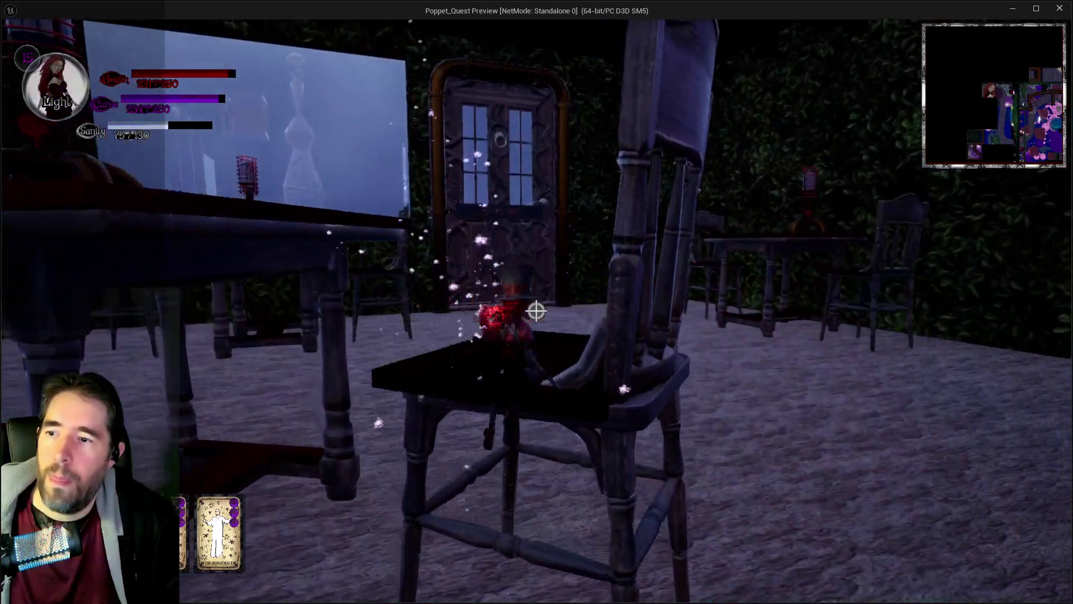
key("w")
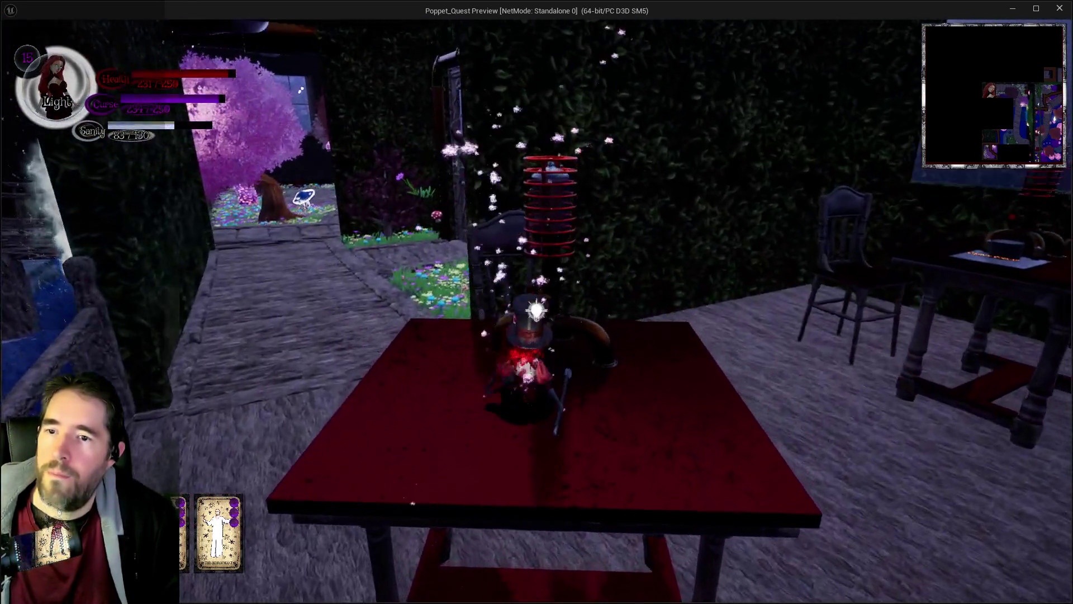
key("q")
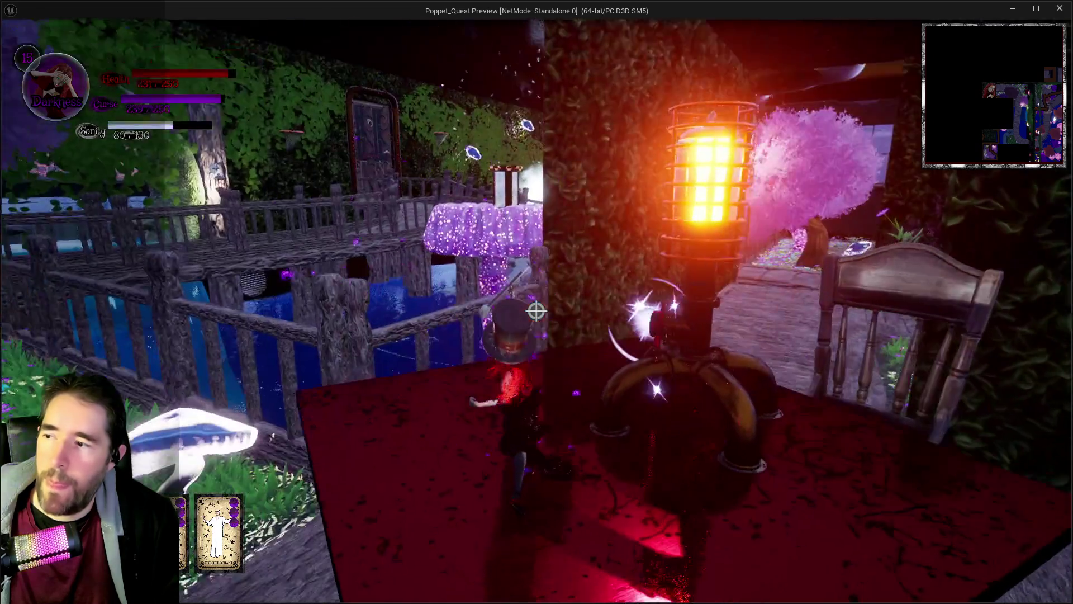
key("q")
key("w")
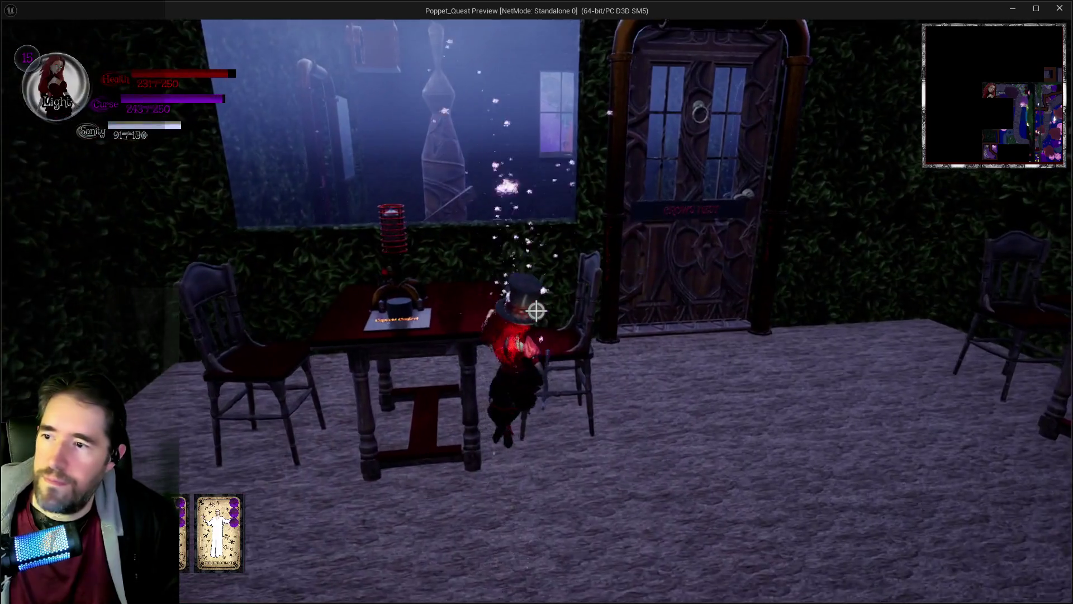
Walk Poppet across the red table toward the Castle Control sign and look all around.
key("w")
key("q")
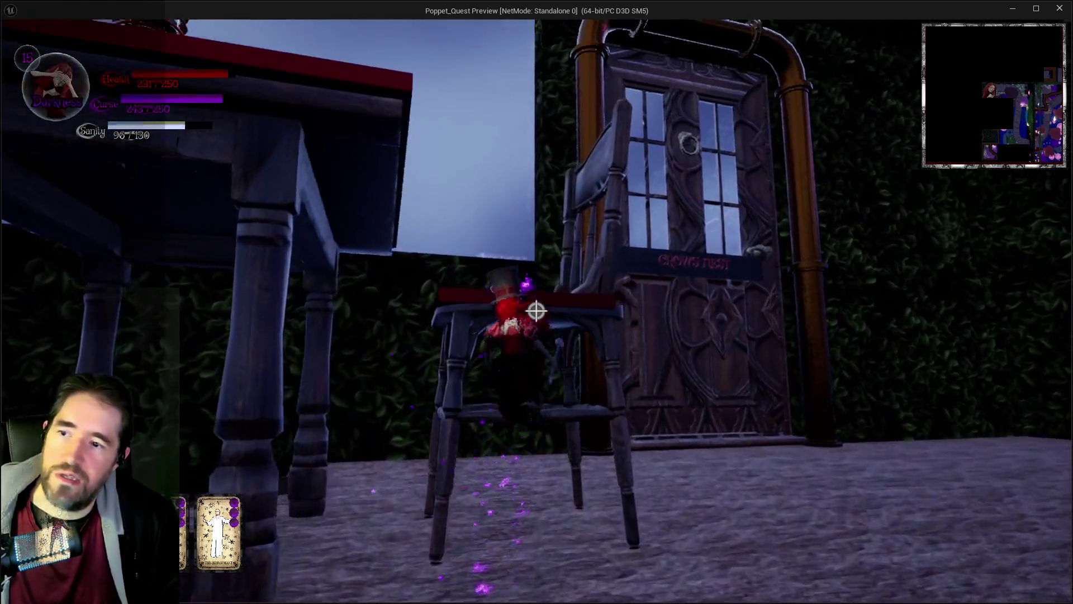
key("w")
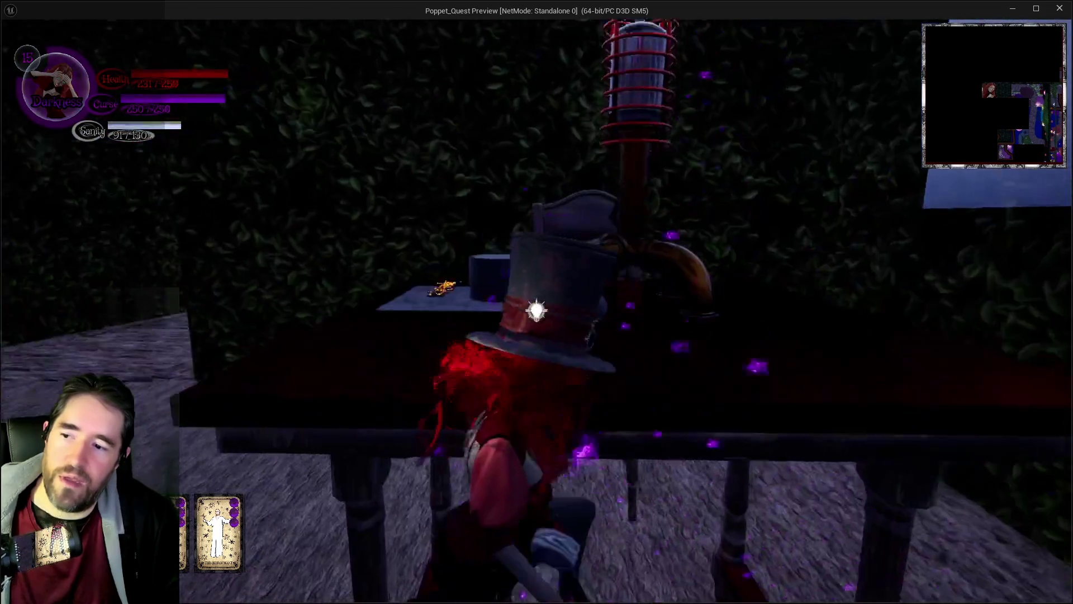
key("w")
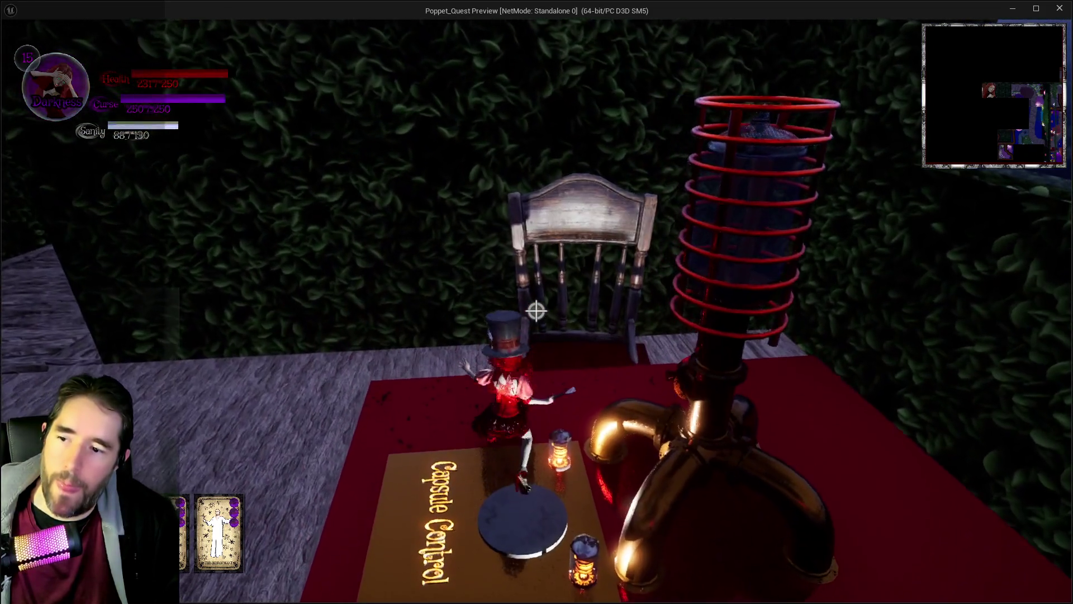
key("q")
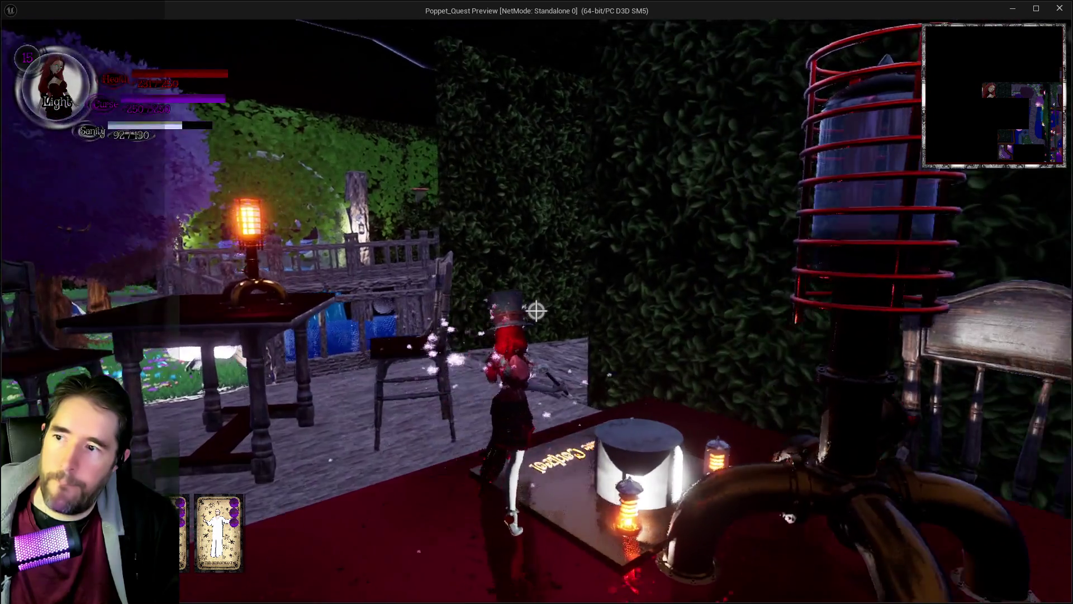
key("e")
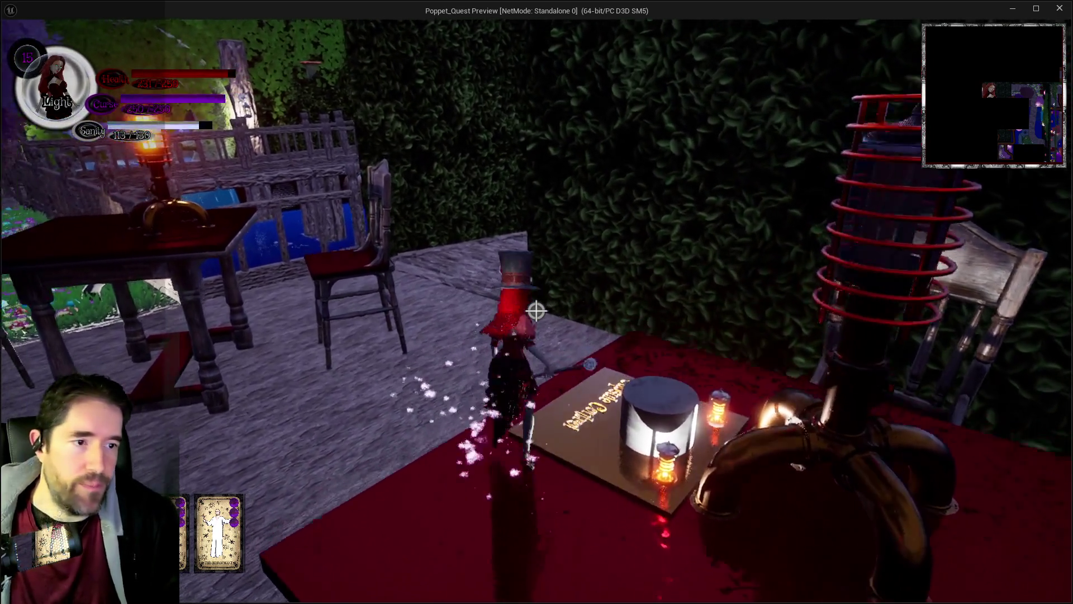
Run around the hedge toward the pink tree doorway, cast a purple burst, and pause the game.
key("w")
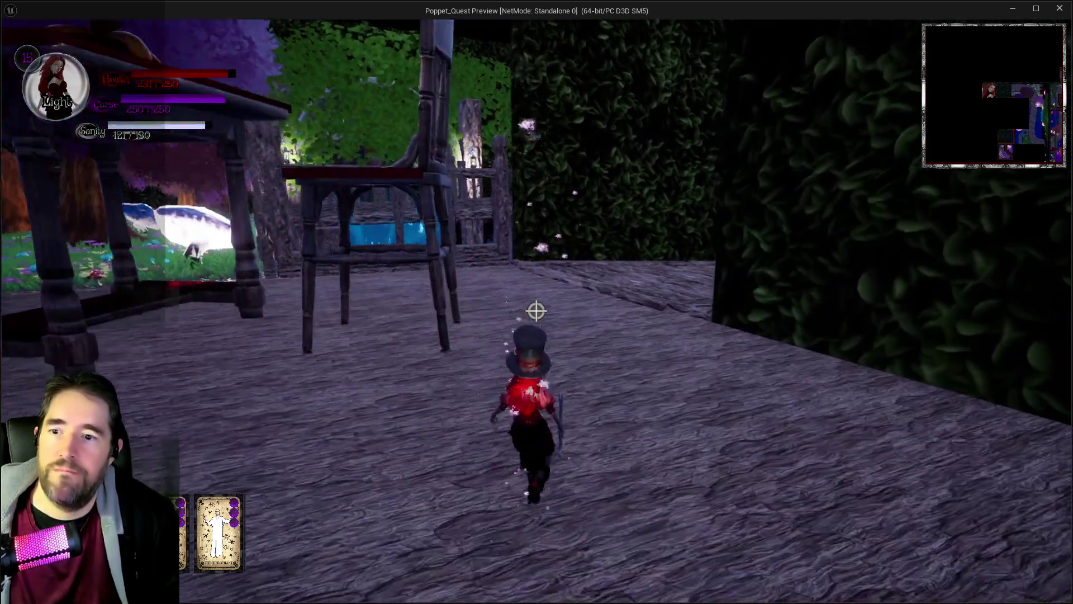
key("w")
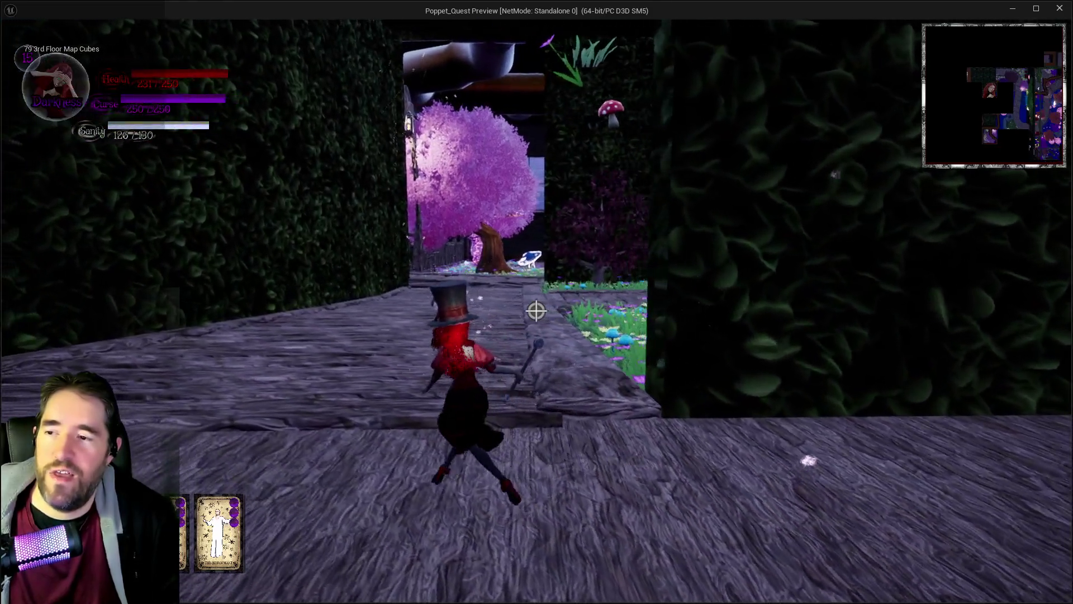
key("w")
left_click(536, 311)
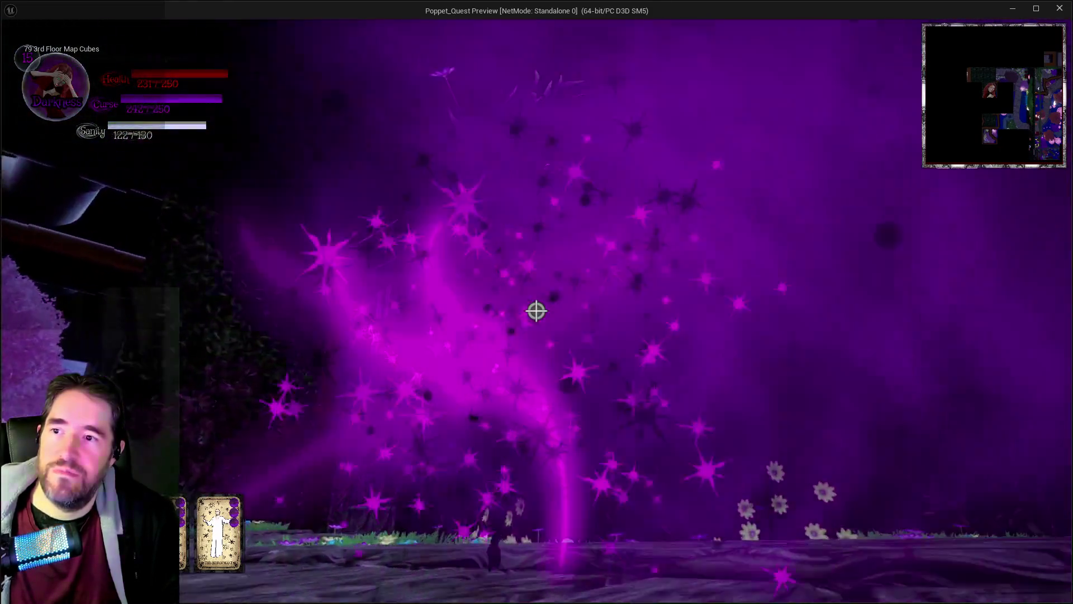
key("w")
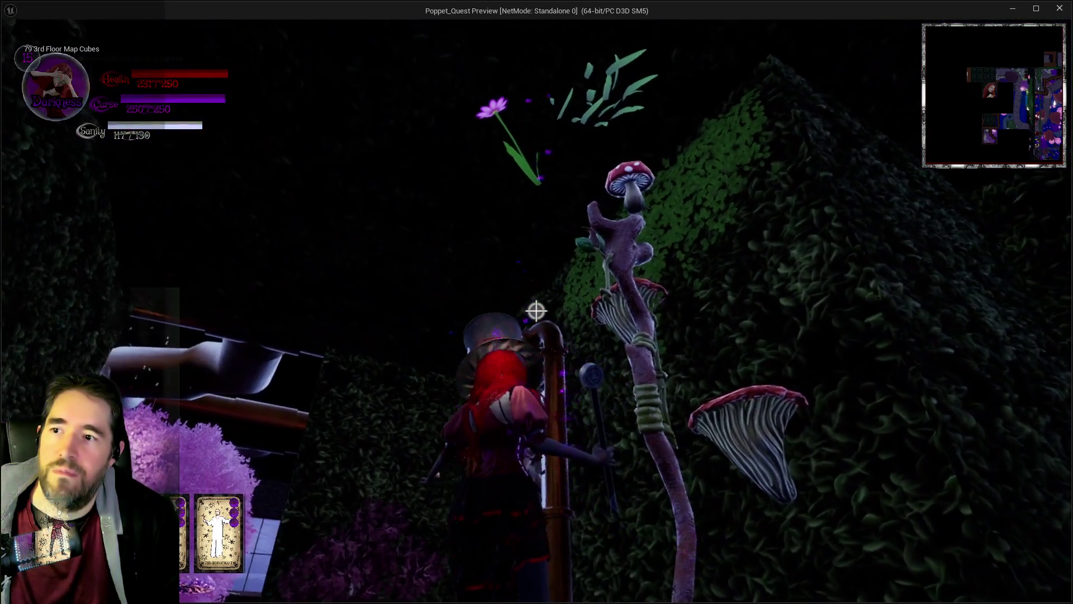
key("Escape")
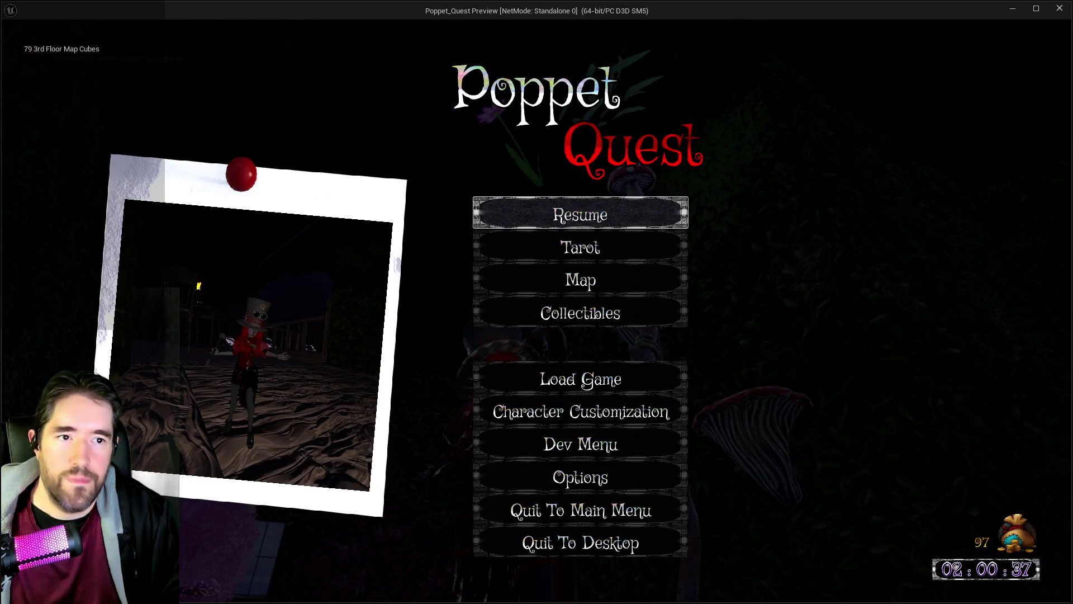
key("alt+Tab")
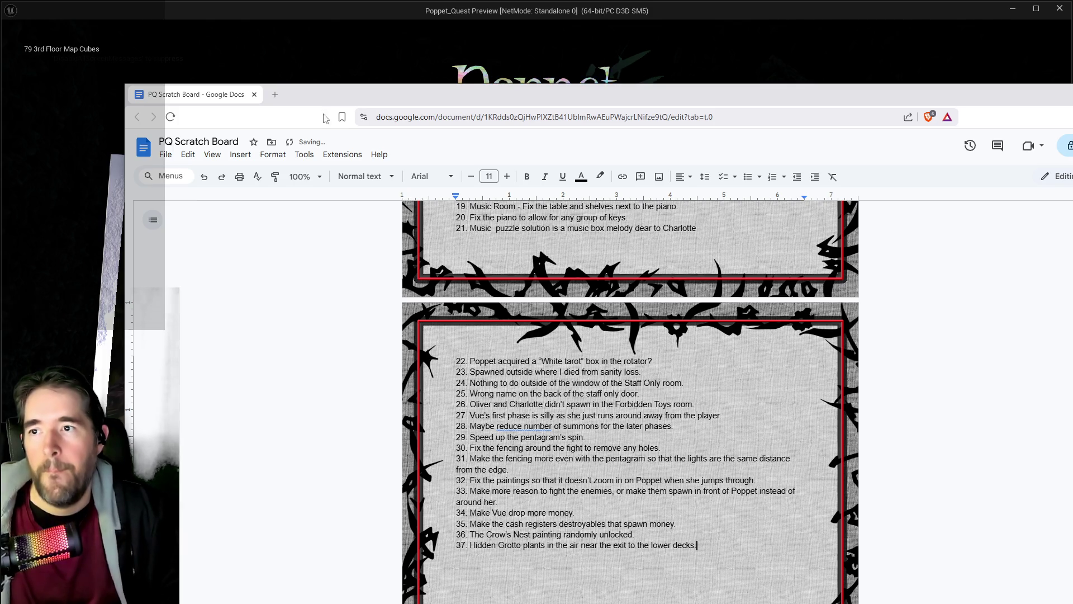
Go back from the PQ Scratch Board to the paused Poppet Quest game.
key("alt+Tab")
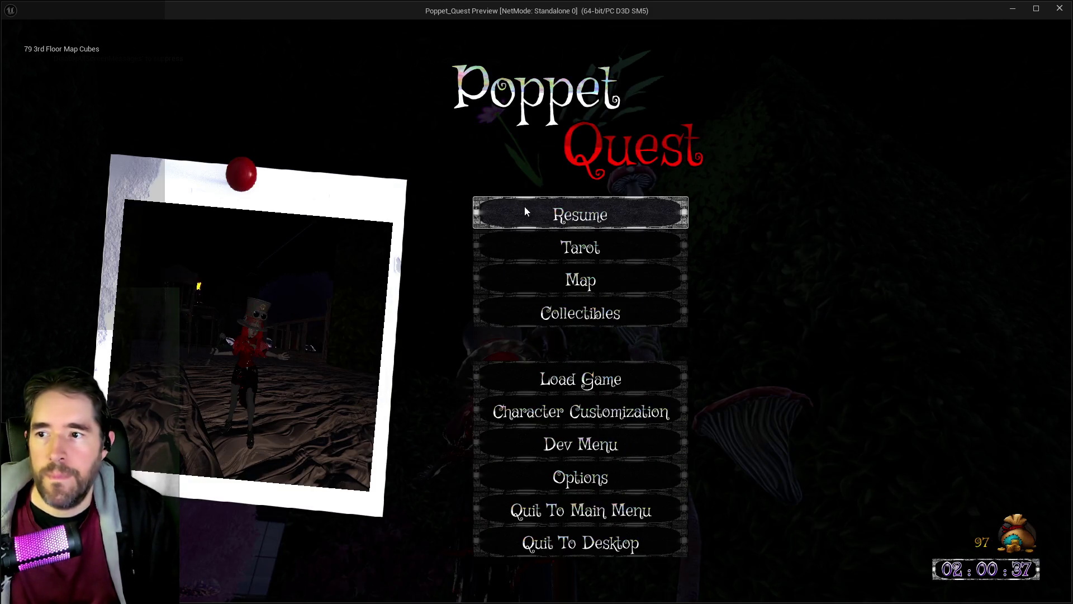
Resume and run Poppet through the garden, over the chair onto the table to grab the Grotto Storage Key.
left_click(526, 212)
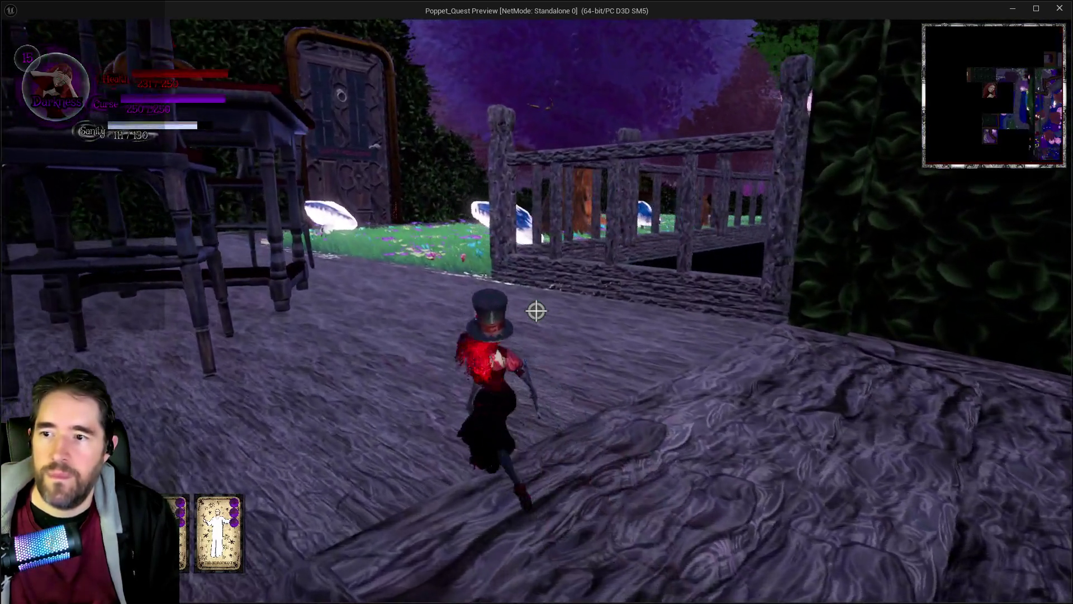
key("q")
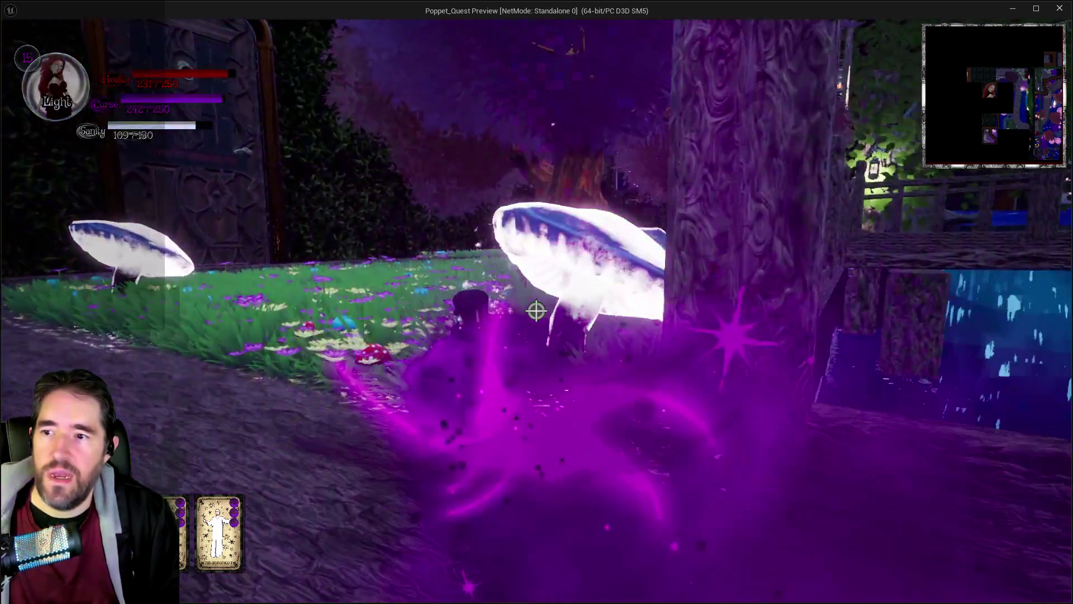
key("w")
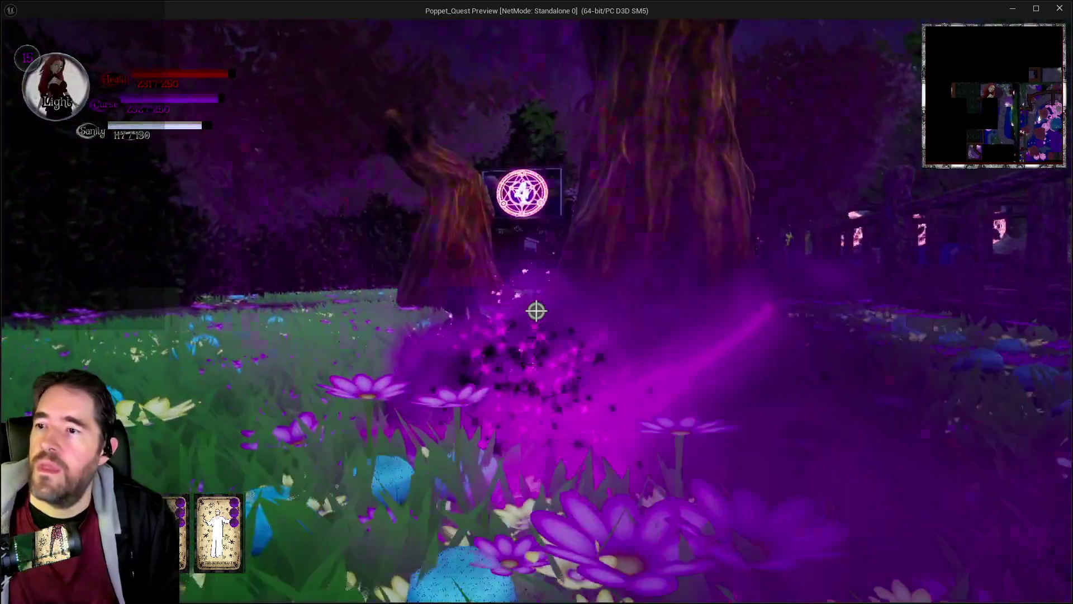
key("w")
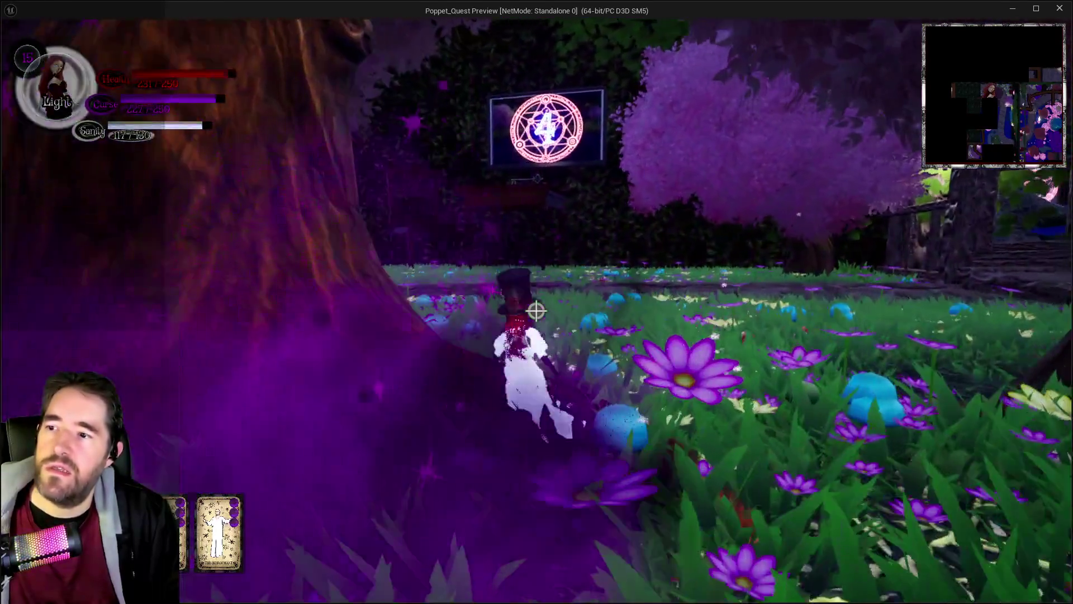
key("q")
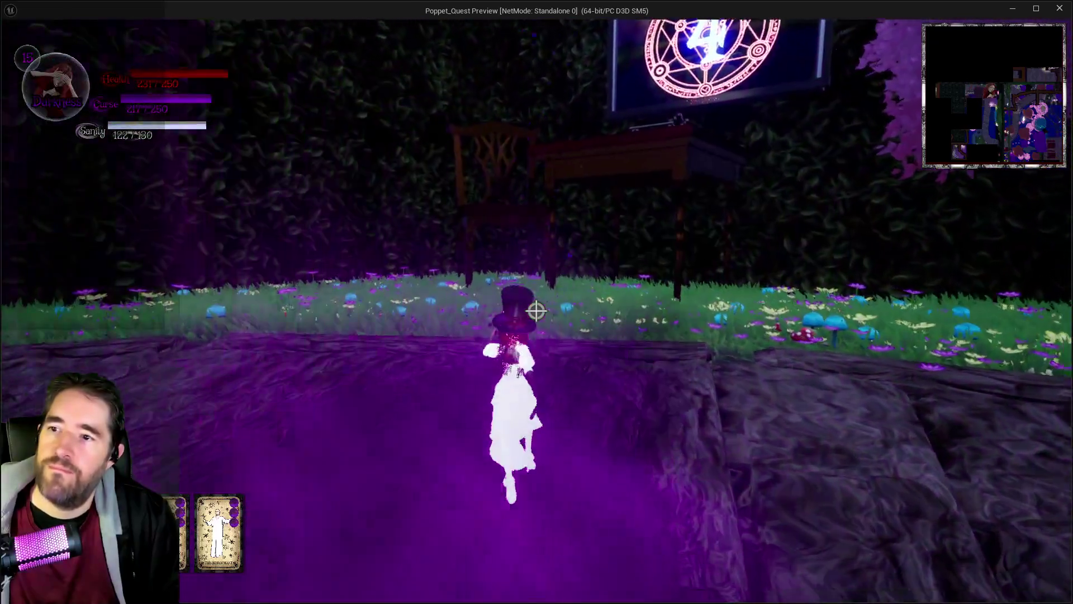
key("w")
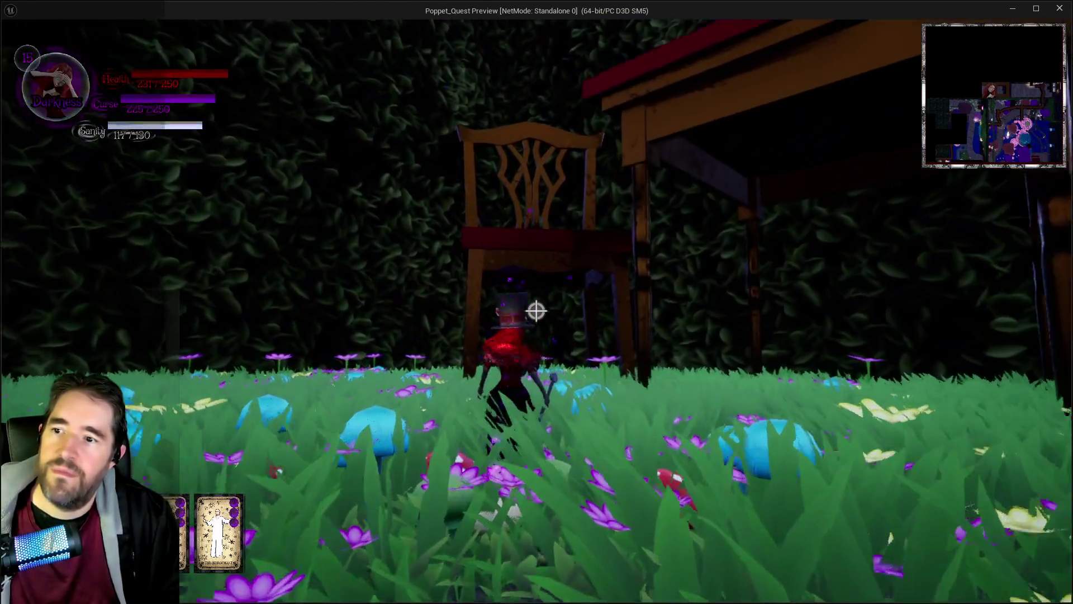
key("w")
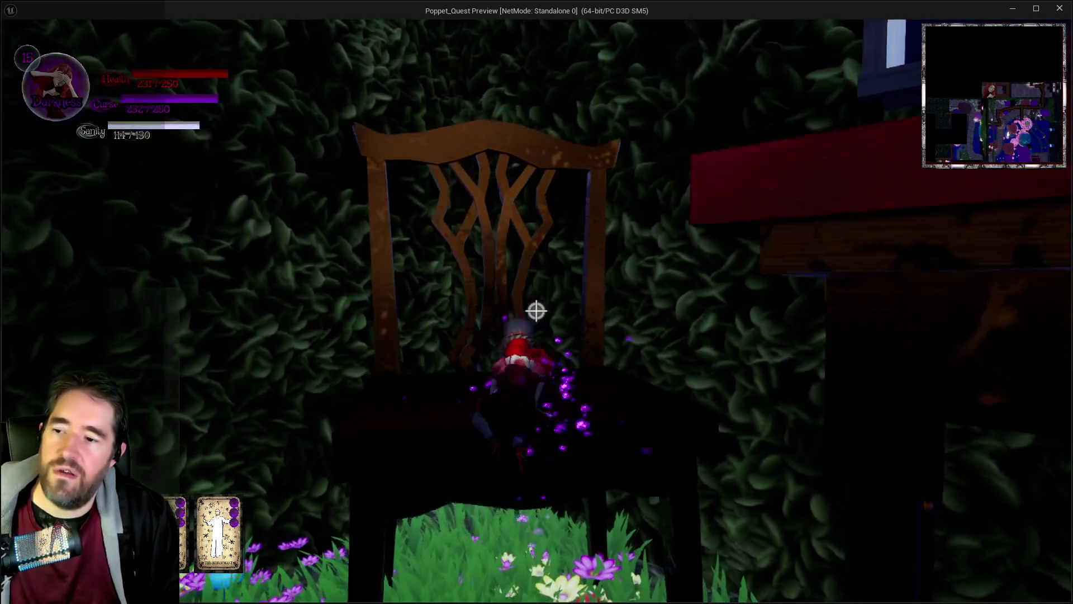
key("w")
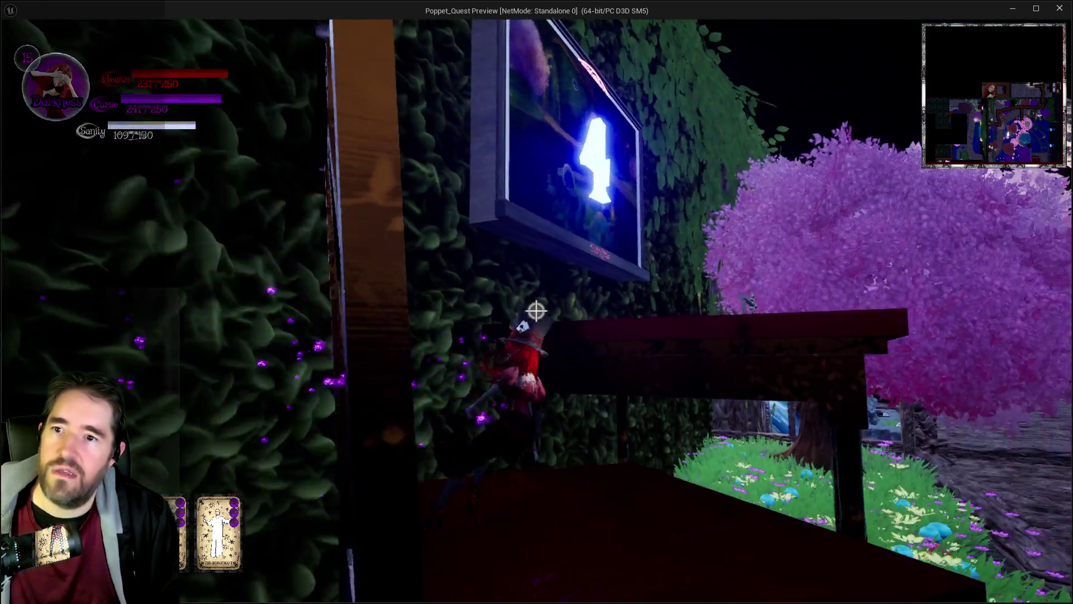
key("w")
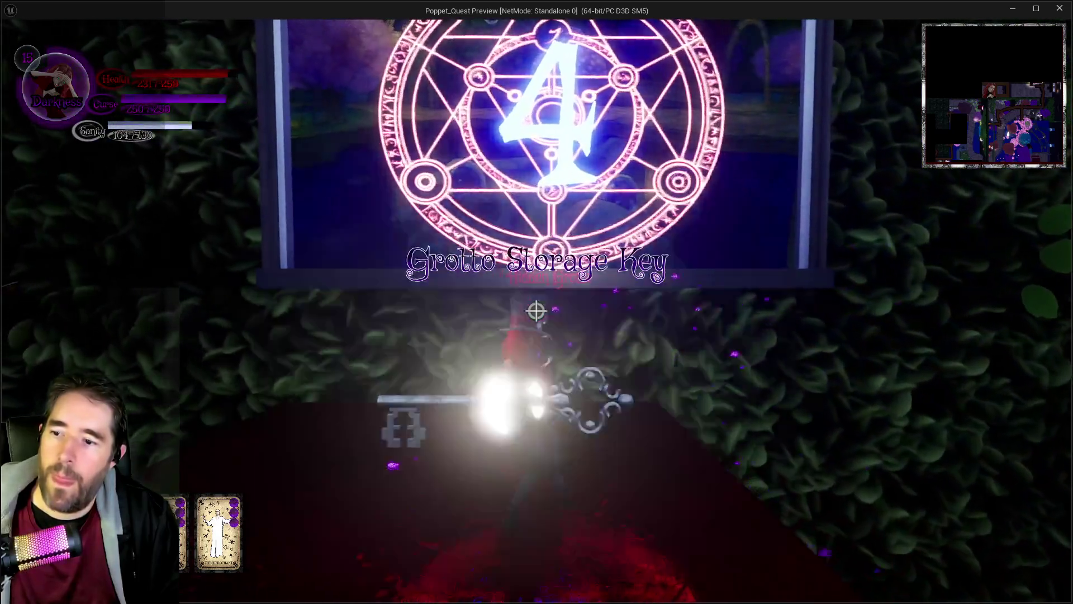
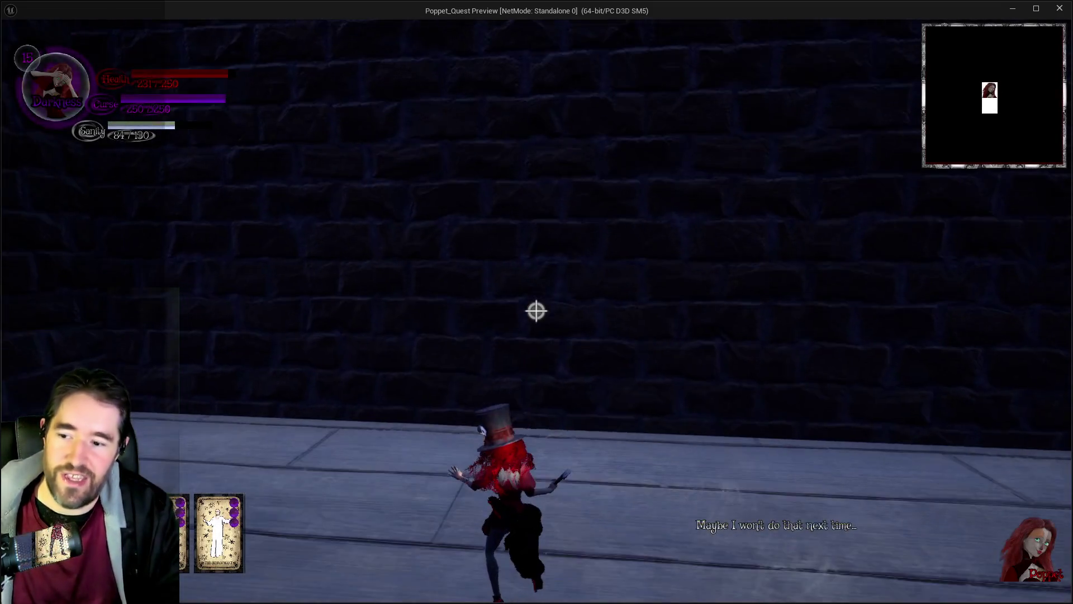
Run Poppet down the brick corridor and out onto the treetop walkway, firing purple attacks.
key("w")
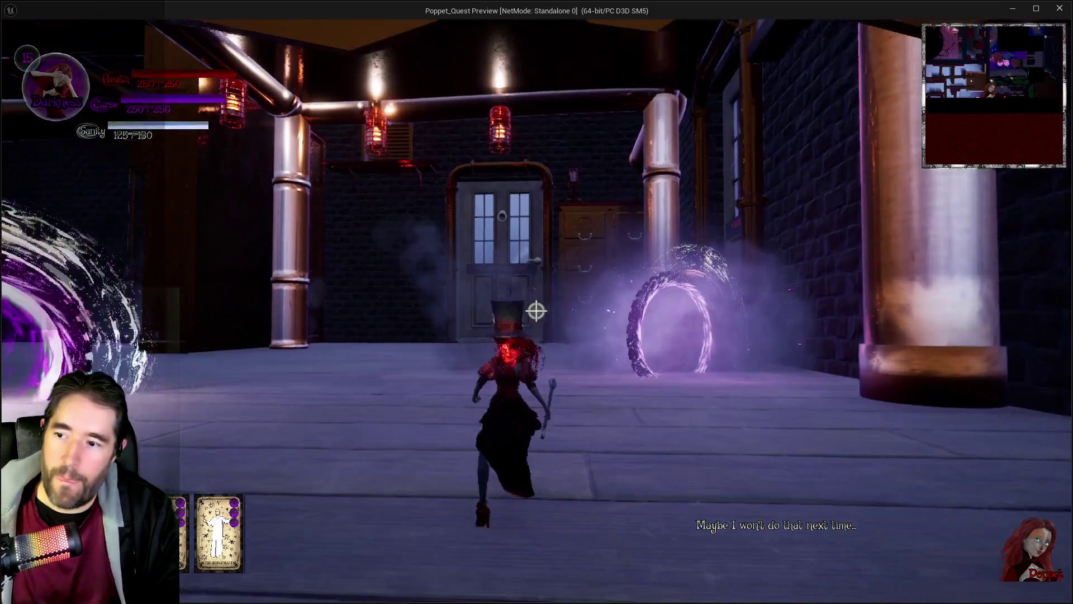
left_click(537, 311)
key("w")
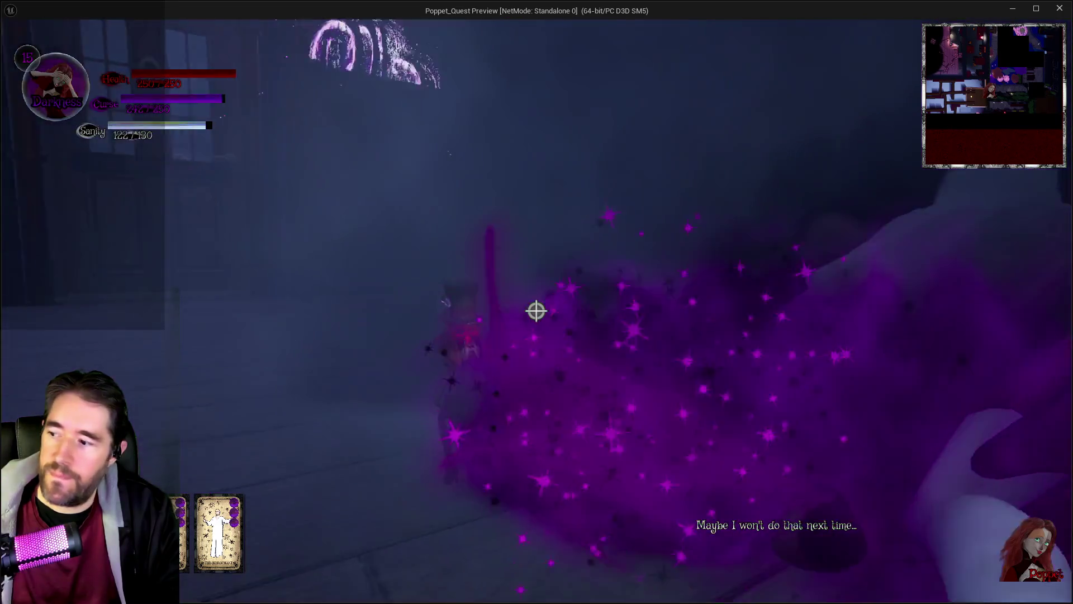
key("w")
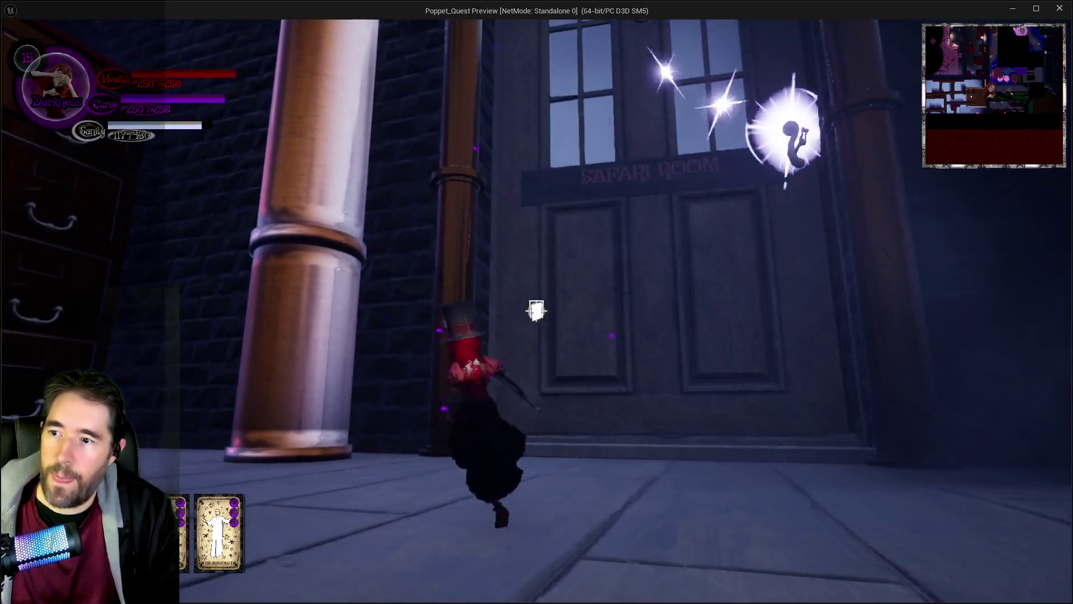
left_click(537, 311)
key("w")
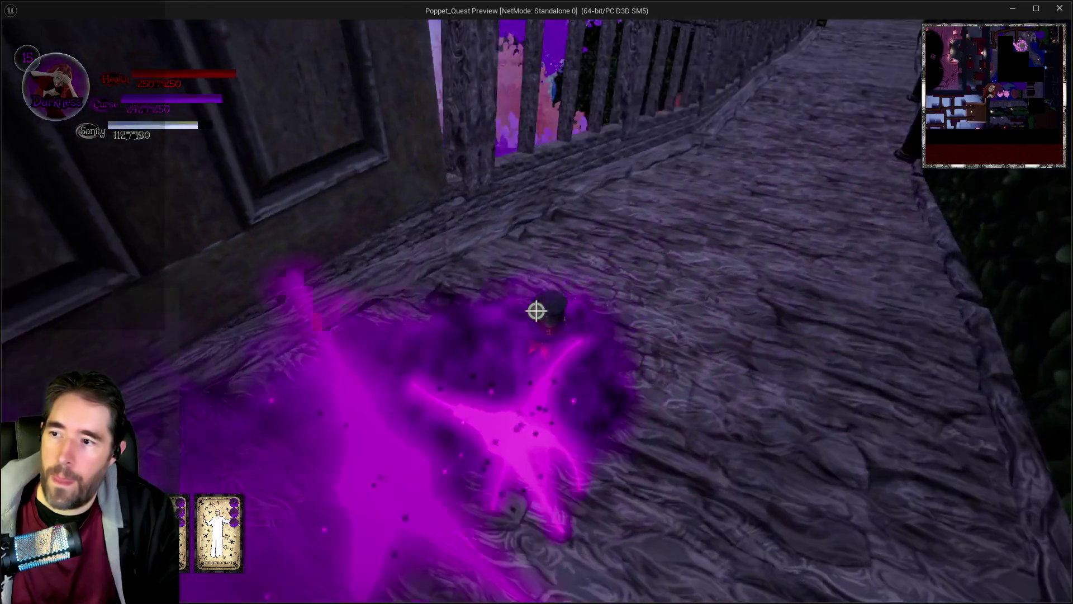
left_click(537, 312)
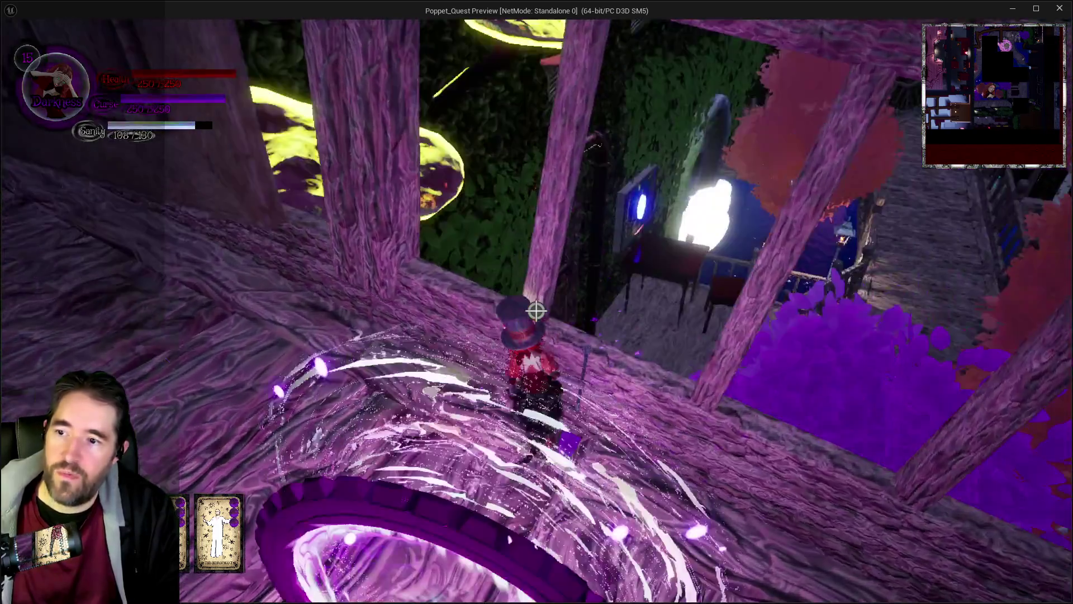
key("w")
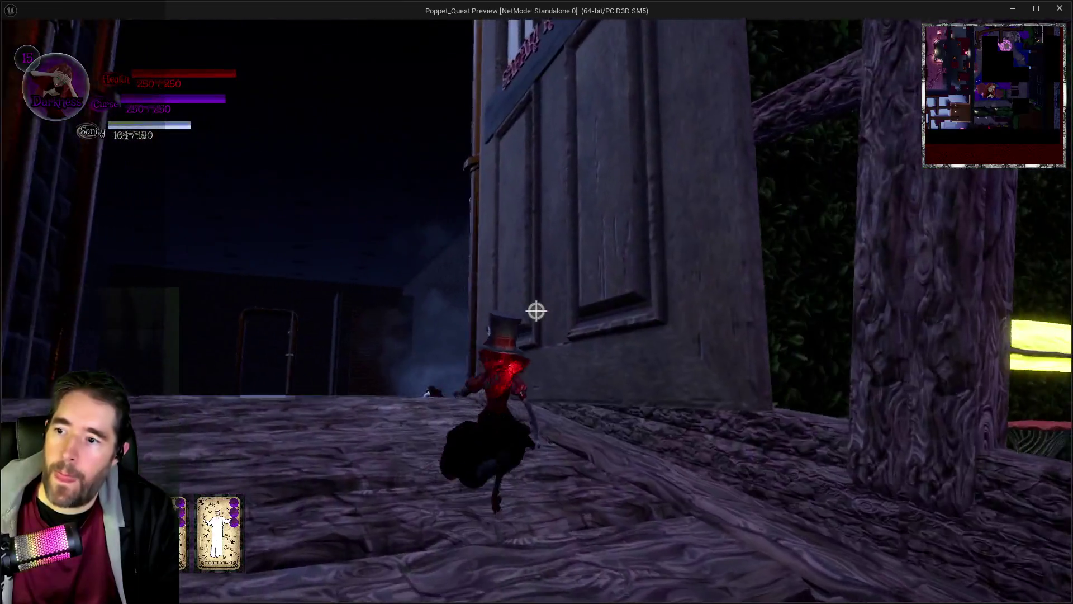
left_click(537, 311)
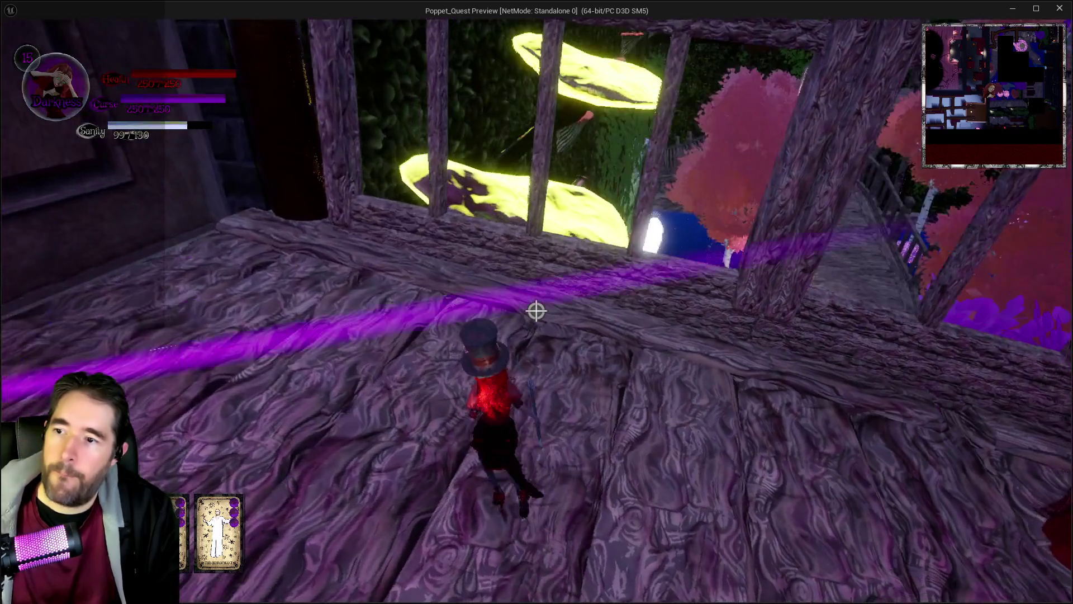
Continue past the Hidden Grotto and along the wooden bridge toward the misty window.
key("w")
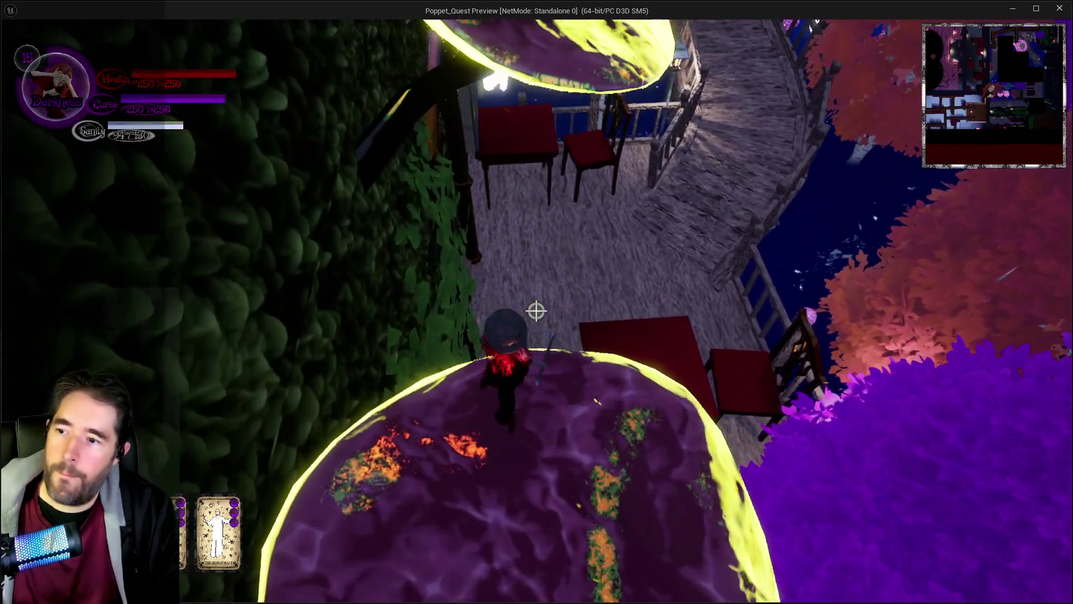
key("w")
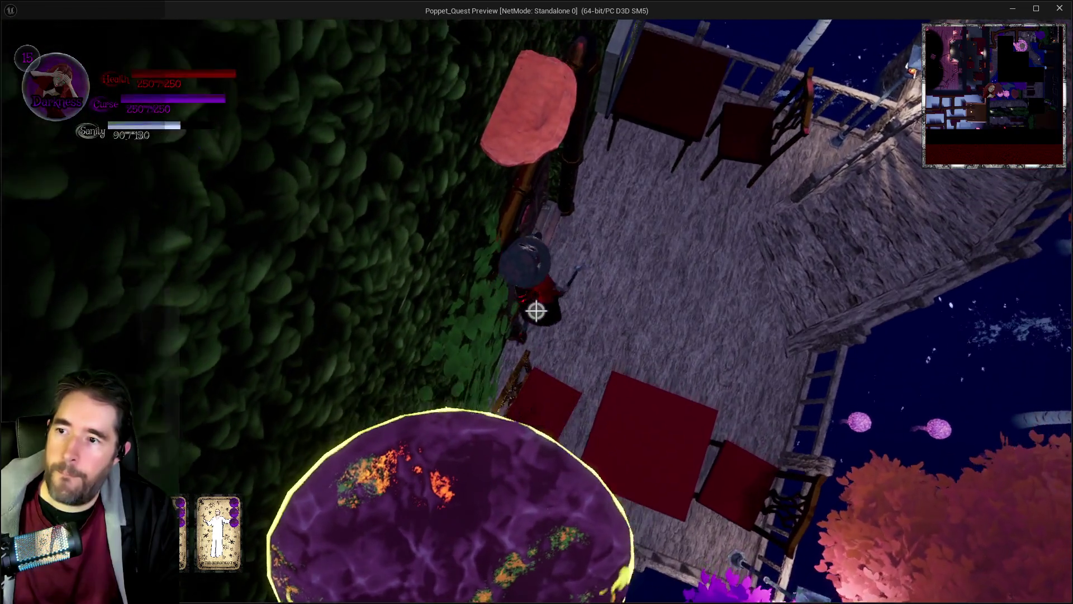
key("w")
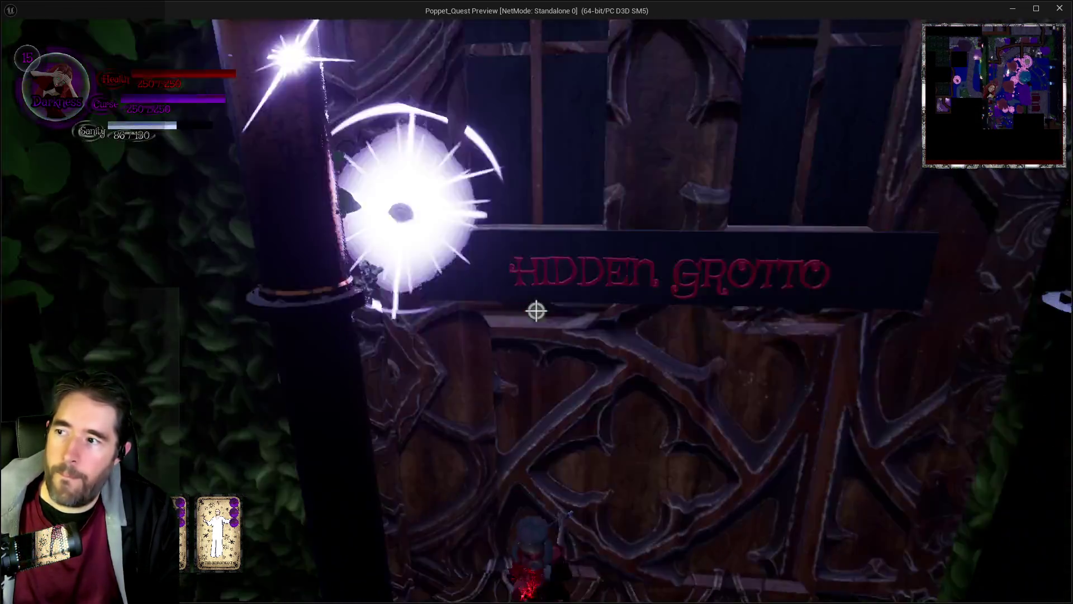
key("w")
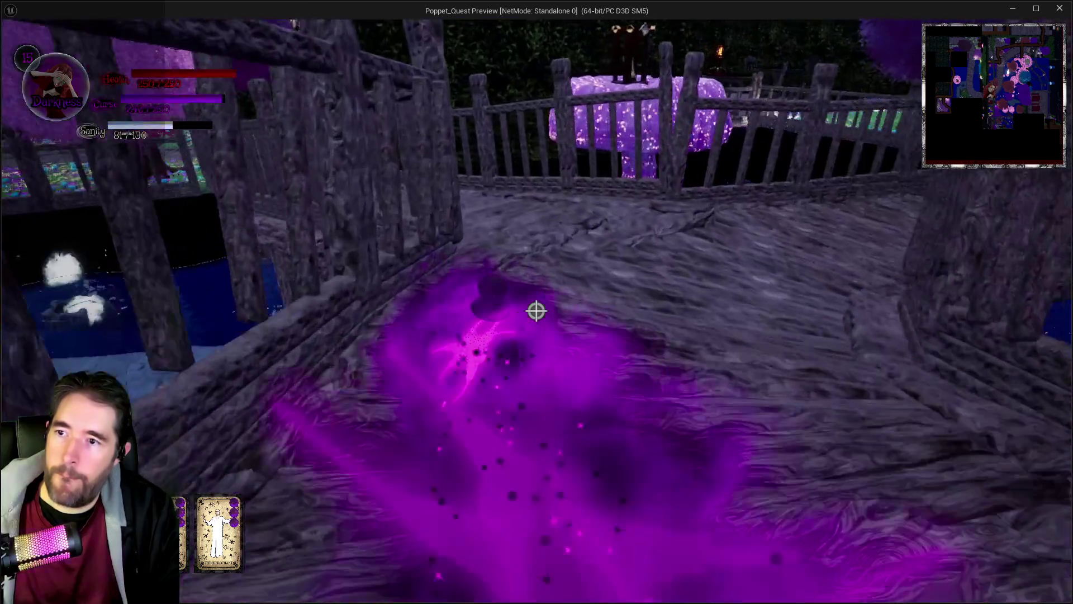
key("w")
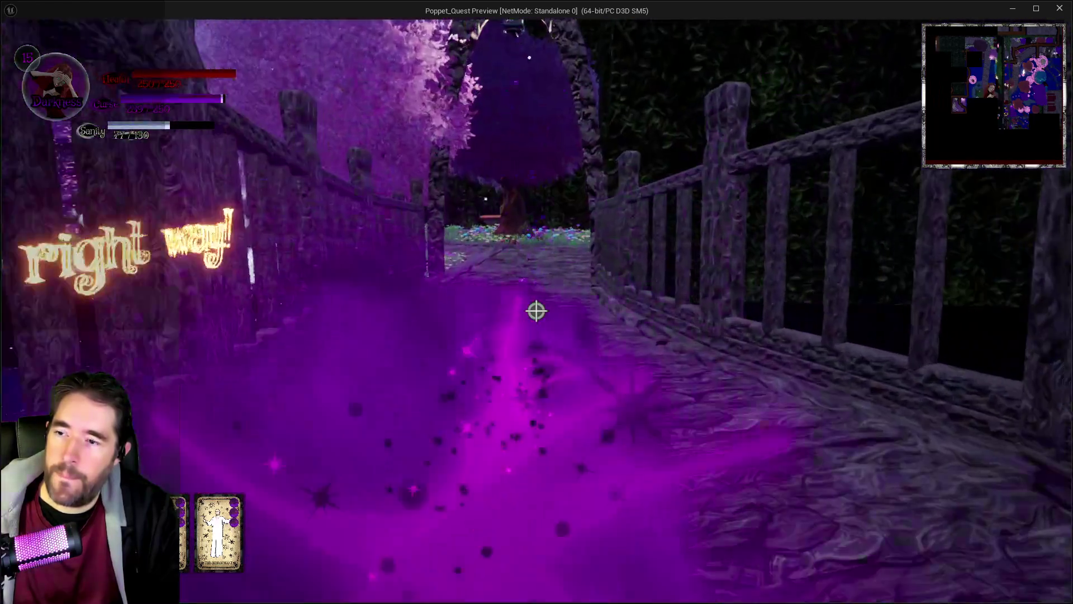
key("w")
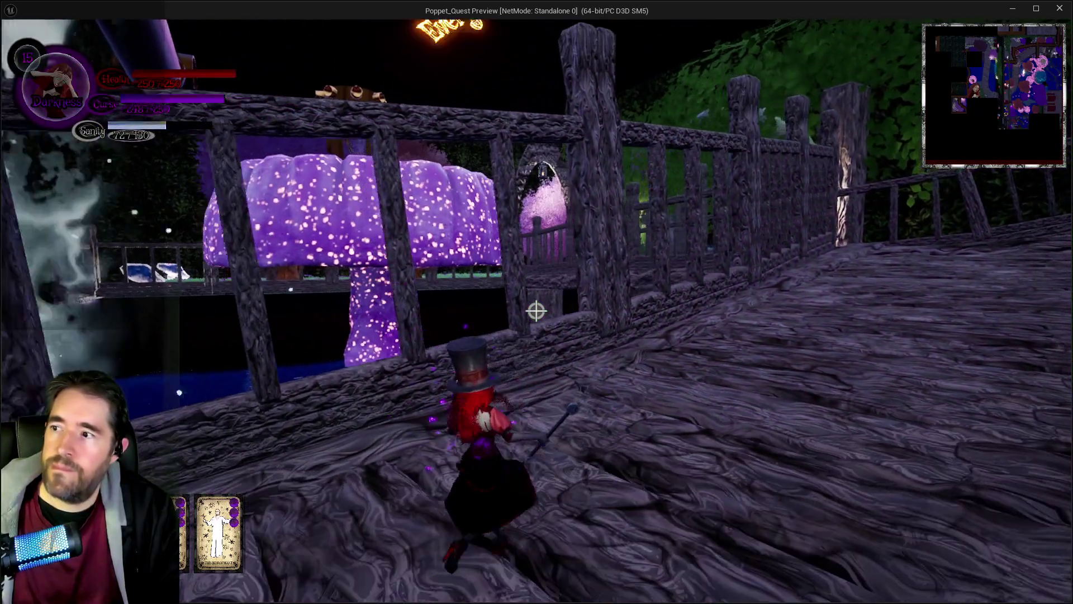
key("w")
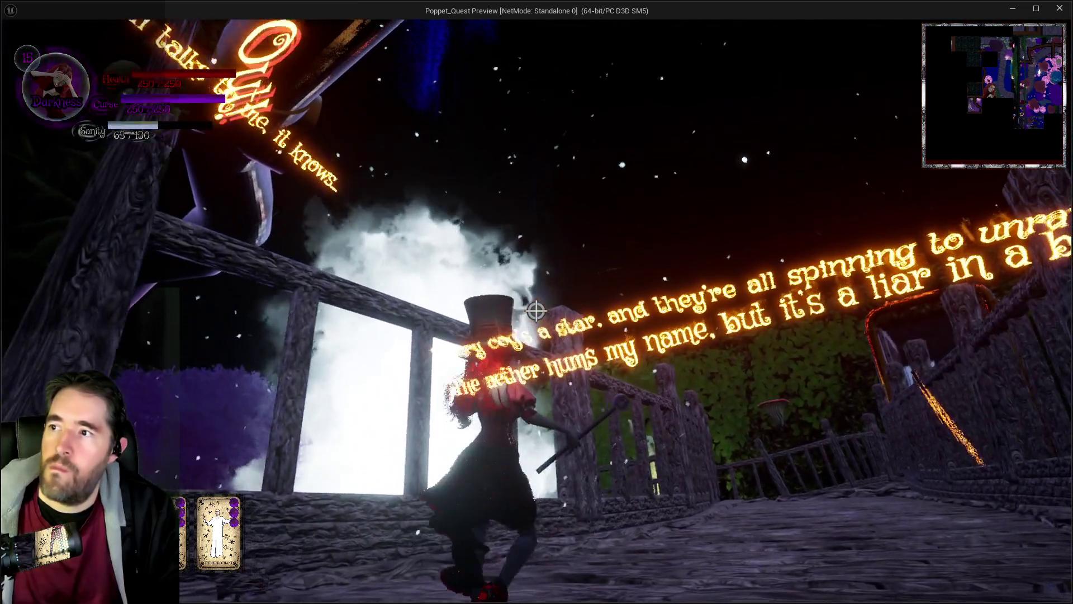
Run Poppet past the purple trees and through the mushroom garden's tall flowers.
key("w")
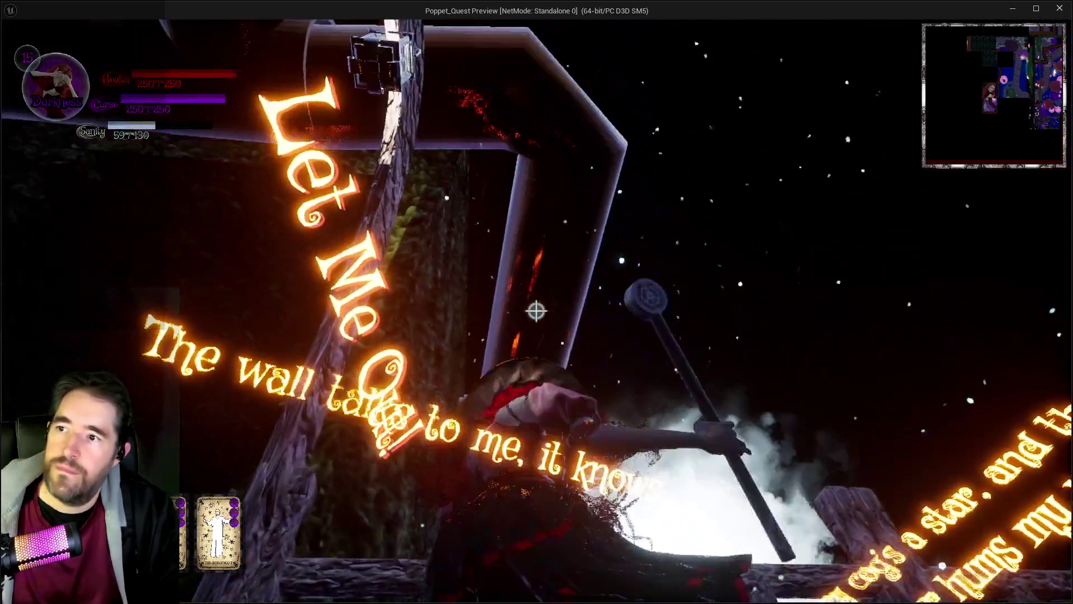
key("w")
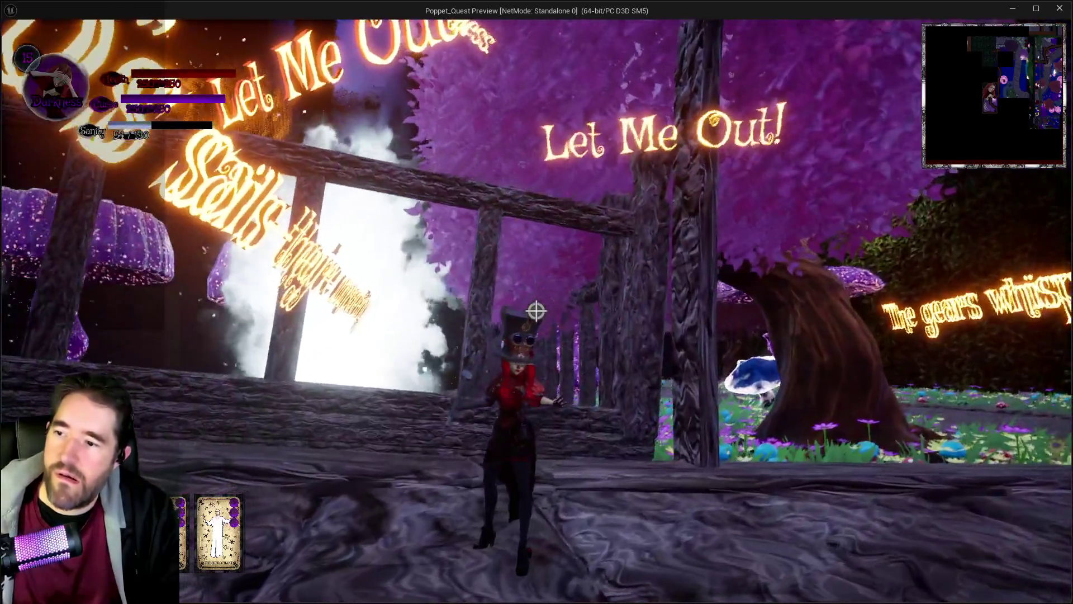
key("w")
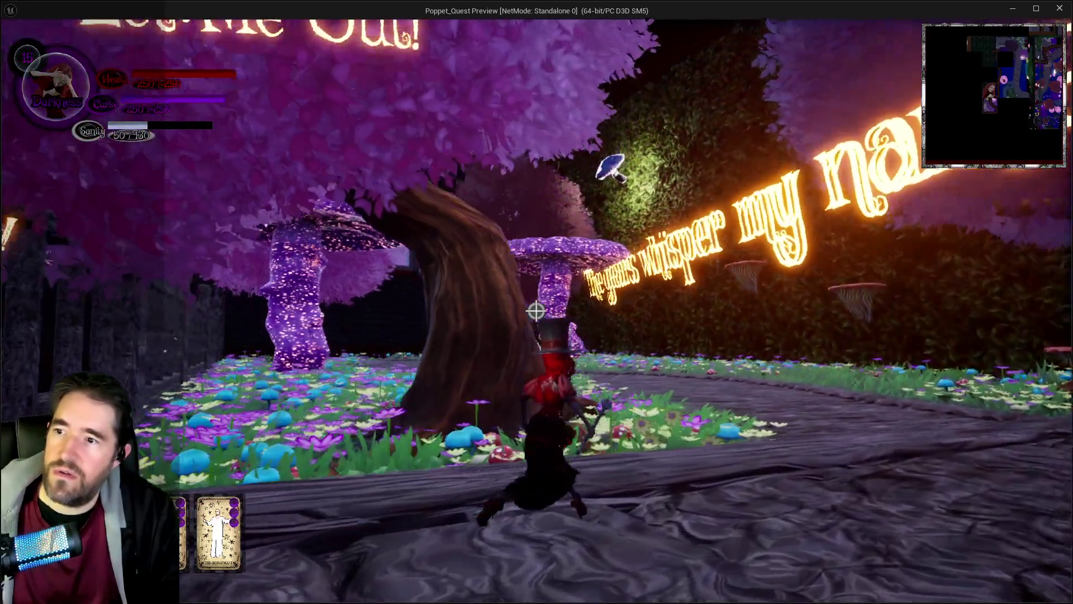
key("w")
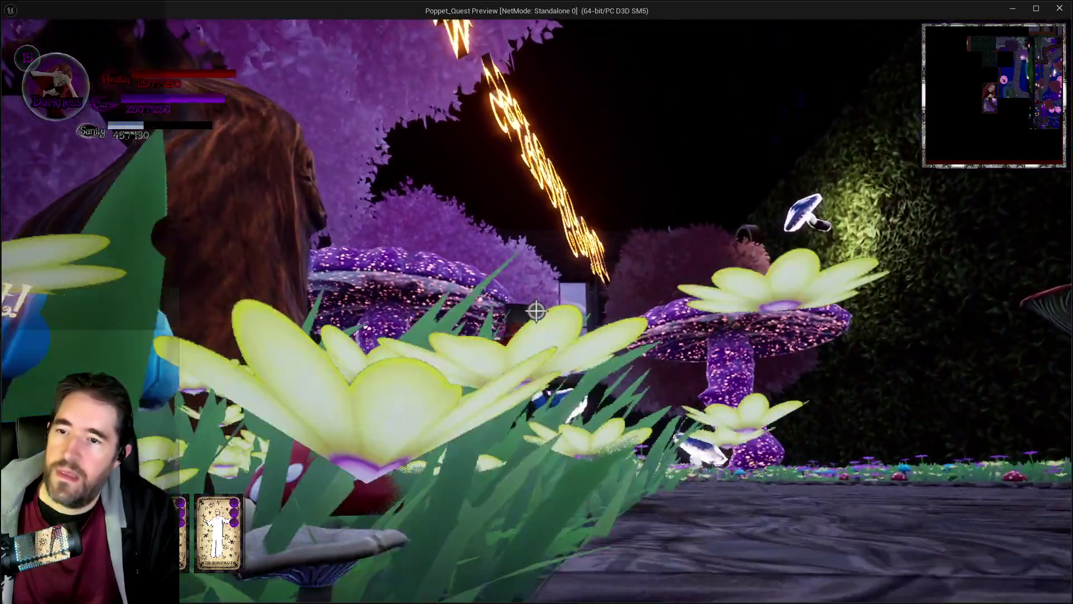
key("w")
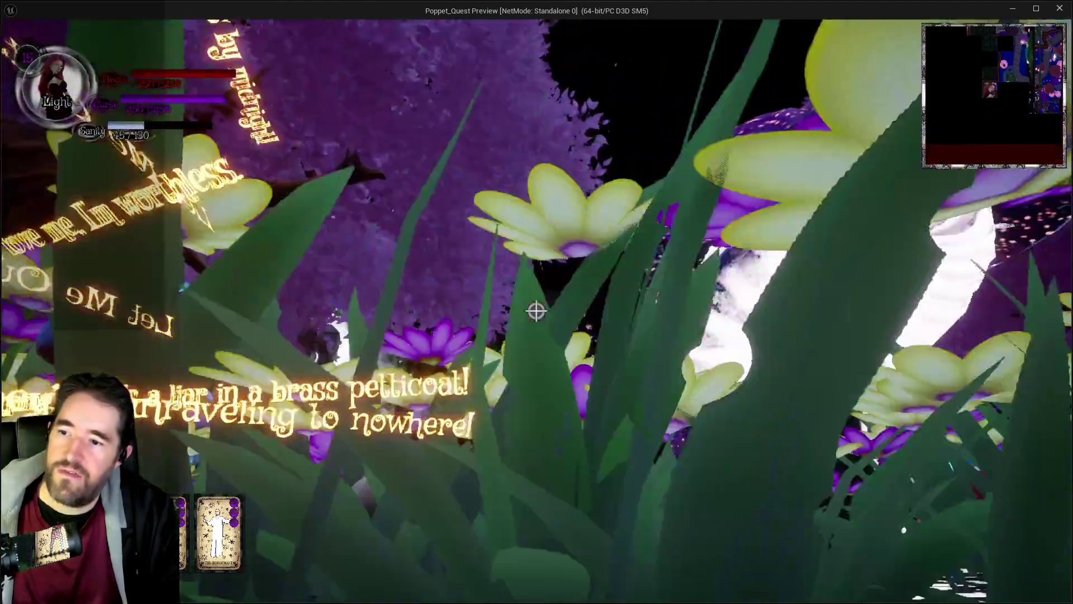
key("w")
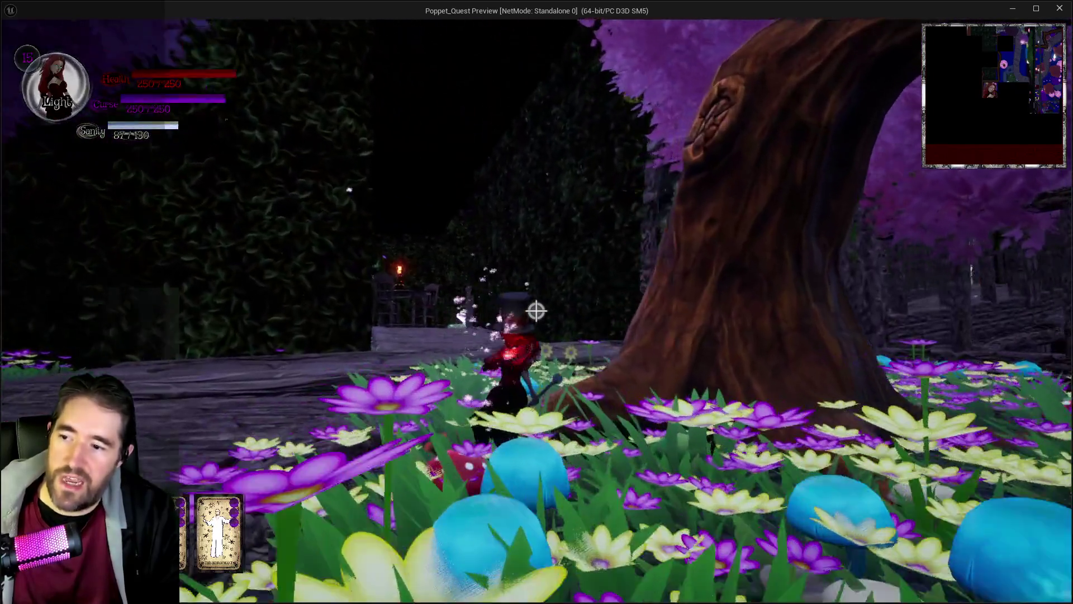
key("w")
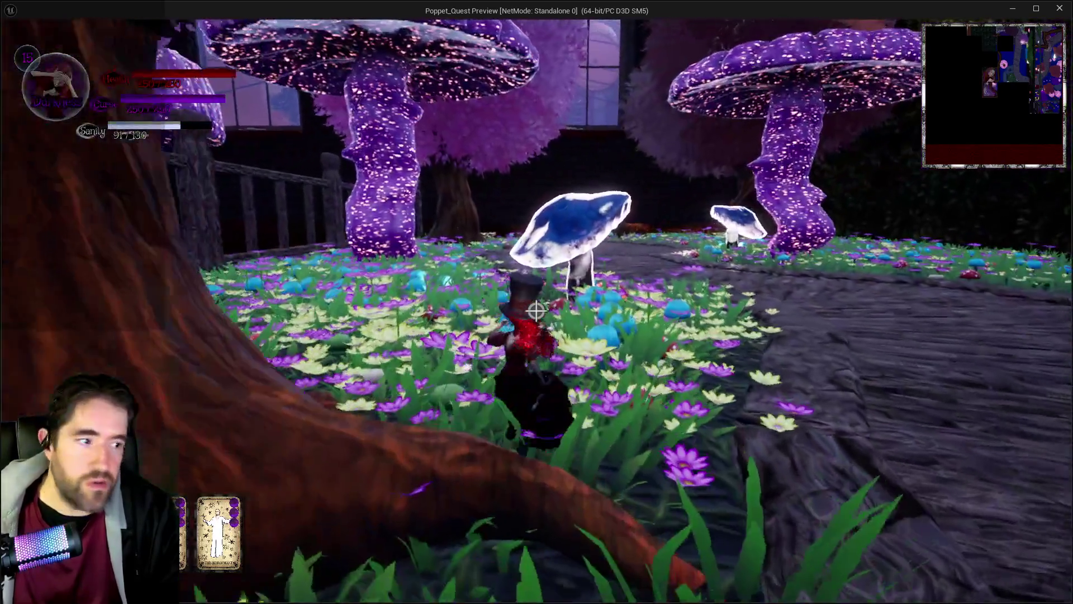
key("a")
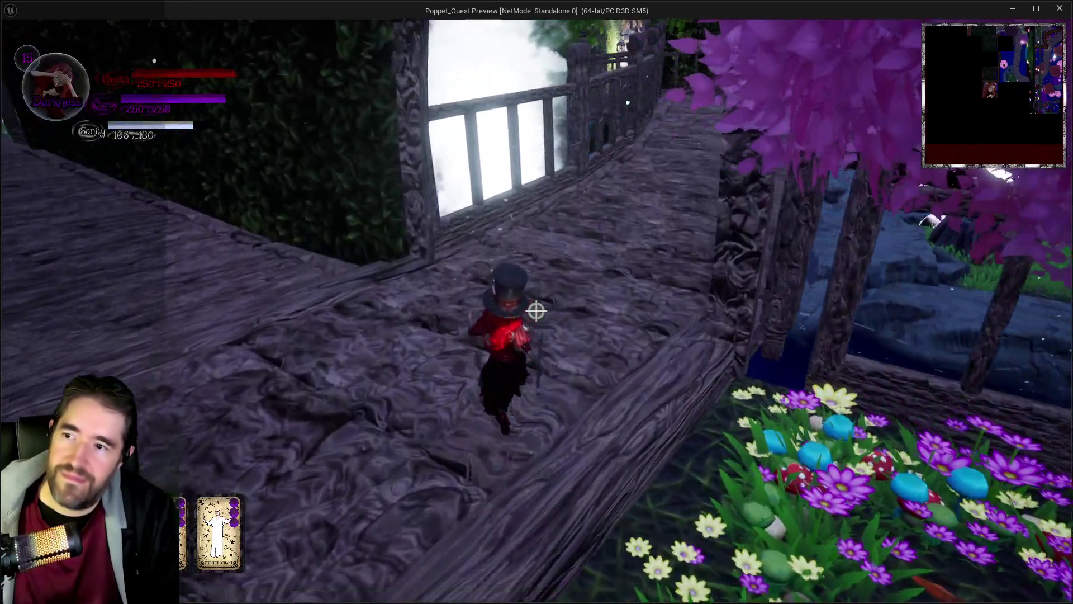
Jump onto the window ledge, circle the purple mound for the Strength tarot, then pause.
key("w")
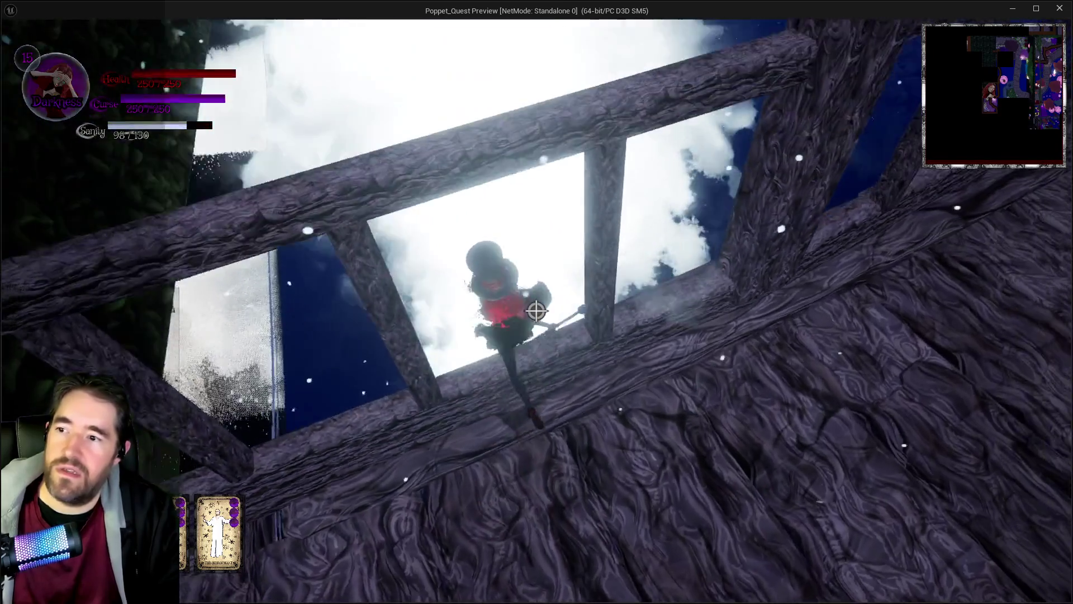
key("w")
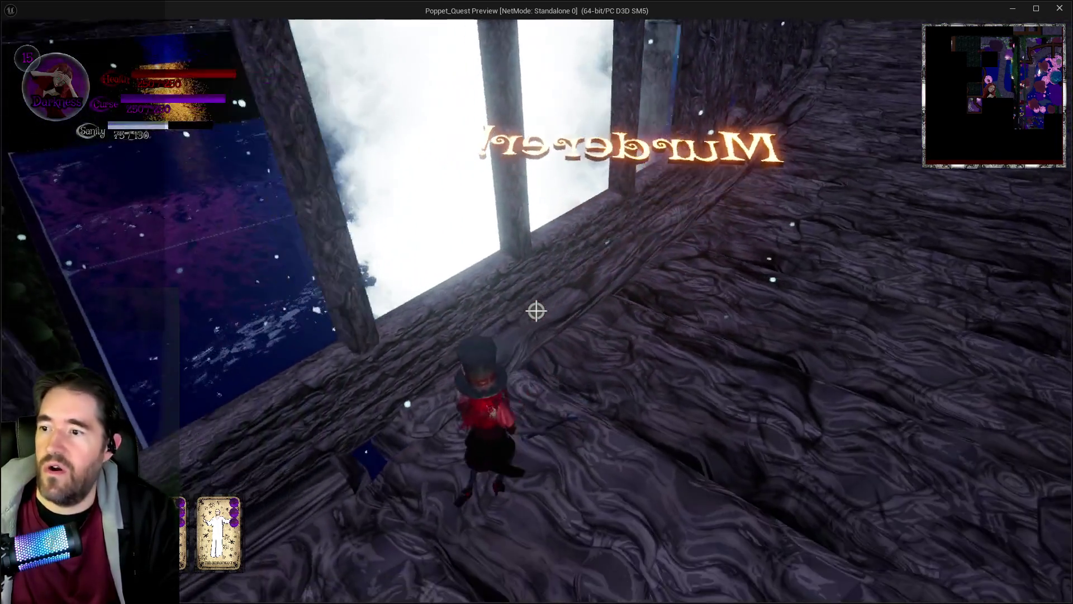
key("space")
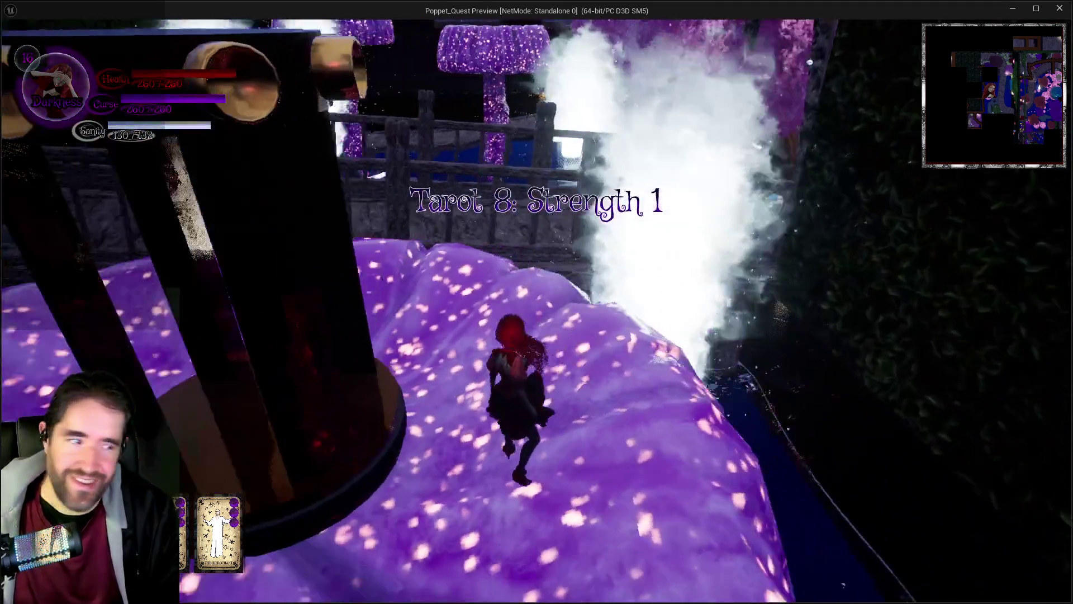
key("w")
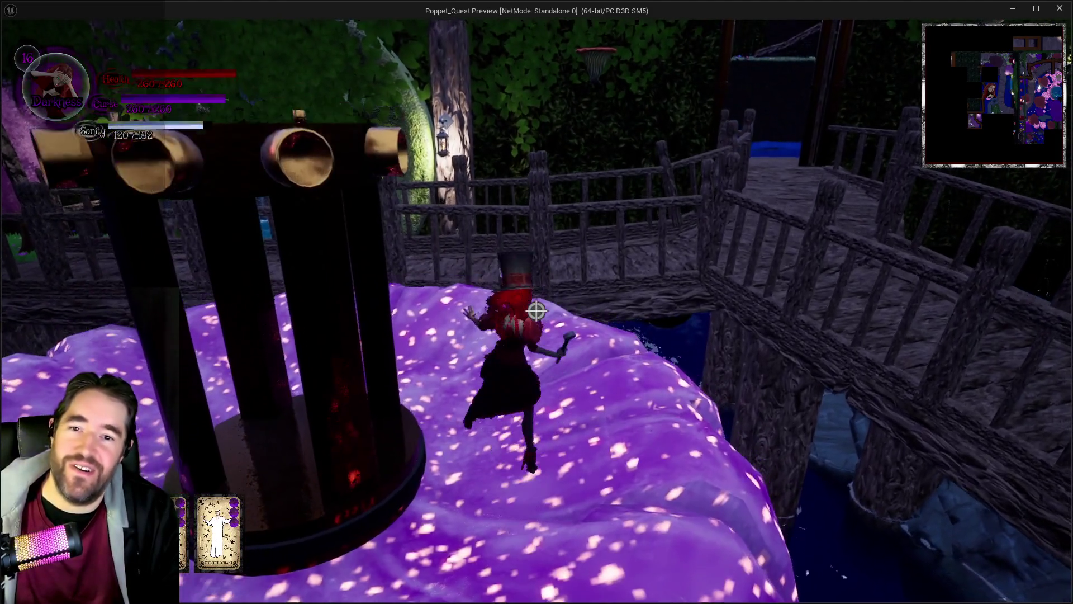
key("Escape")
Add item 39 'name on the Strength tarot is wrong' to the notes, then return to the game.
key("alt+Tab")
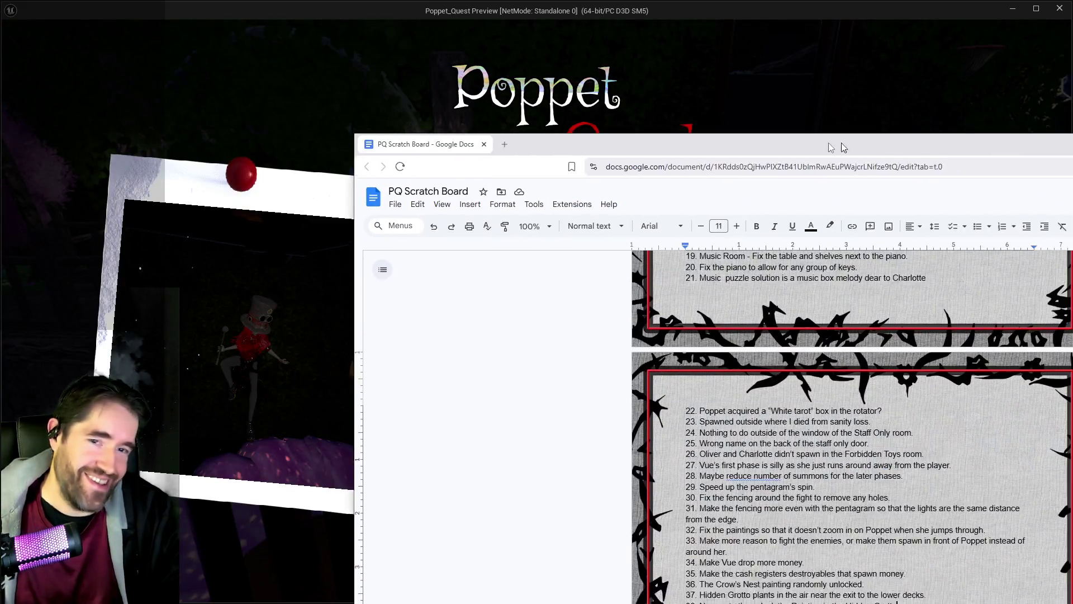
key("Return")
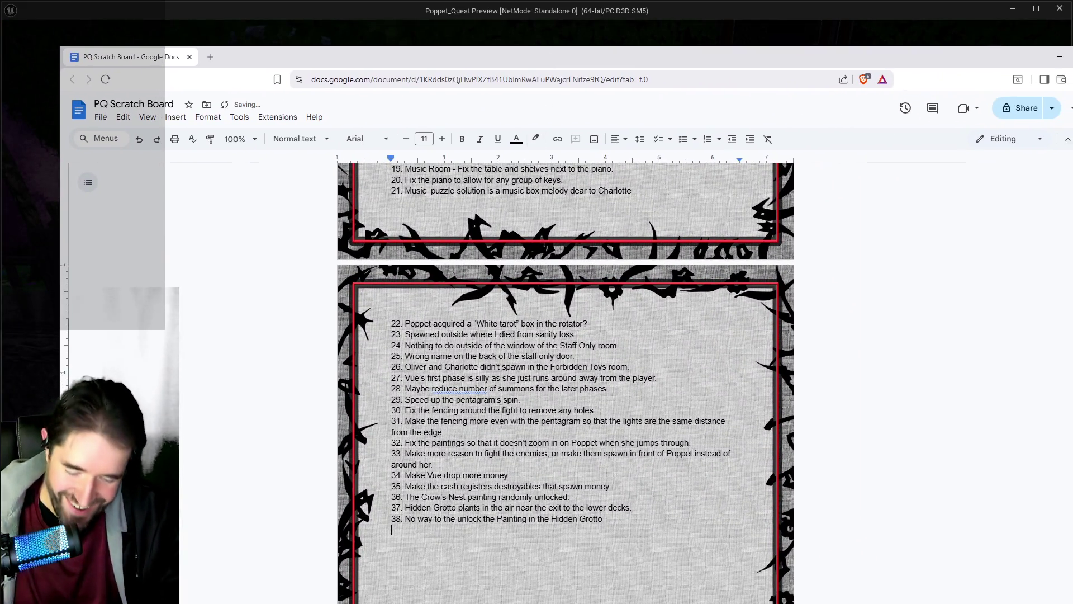
type("39. Thename on the Streng")
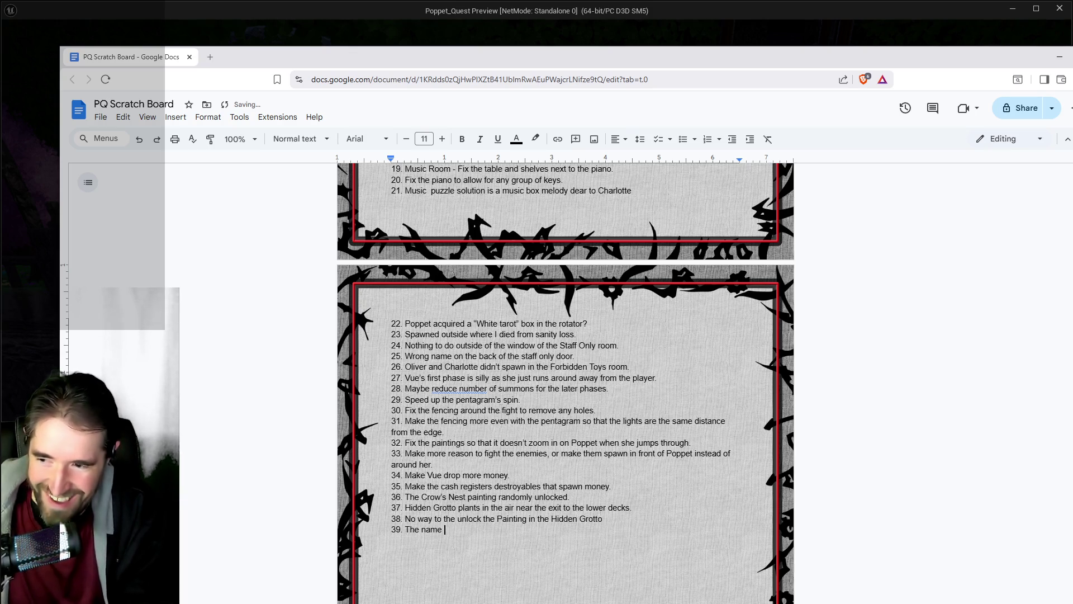
type("th ")
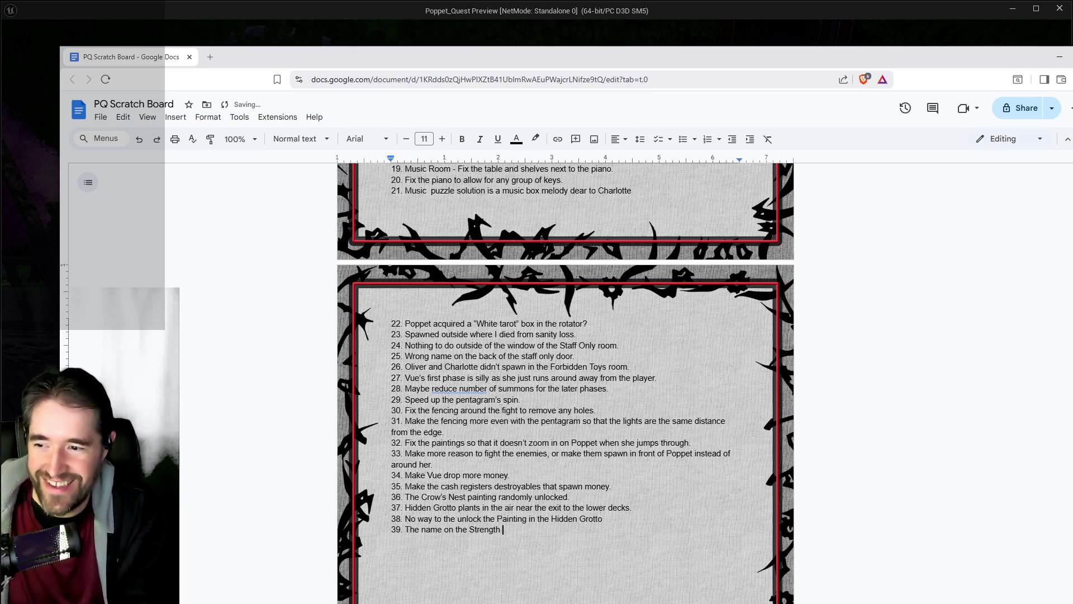
type("tarot is wrong.")
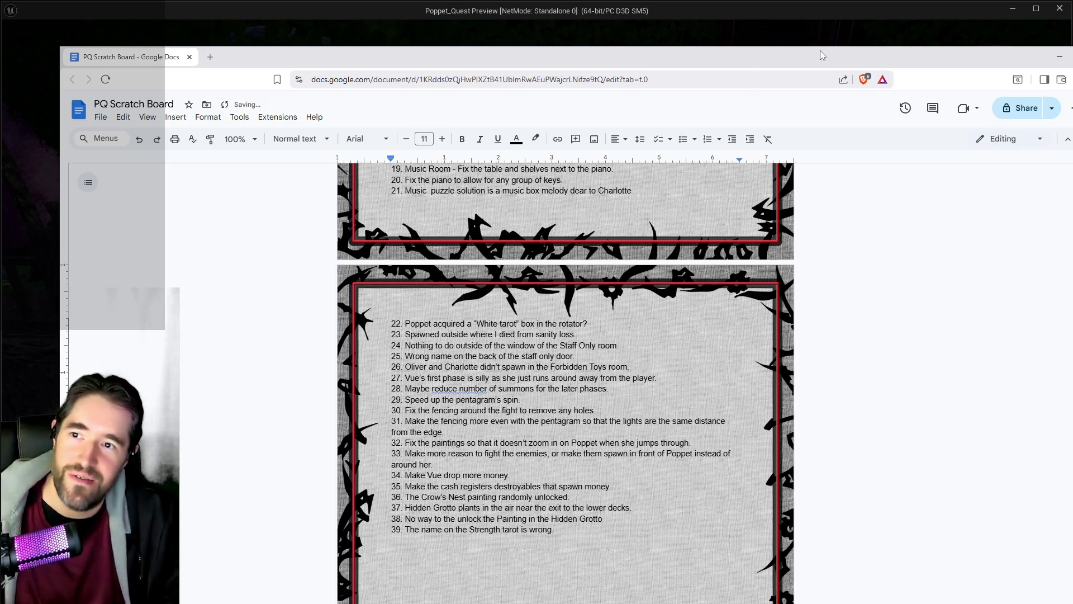
key("alt+Tab")
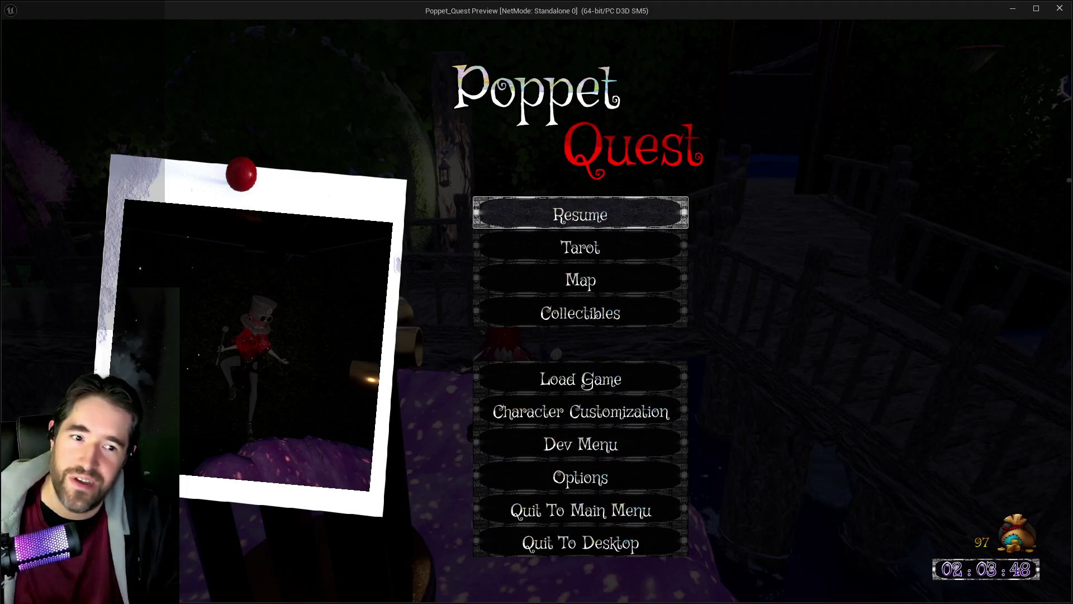
Resume play, checking the developer card screen twice before resuming again.
left_click(630, 216)
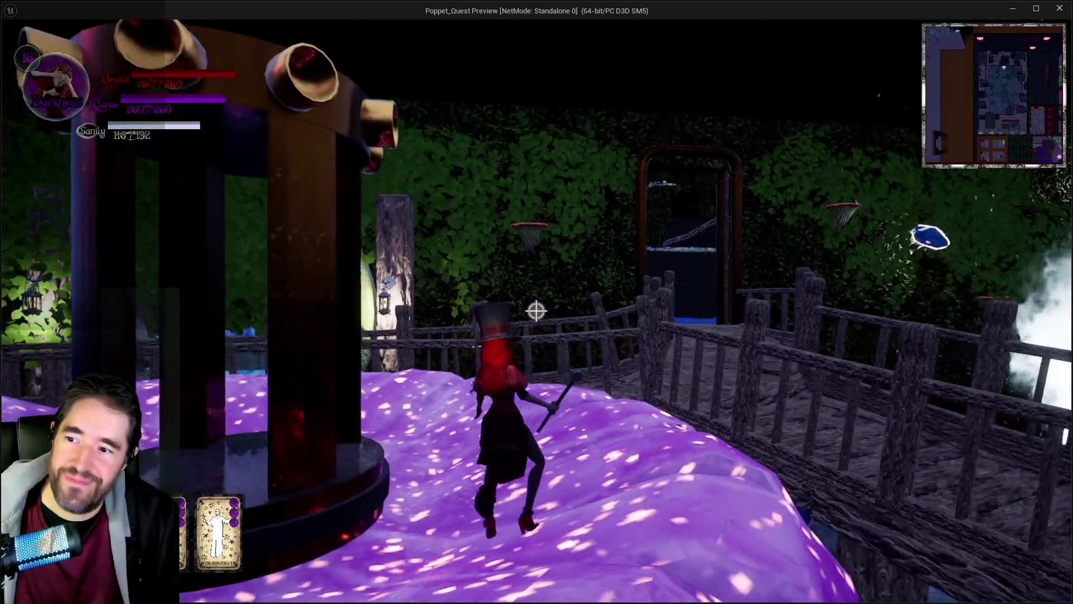
key("Escape")
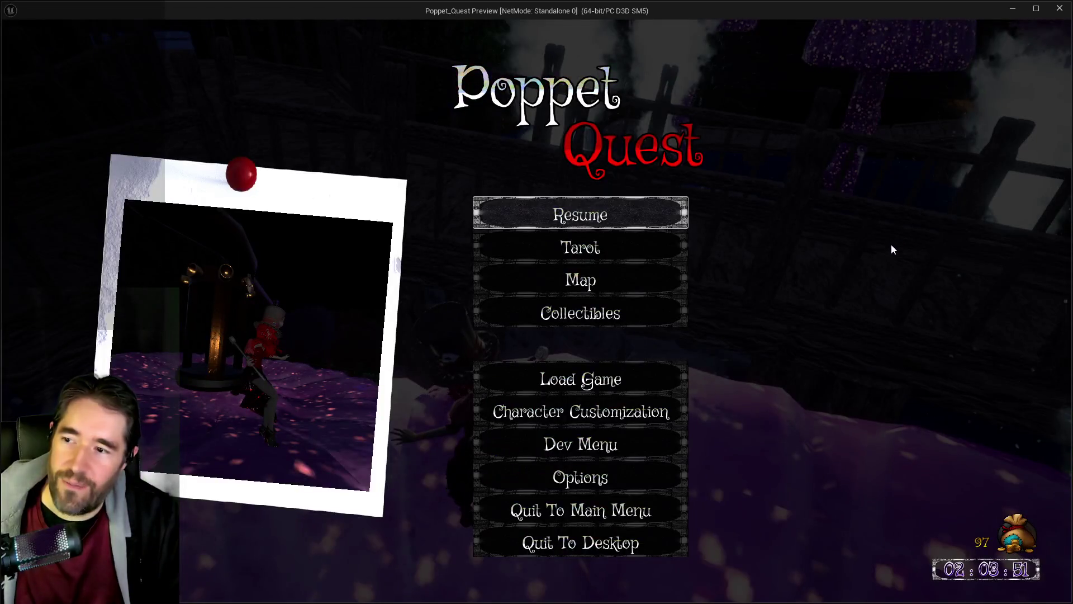
left_click(554, 448)
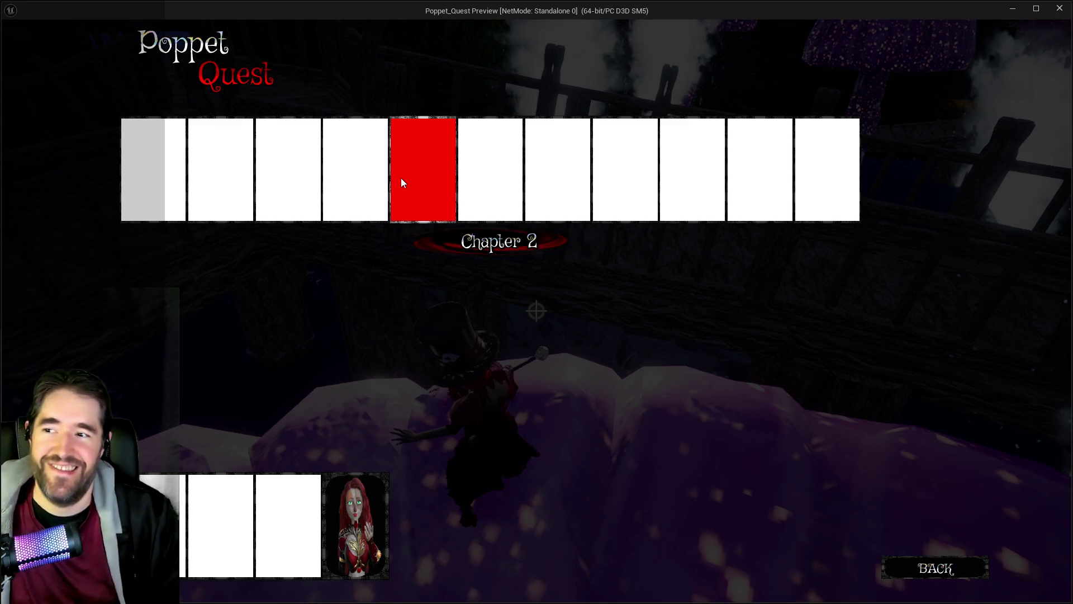
key("Escape")
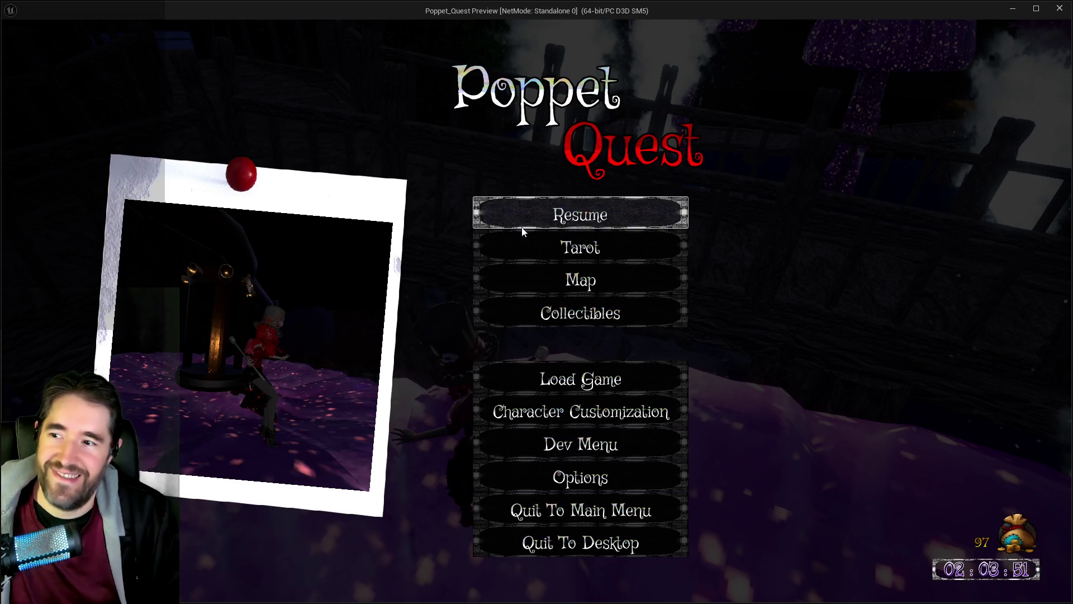
key("Escape")
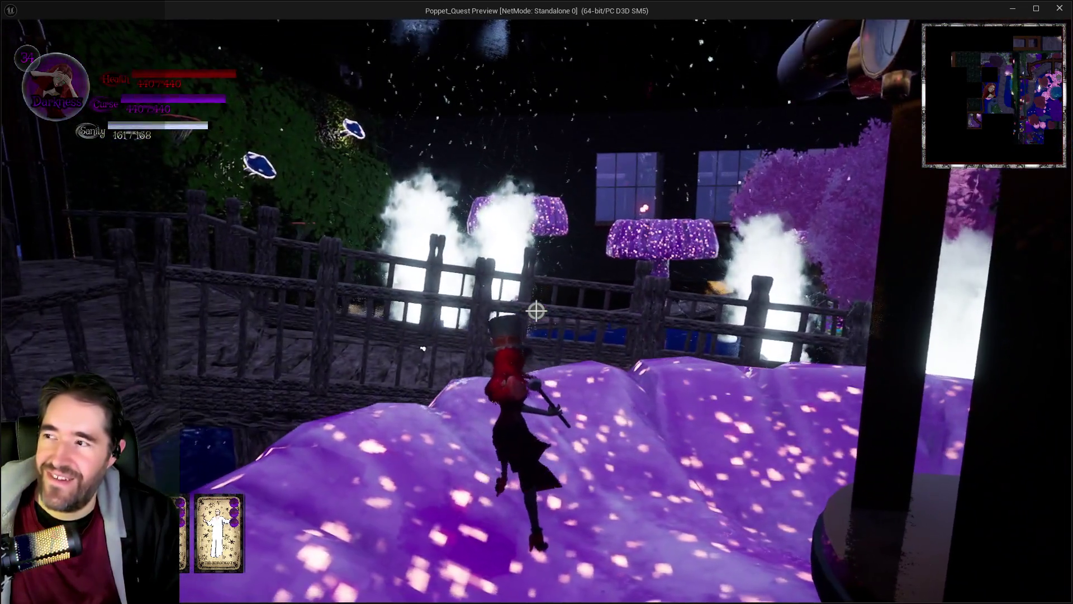
key("Escape")
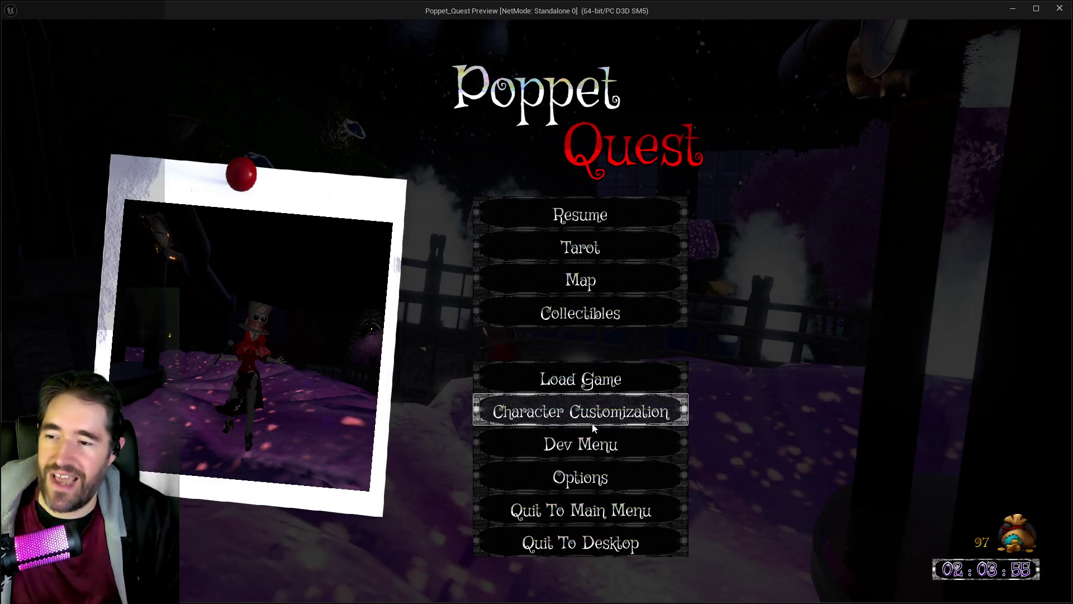
left_click(584, 447)
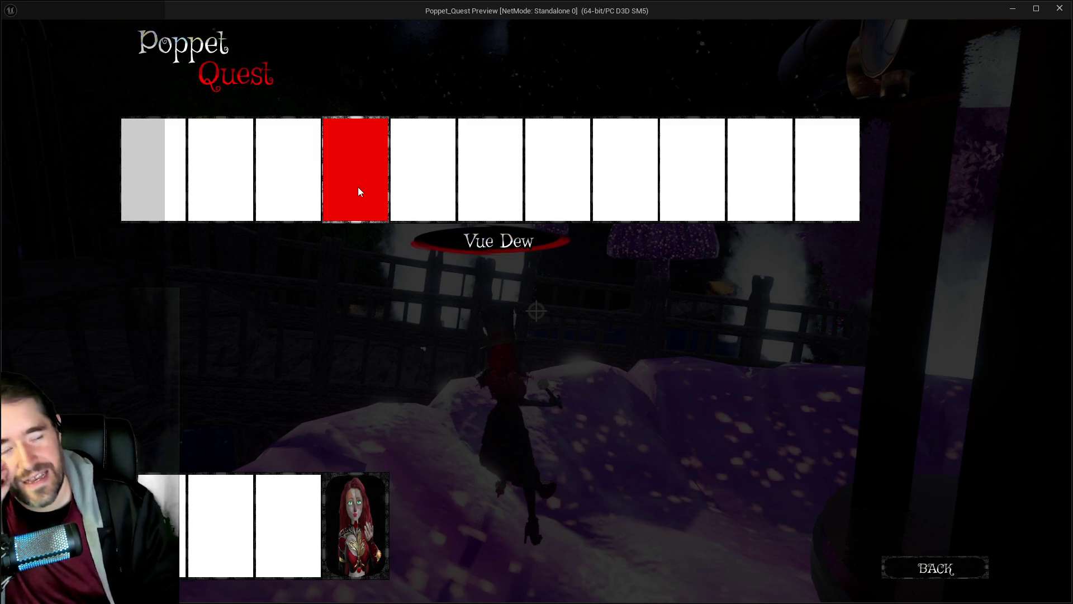
left_click(911, 562)
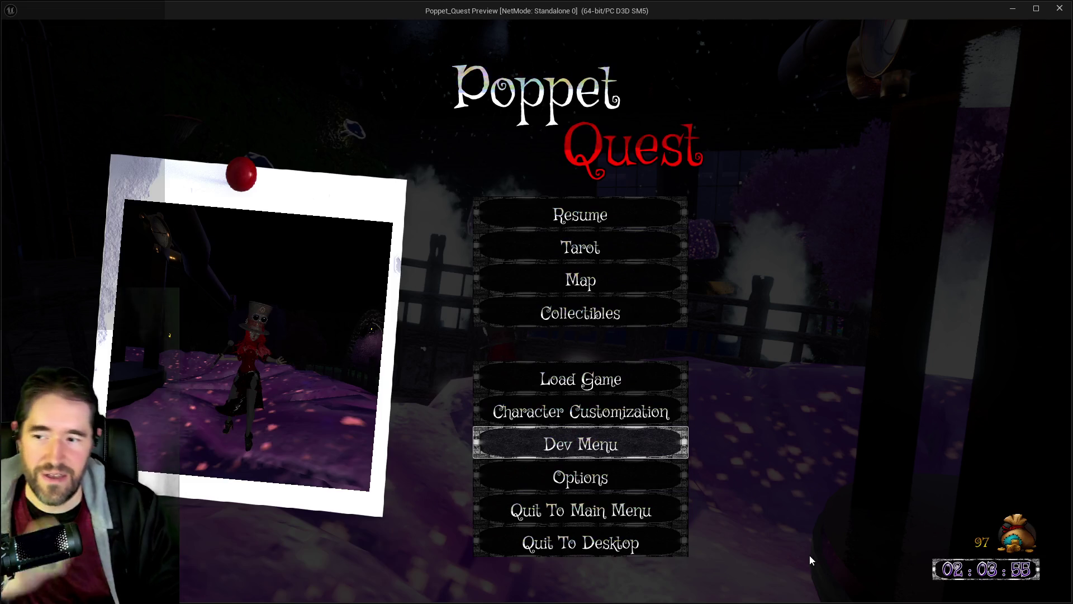
left_click(613, 215)
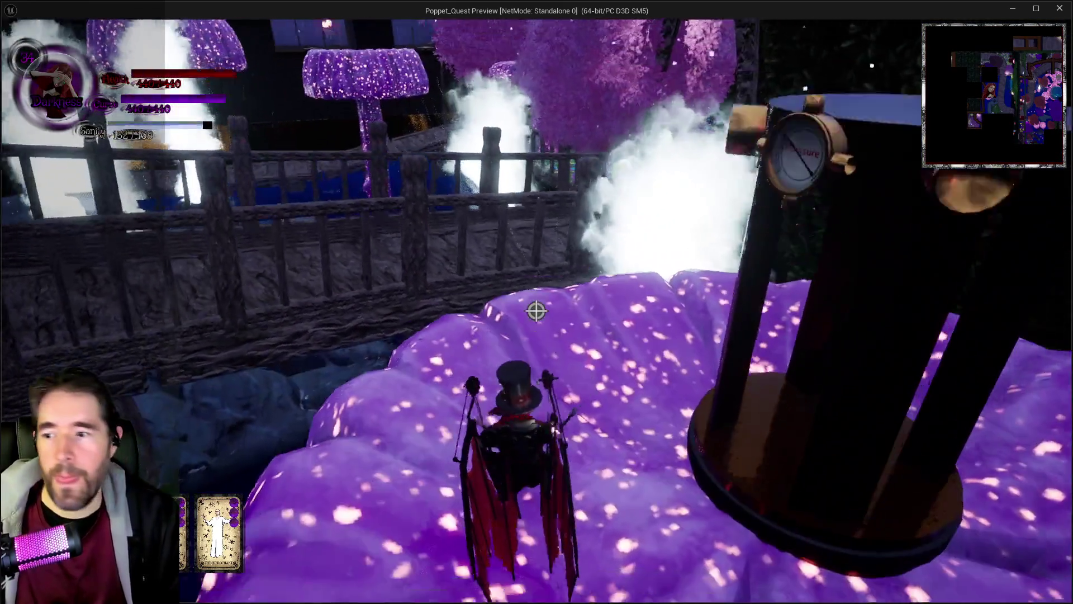
Glide onto the bridge with wings out, pause, and switch to the notes document.
key("space")
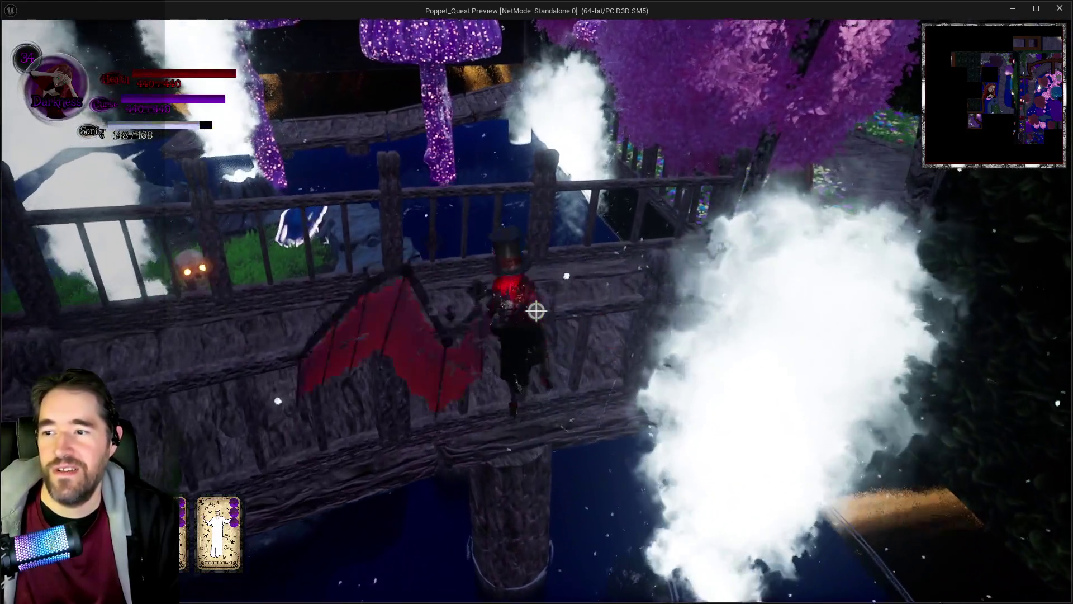
key("Escape")
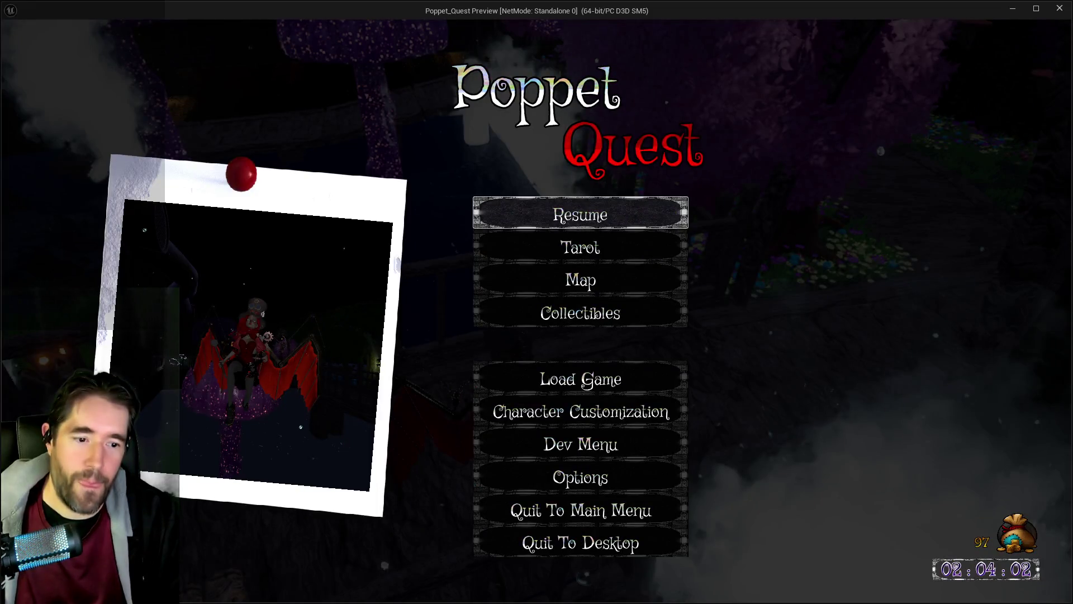
key("alt+Tab")
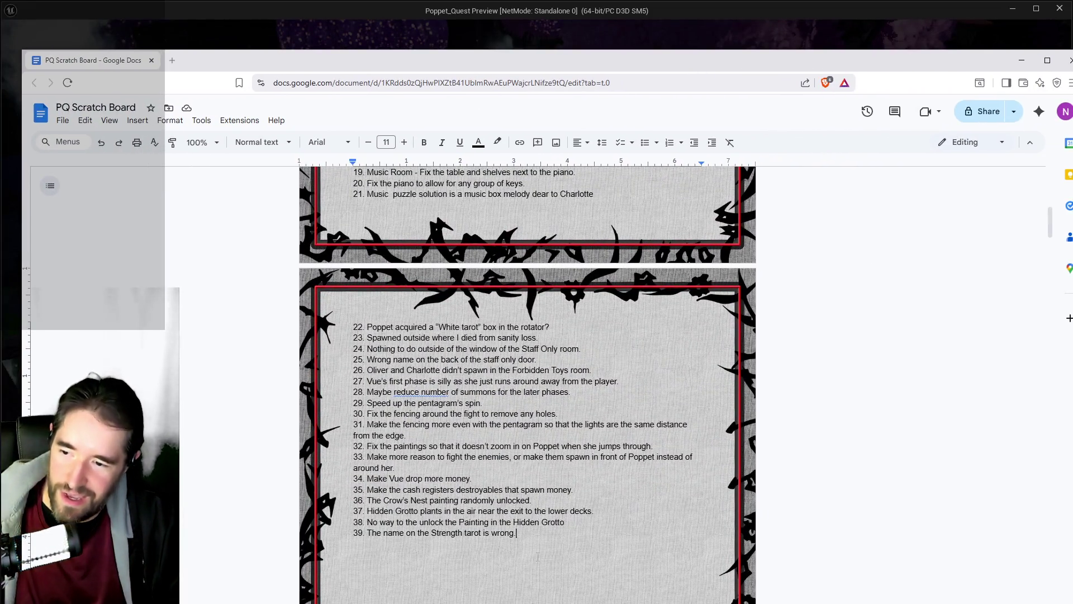
Log item 40: the geyser needed to get the Strength tarot is extremely hard to use.
key("Return")
type("40.")
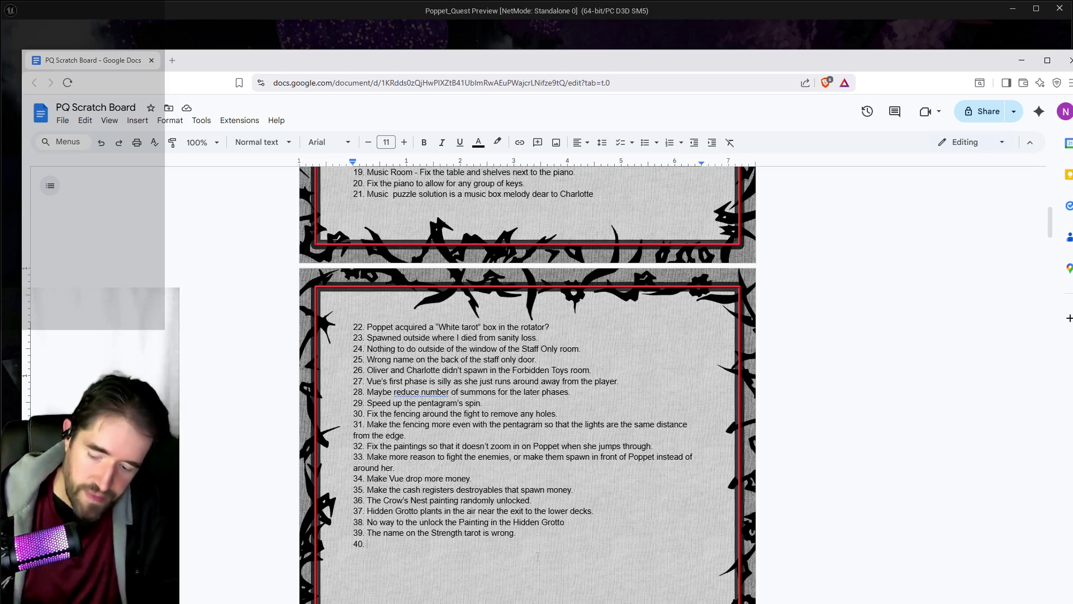
type("The ")
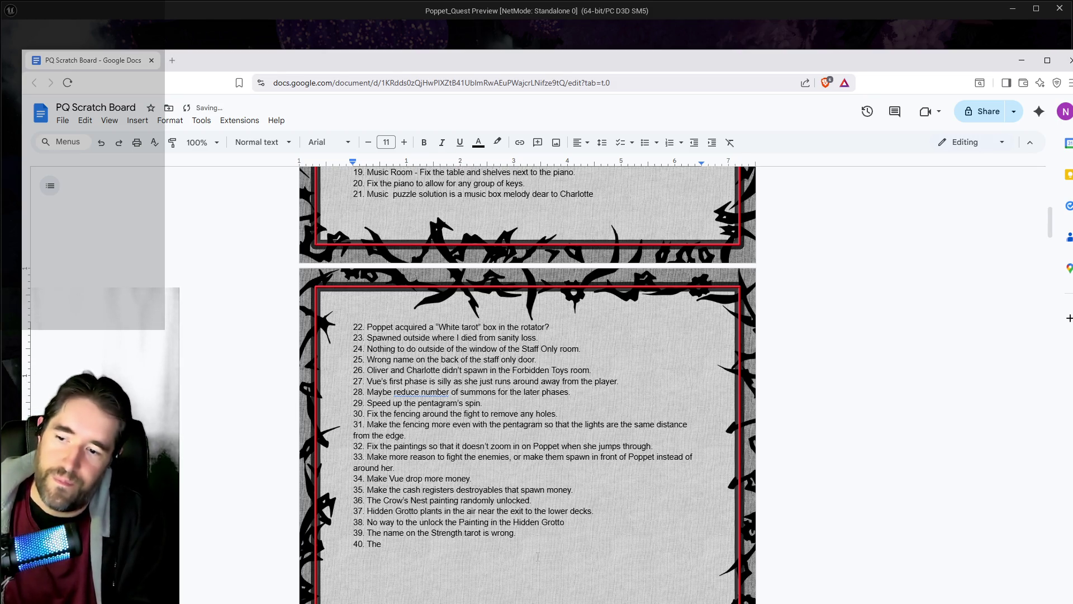
type("geyser ")
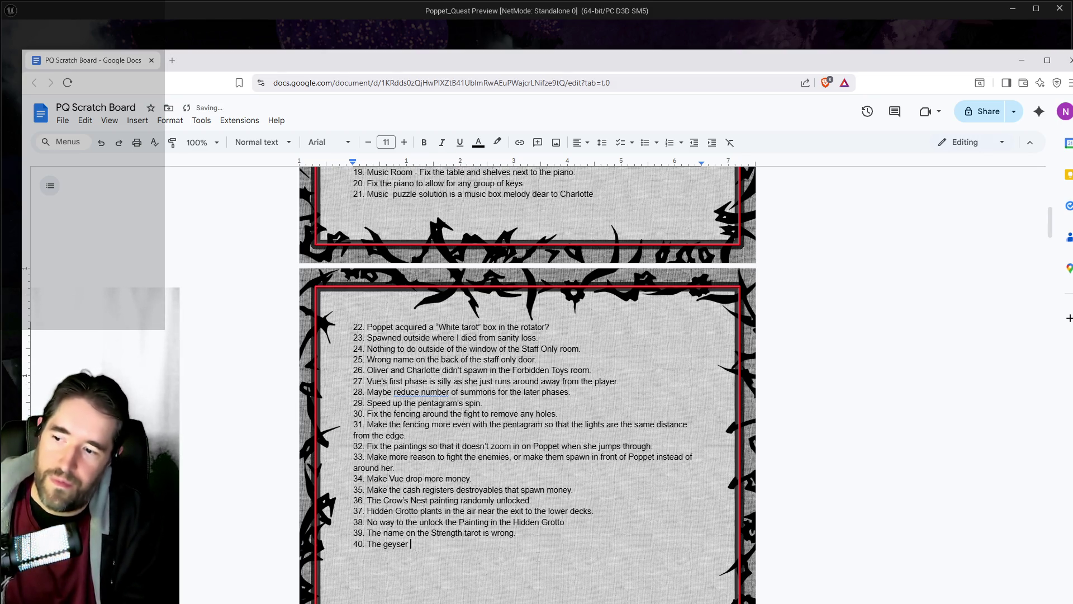
type("eed ")
type("d to get the Strength tarot i")
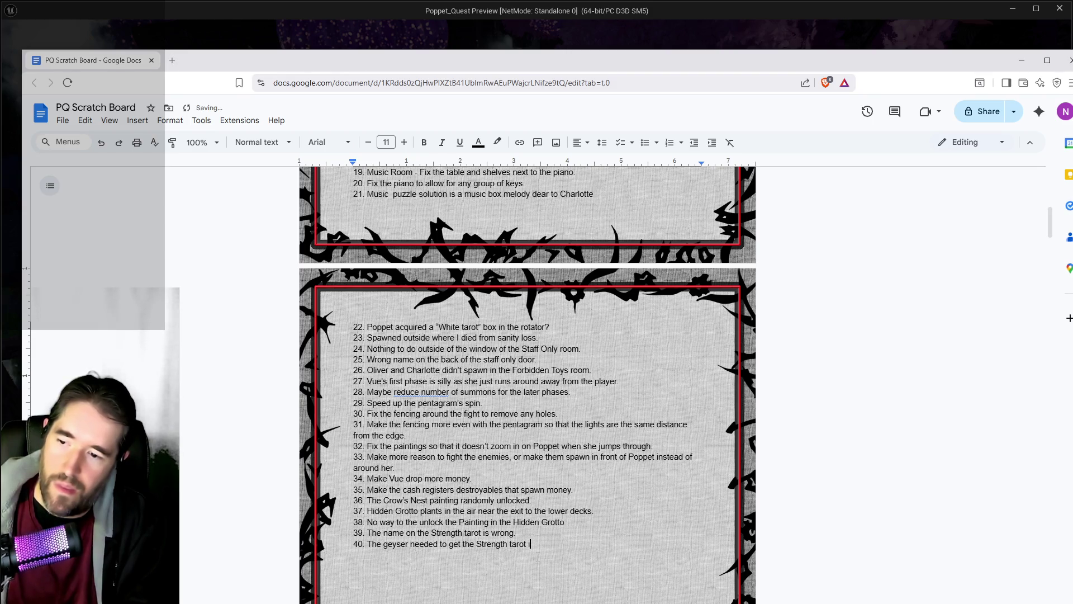
type("s extrem")
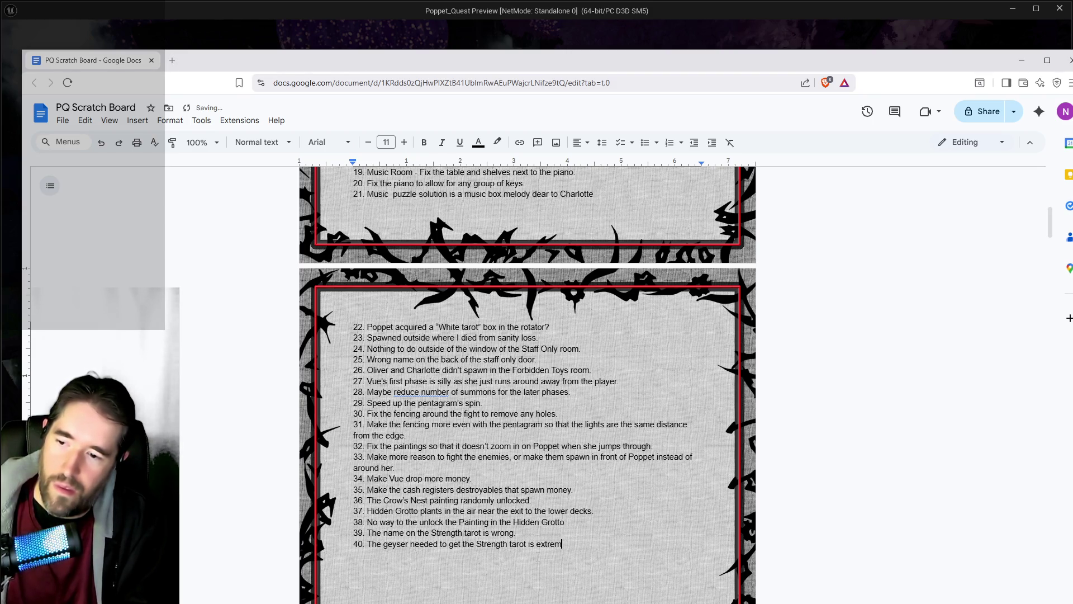
type("ely hard to ")
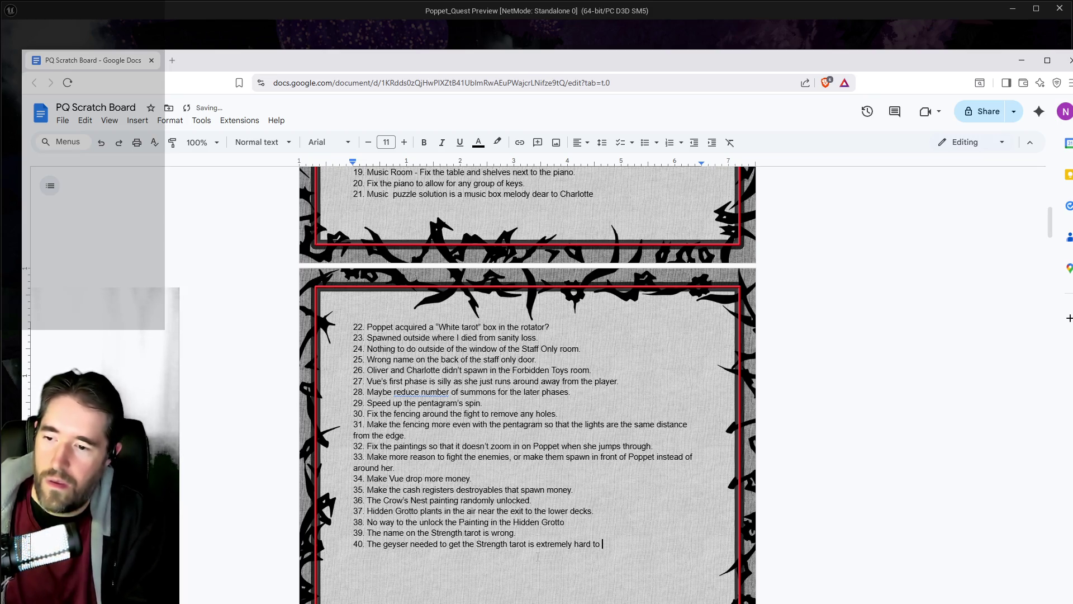
type("use.")
key("Return")
key("Return")
Bring the paused Poppet Quest window forward and close the preview.
left_click(364, 6)
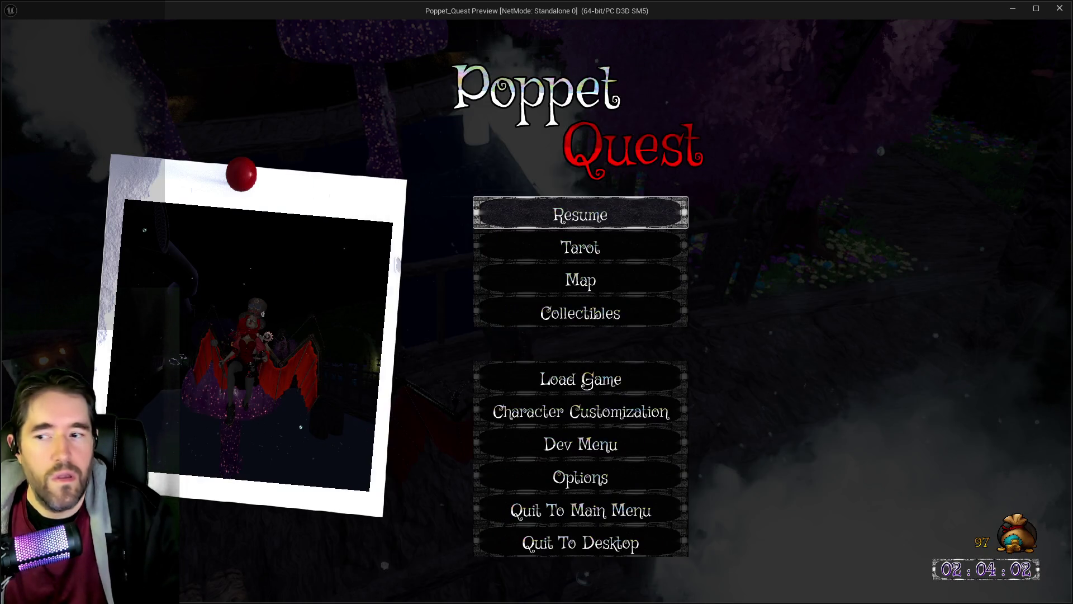
left_click(1059, 11)
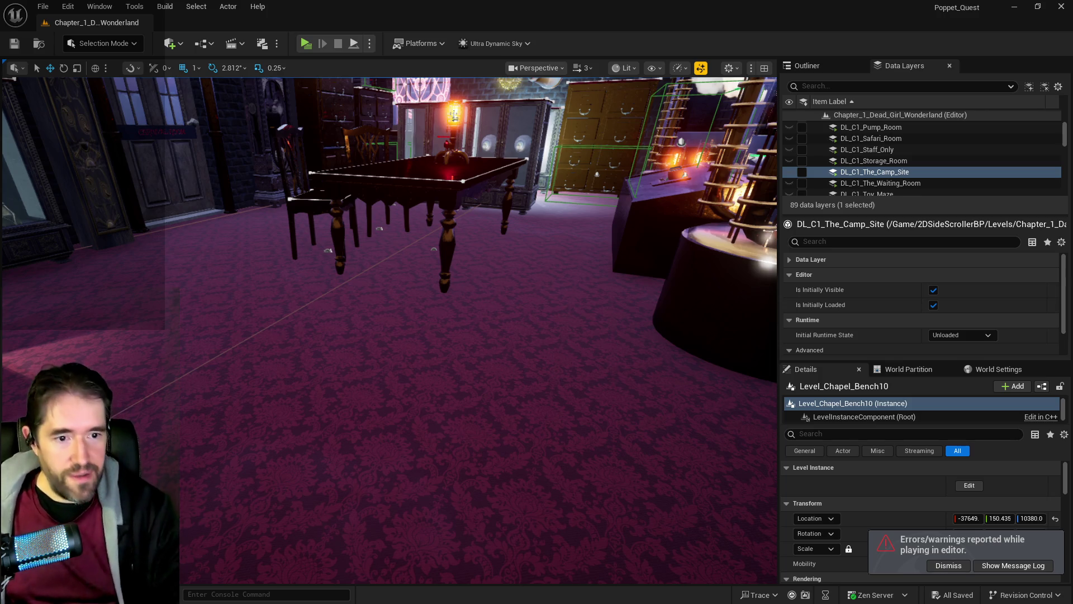
Return to the notes, scroll to the top, and clear fixed To Do items 1 and 2.
key("alt+Tab")
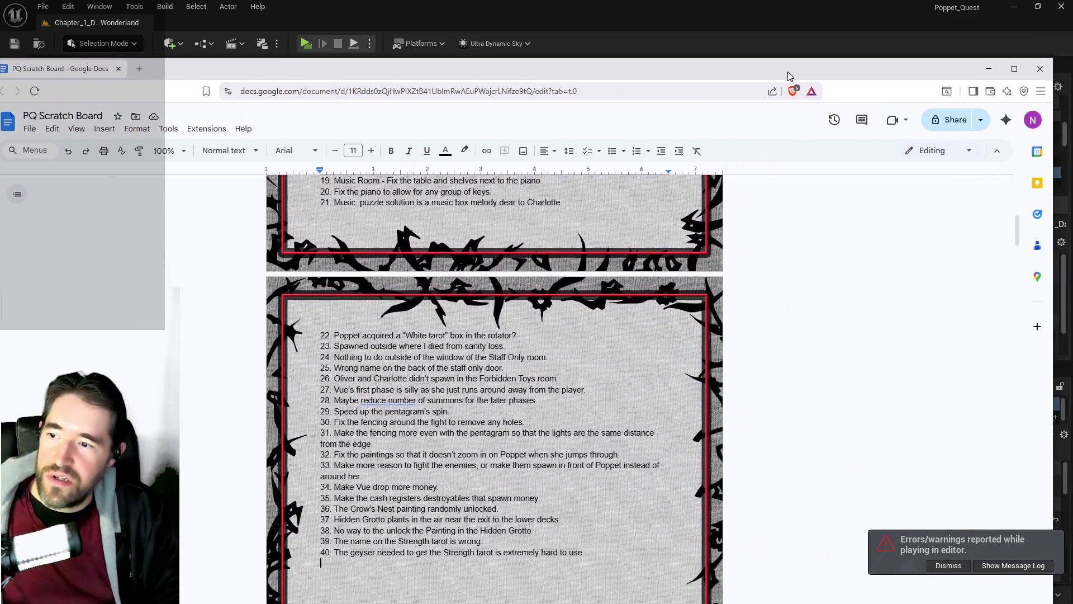
scroll(447, 386, "up", 2)
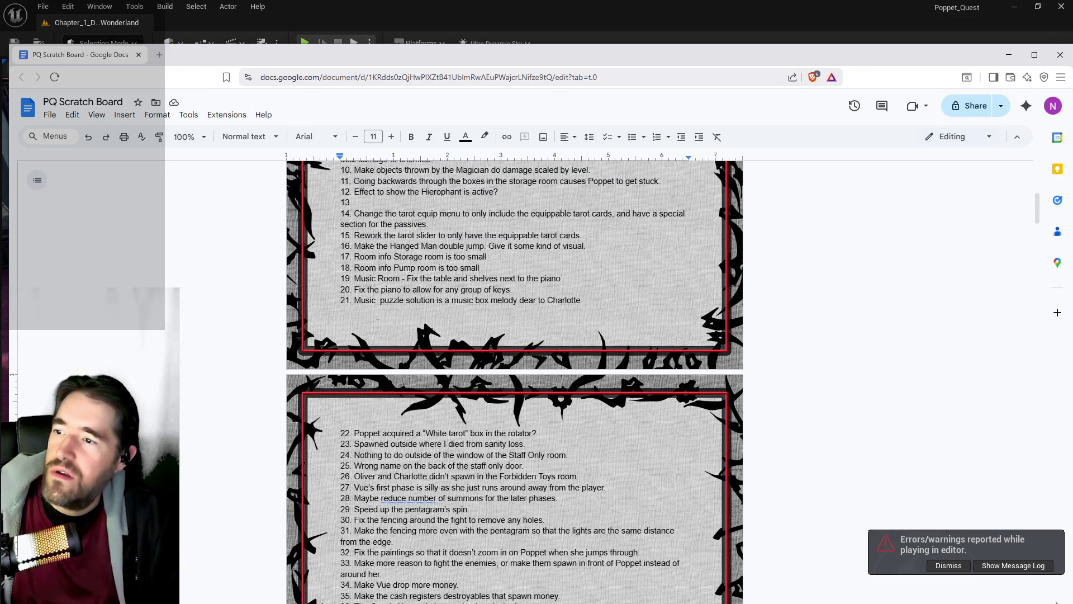
scroll(514, 380, "up", 1)
scroll(515, 380, "up", 2)
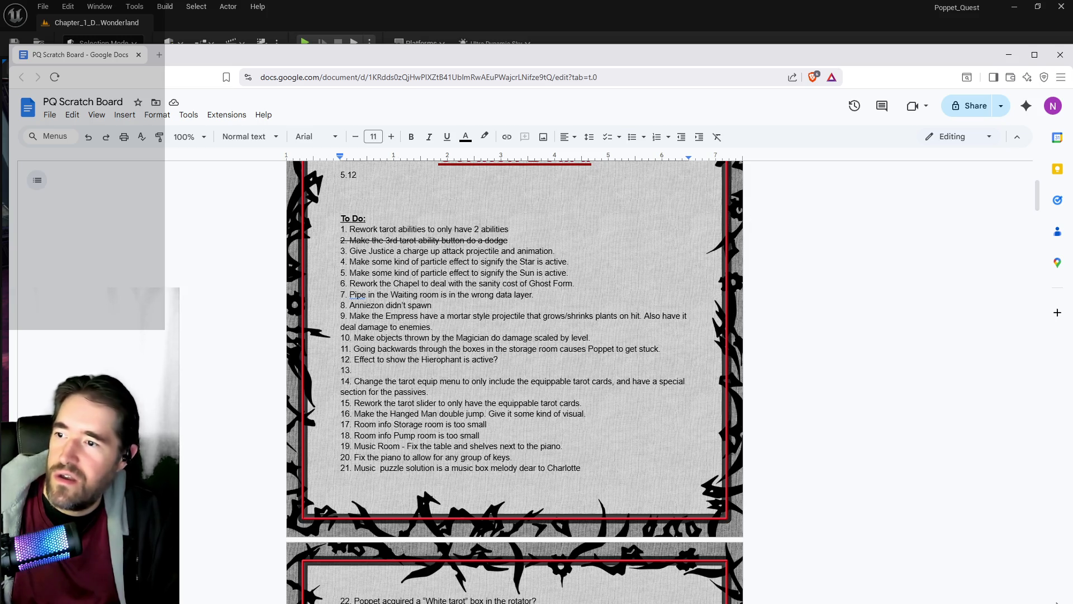
left_click_drag(517, 227, 350, 229)
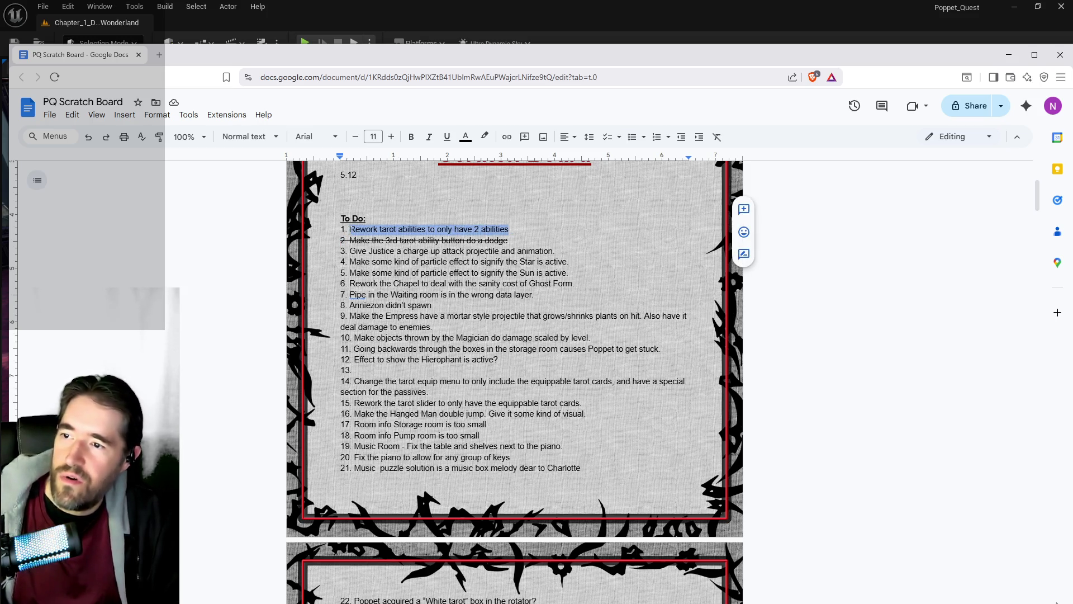
key("BackSpace")
left_click_drag(508, 240, 341, 240)
key("BackSpace")
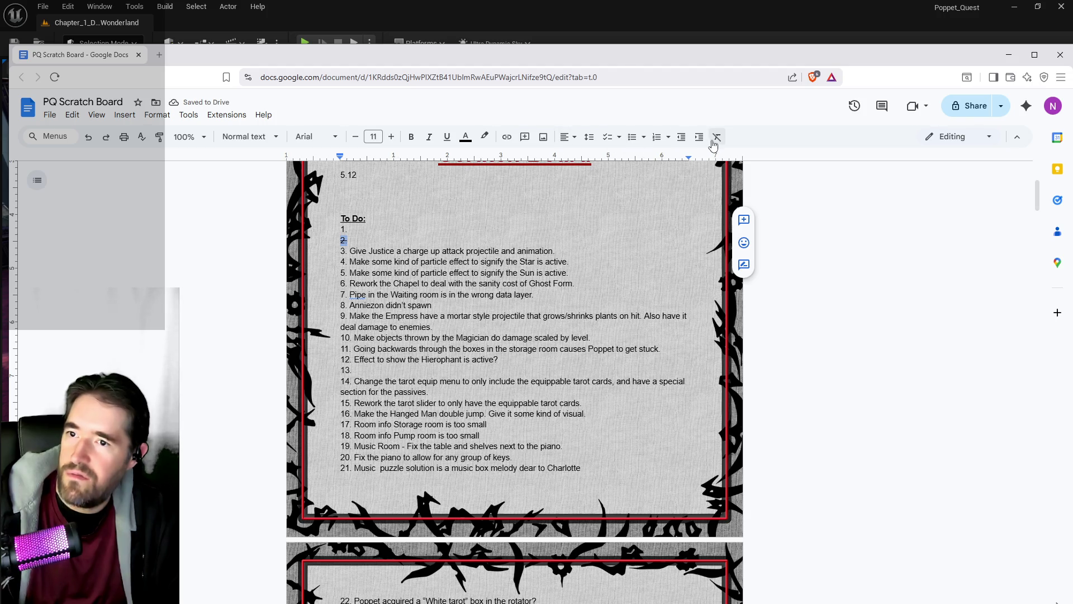
Clear the fixed Star particle, Sun particle and Chapel Ghost Form items 4–6.
left_click(412, 252)
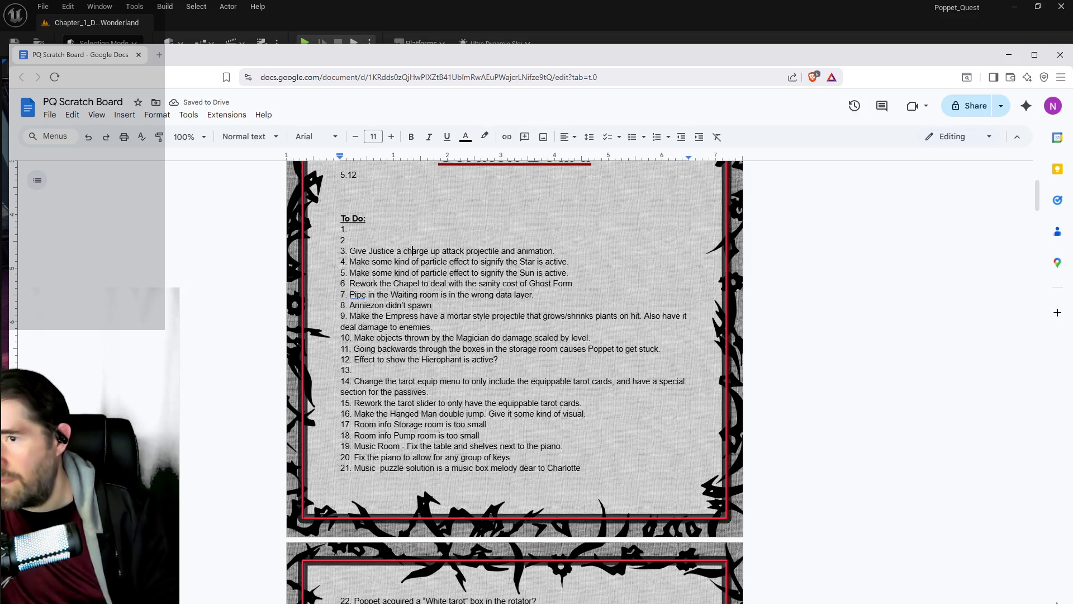
mouse_move(571, 262)
left_mouse_down()
mouse_move(410, 273)
mouse_move(350, 262)
left_mouse_up()
key("BackSpace")
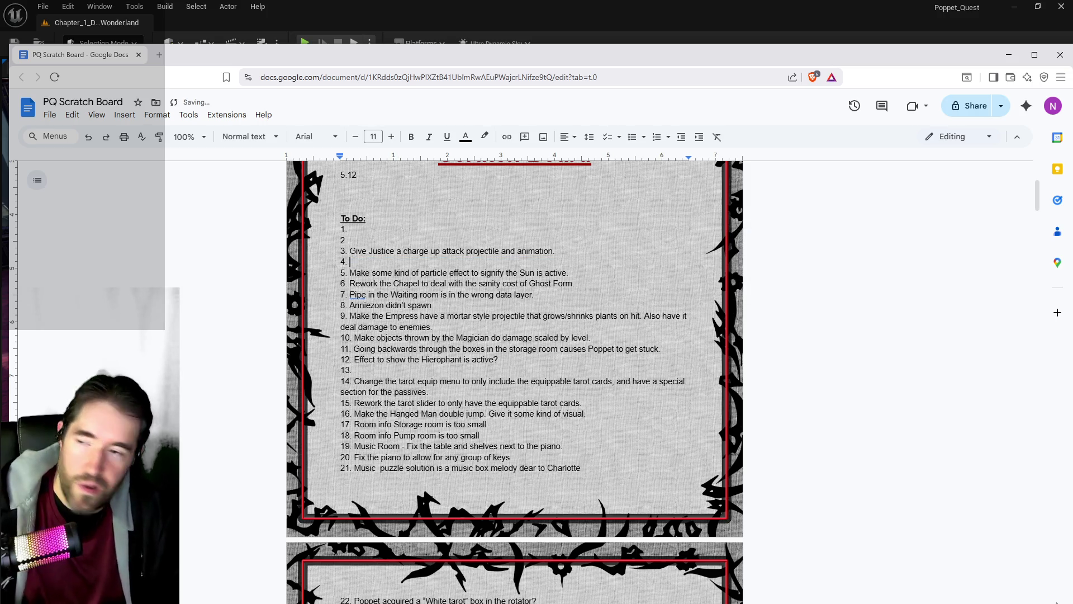
left_click_drag(569, 273, 350, 272)
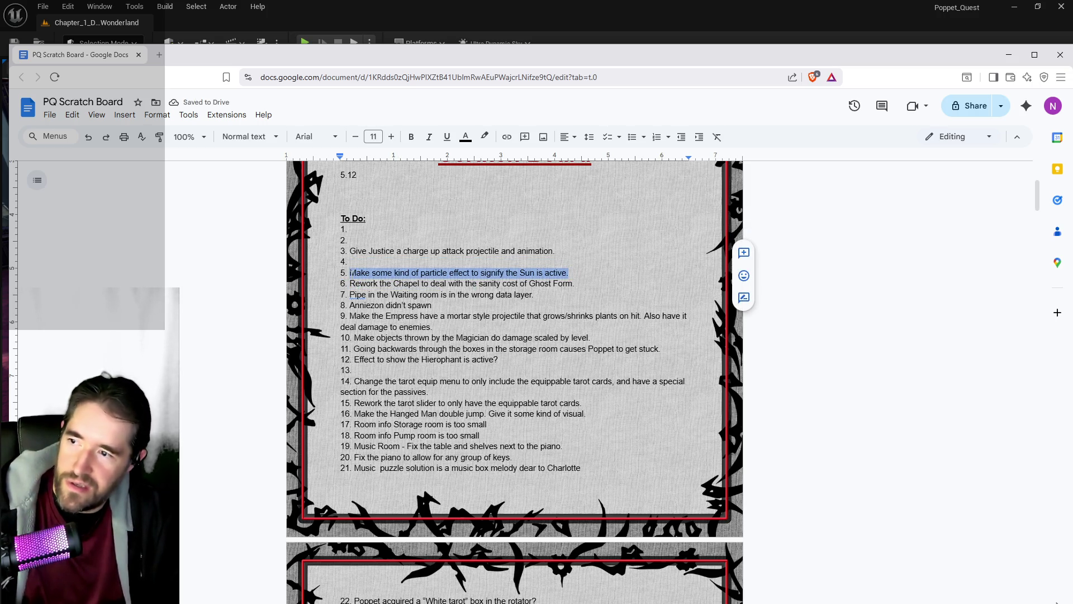
key("BackSpace")
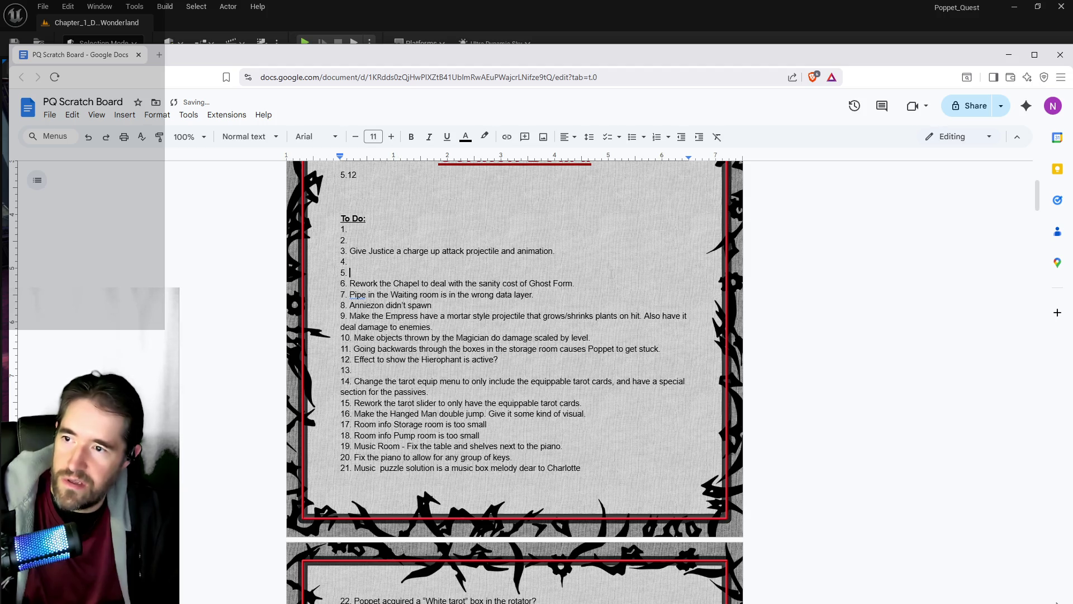
left_click_drag(575, 283, 366, 284)
key("BackSpace")
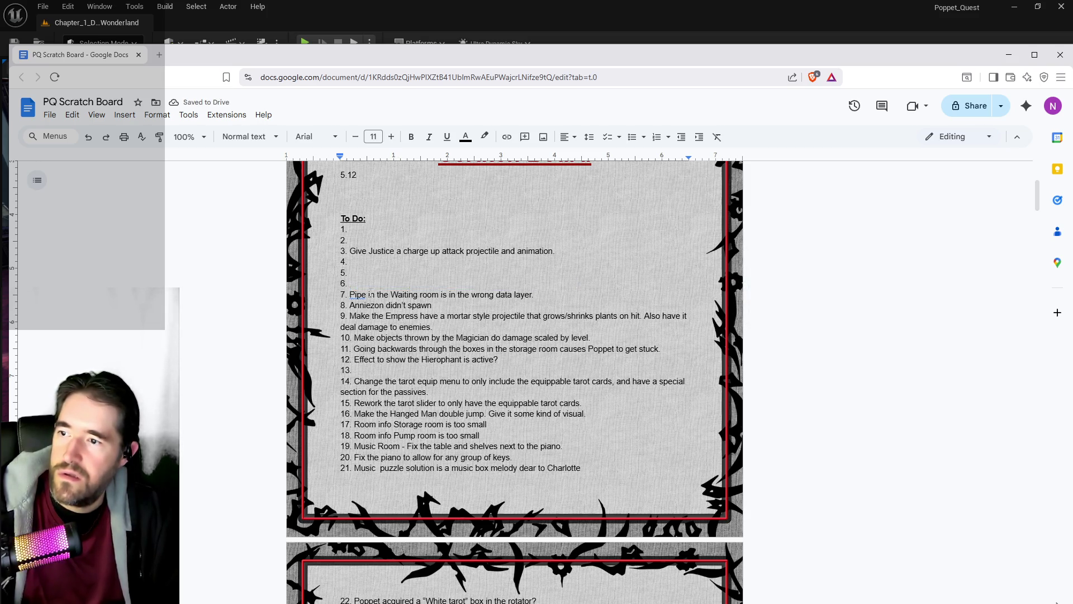
scroll(514, 380, "down", 1)
scroll(449, 403, "down", 6)
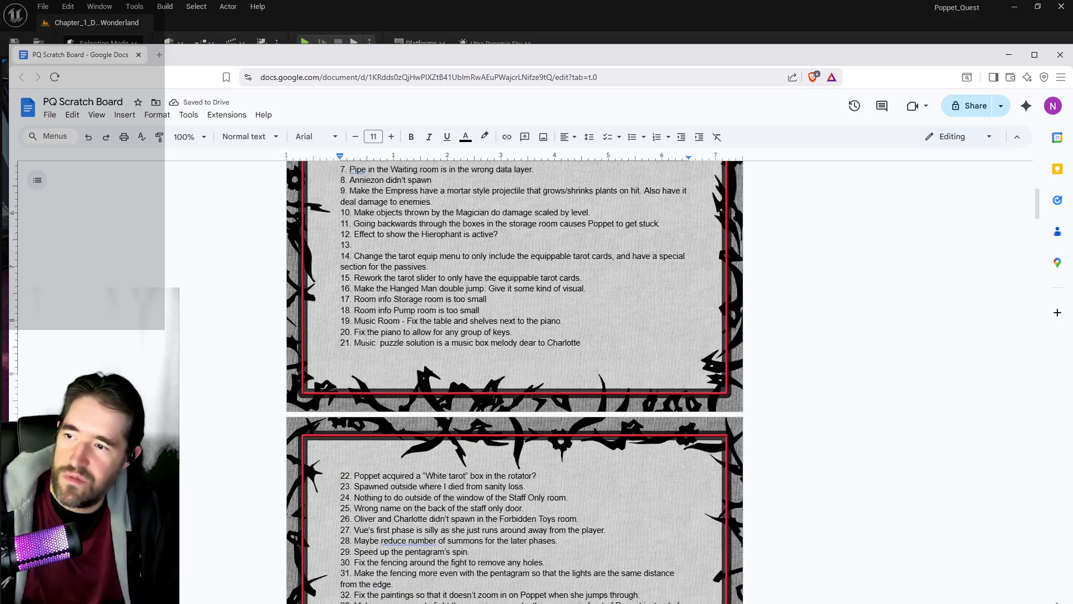
scroll(449, 403, "up", 7)
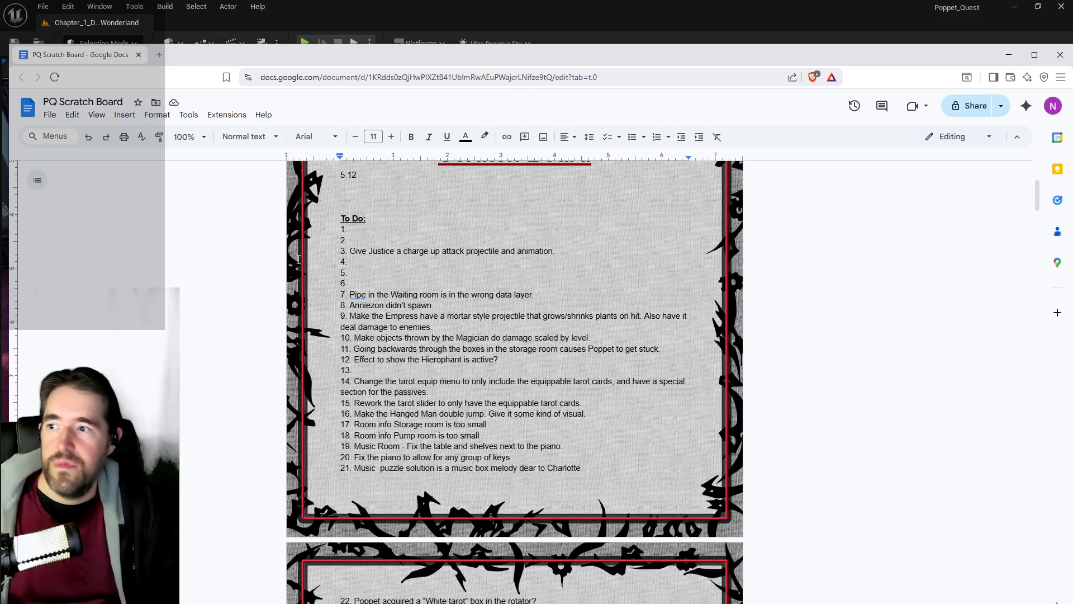
Write 'Do something with the Tiny Circus' as item 1 and 'Add stuff to the Camp Site.' as item 2.
type("F")
key("BackSpace")
type("Do something with the Tiny Ci")
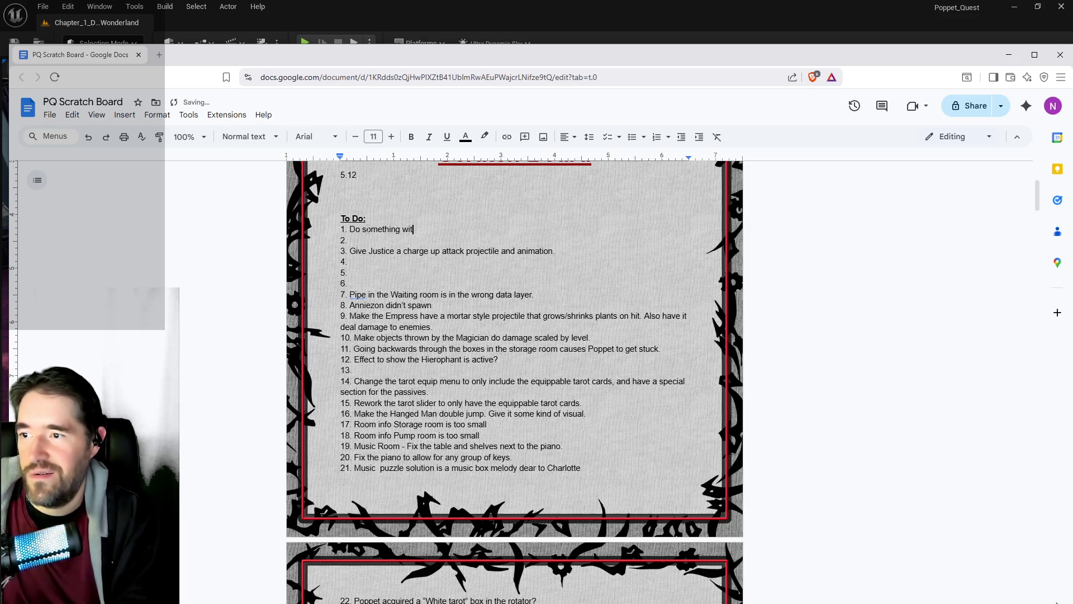
type("rcus")
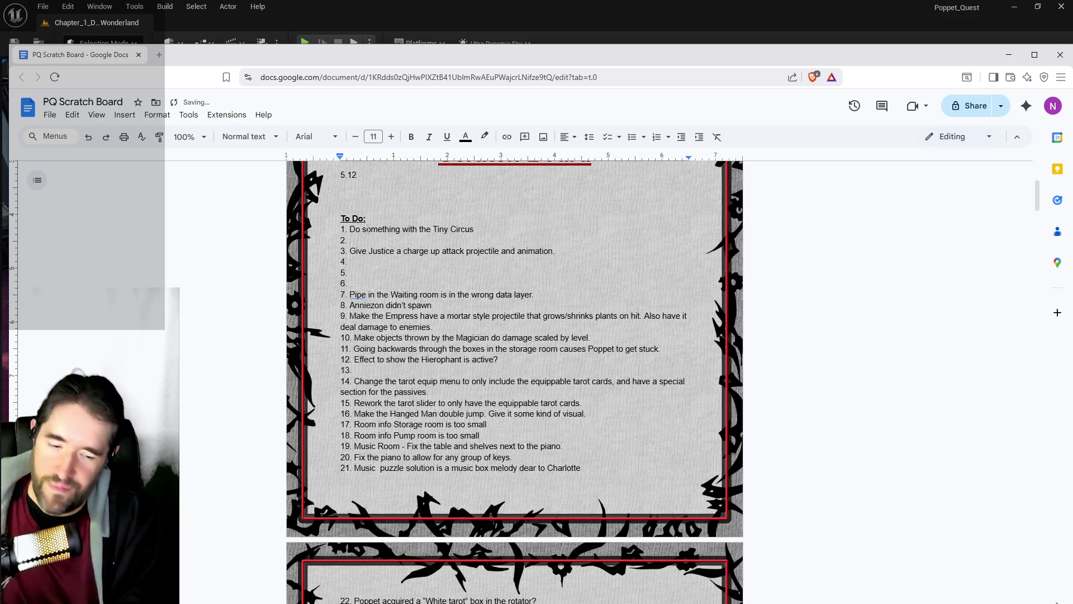
type("Ad")
key("BackSpace")
key("BackSpace")
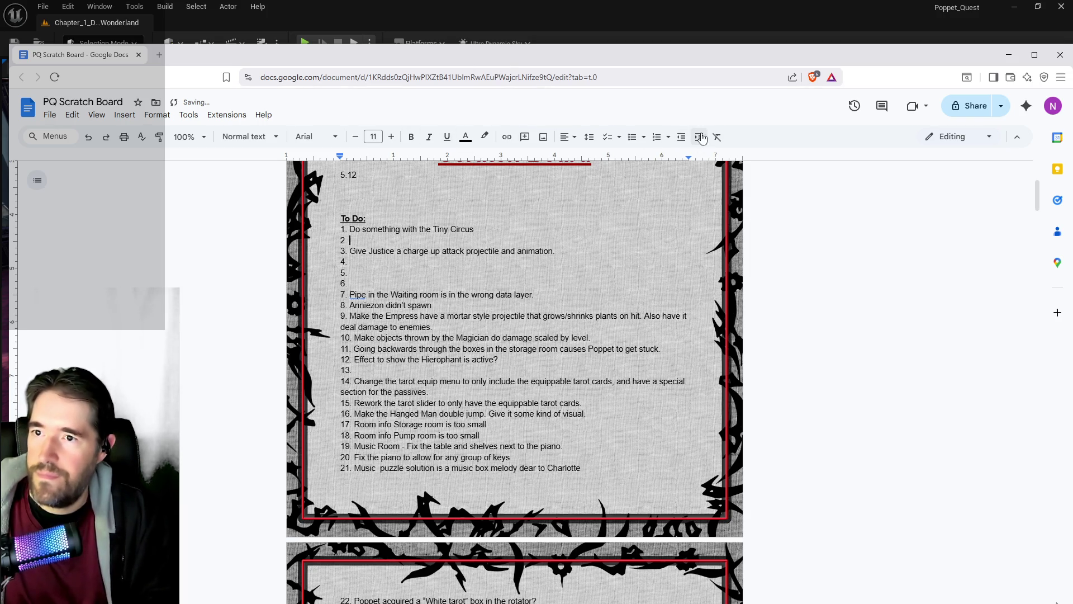
type("Add ")
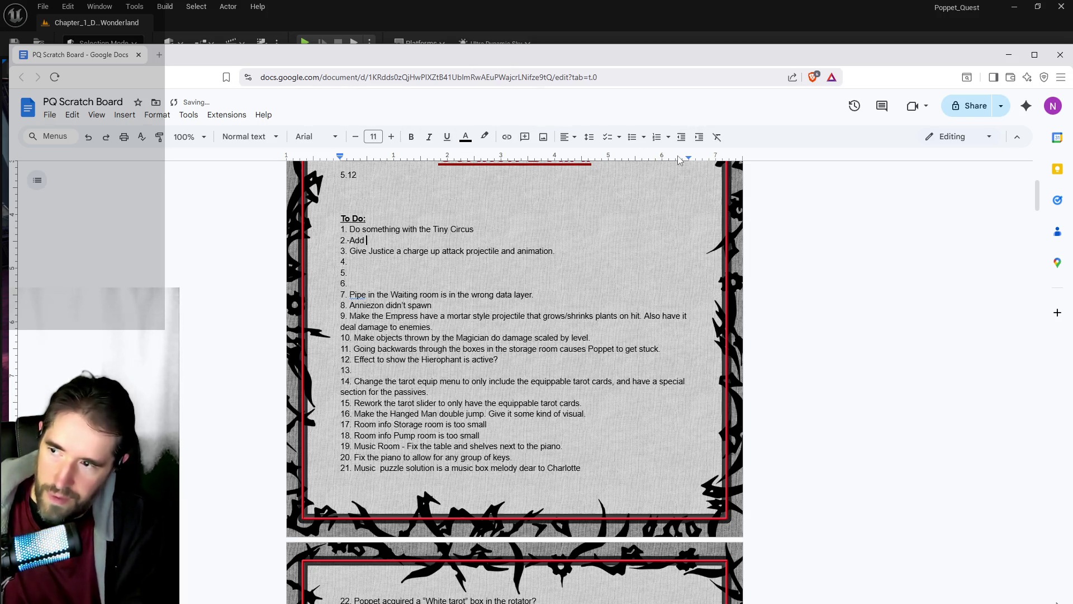
type("stuff to the ")
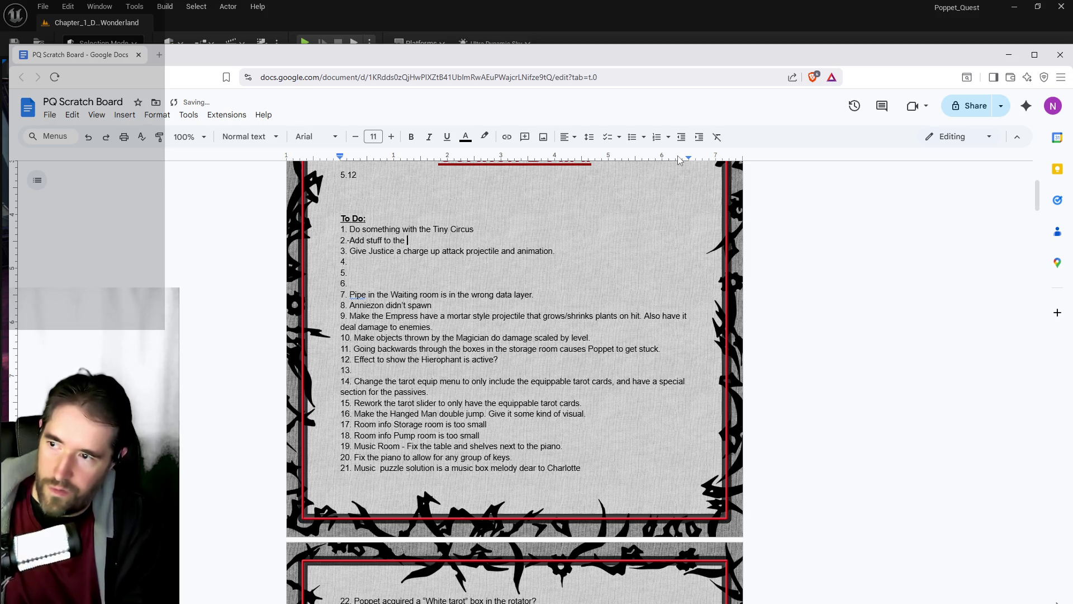
type("Camp Site.")
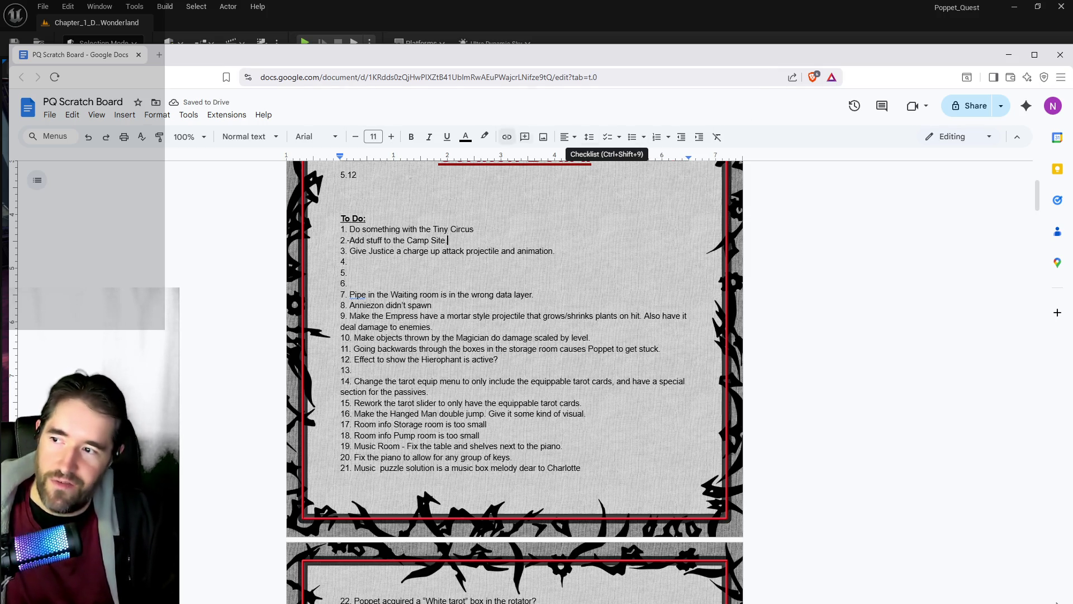
Enter 'Test dialogue saying what to do, but not really having story.' as item 4.
left_click(354, 261)
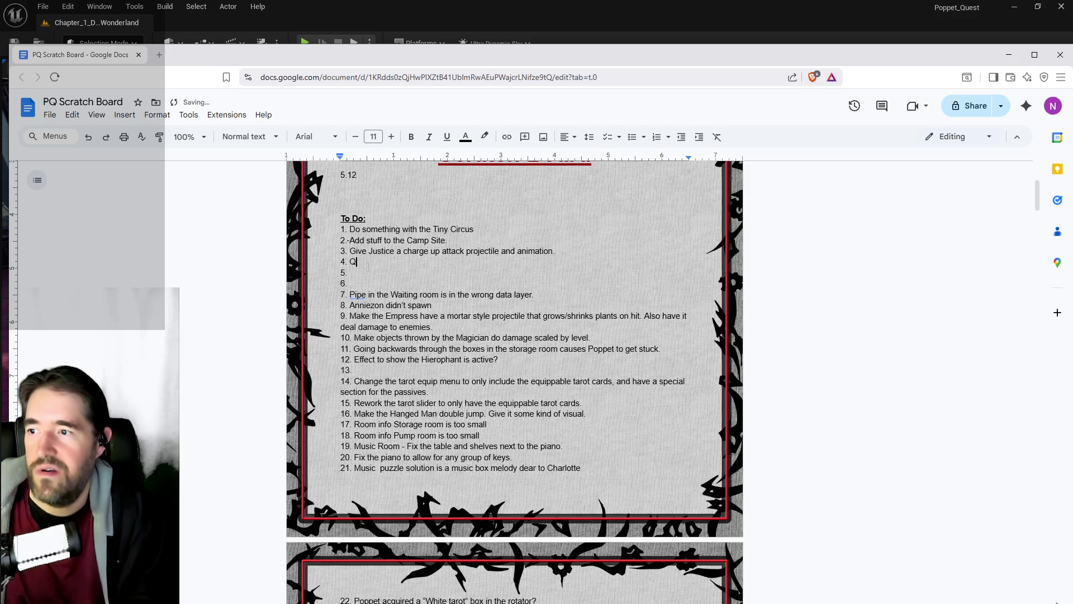
type("T")
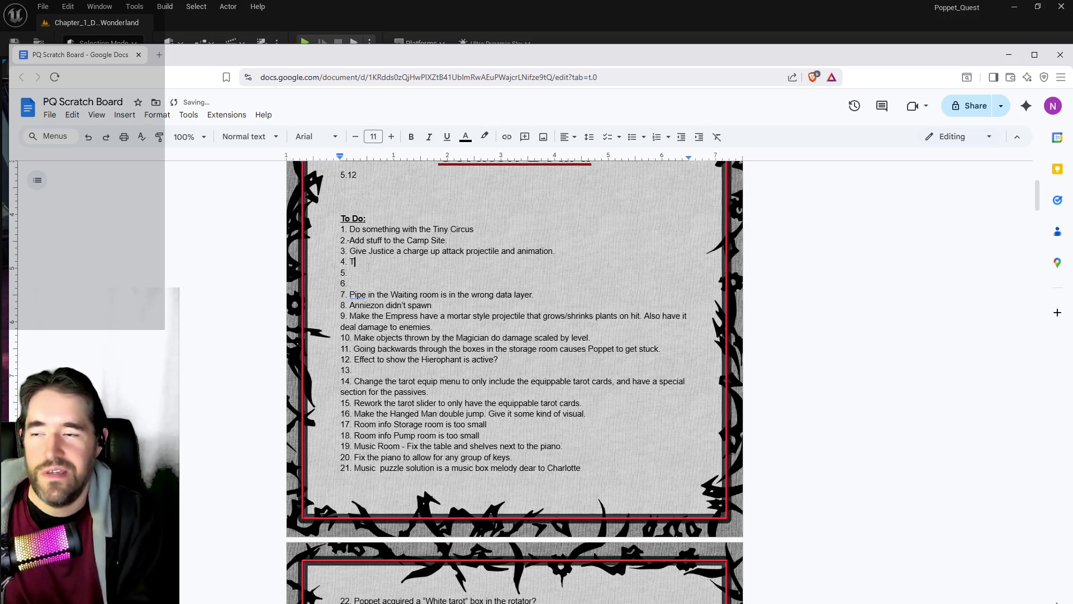
type("est dialogue ")
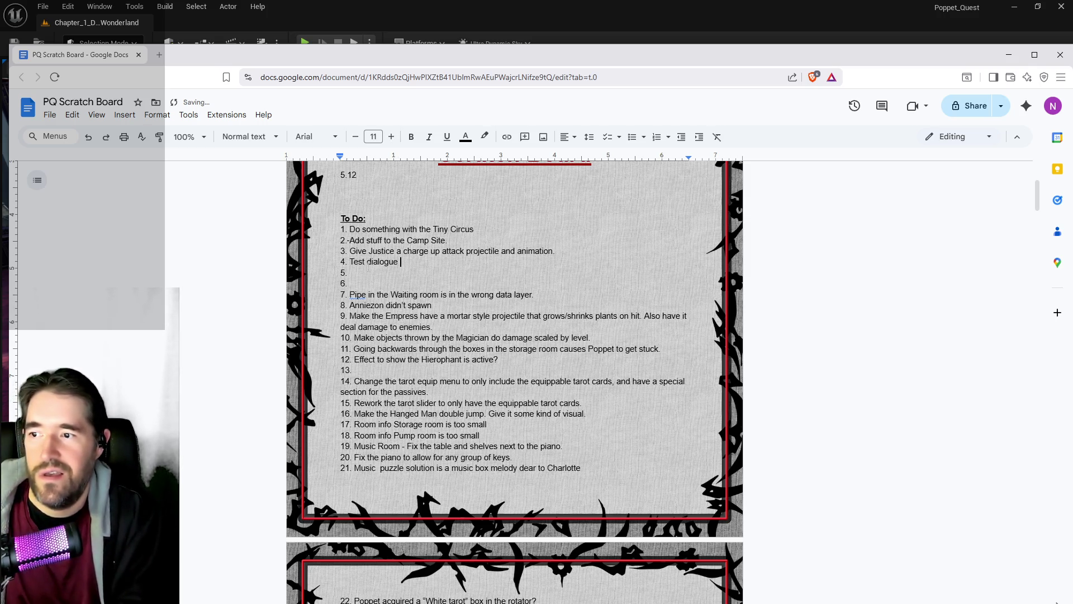
type("saying what")
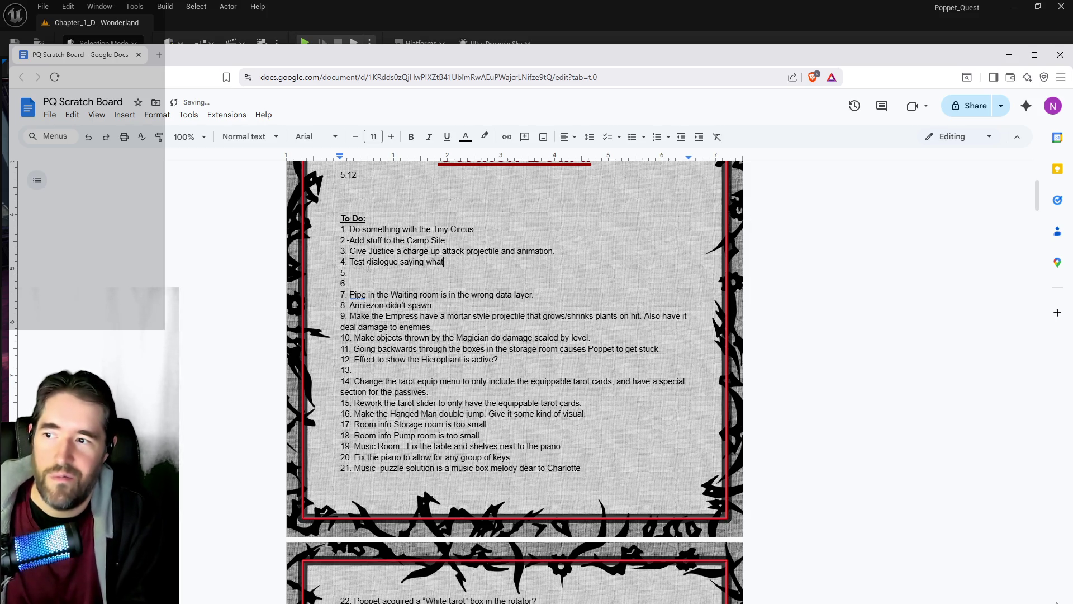
type(" to do, but not reall")
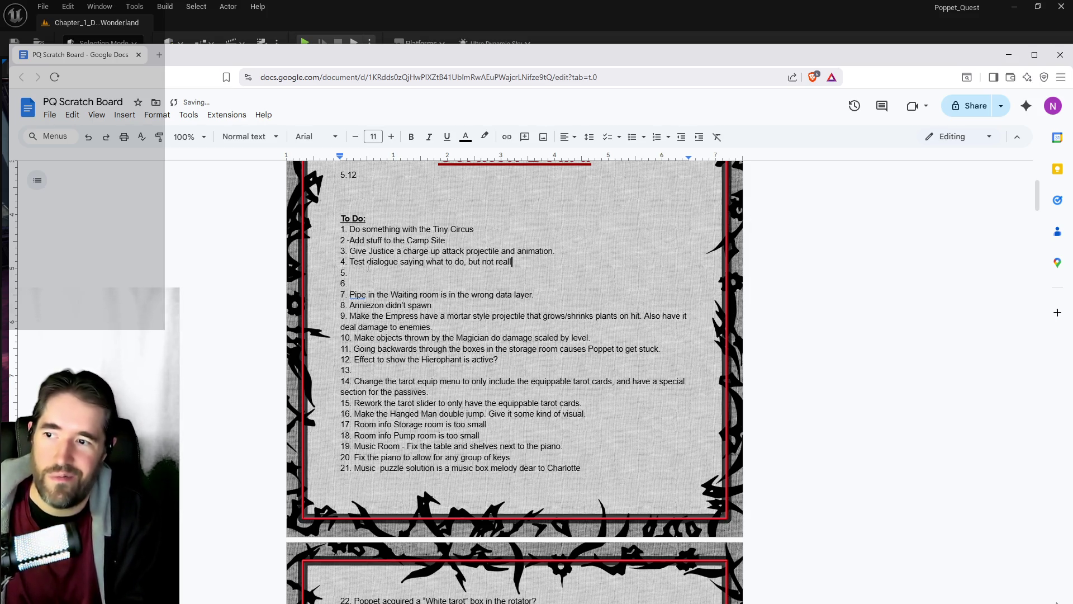
type("y having story.")
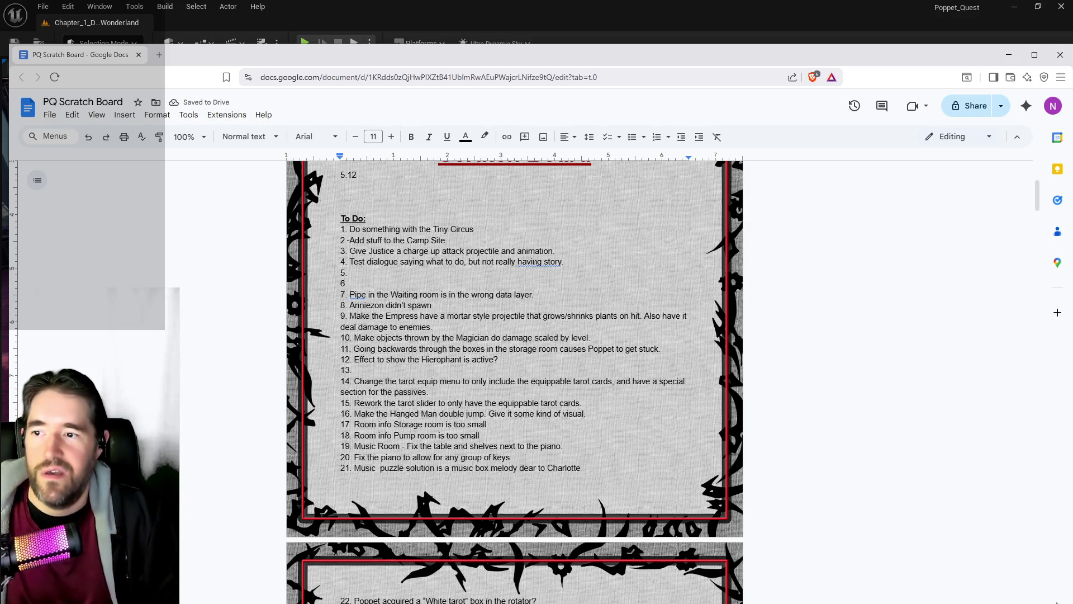
scroll(514, 380, "down", 2)
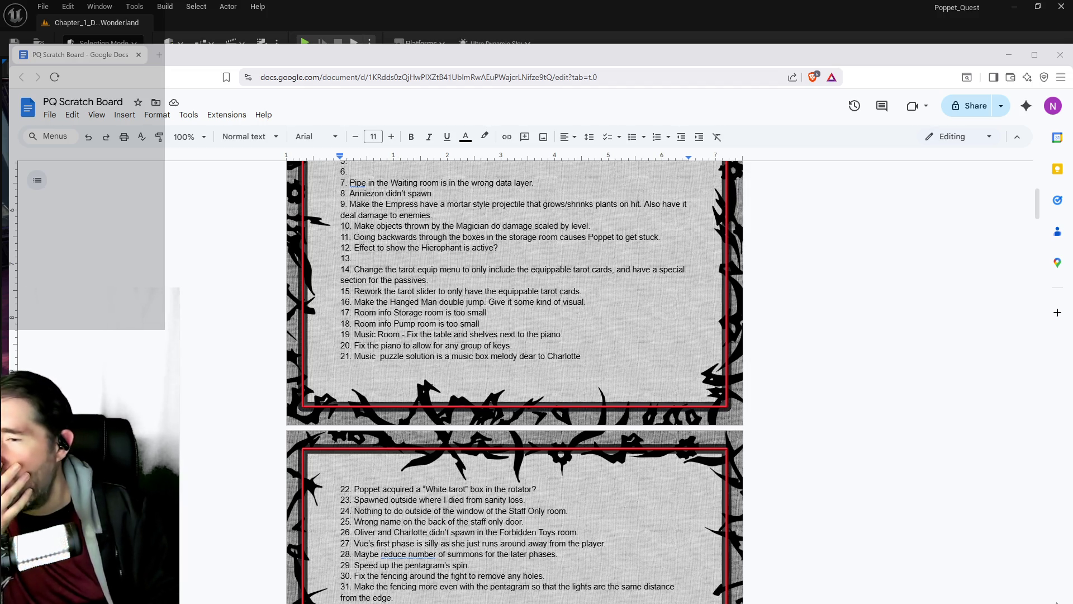
scroll(515, 380, "up", 3)
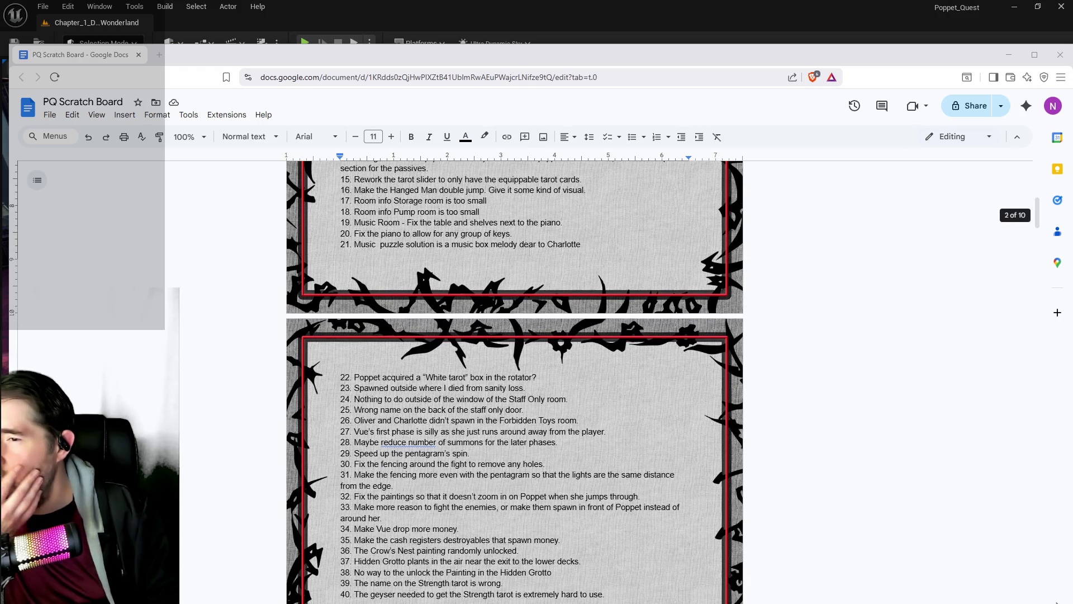
scroll(514, 380, "down", 1)
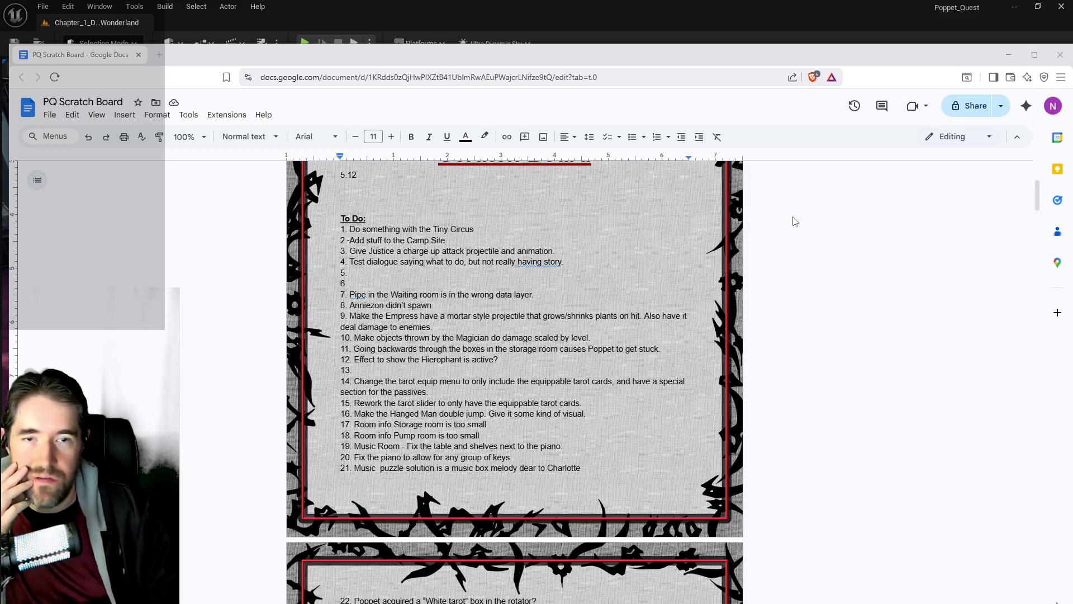
double_click(505, 272)
left_click(502, 273)
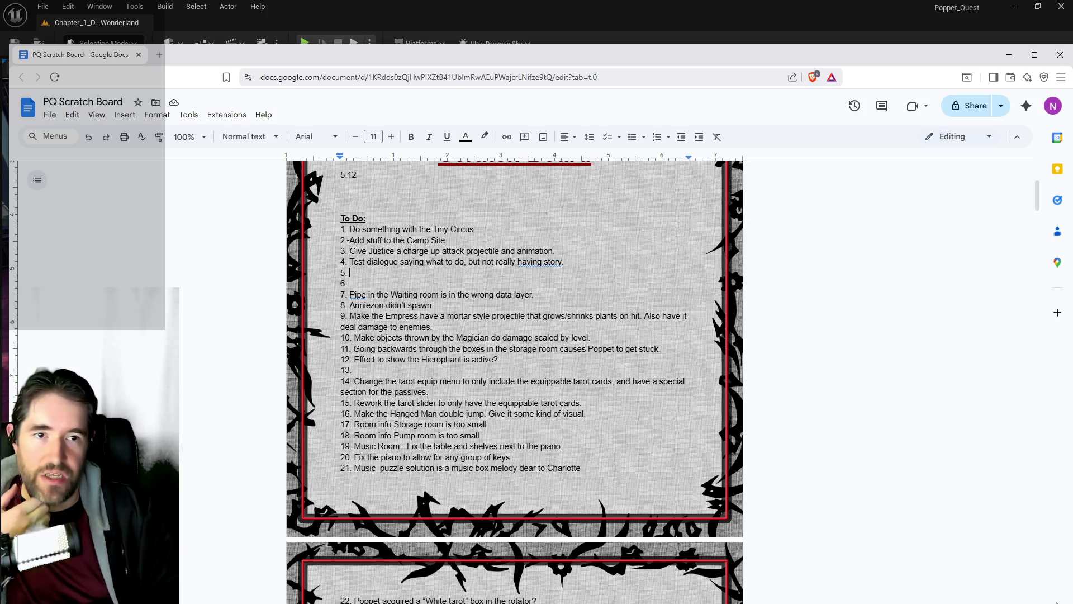
Enter 'Better level up indicator.' as item 5 and the crystal-ball and audio-dialogue placement task as item 6.
type("Better level up i")
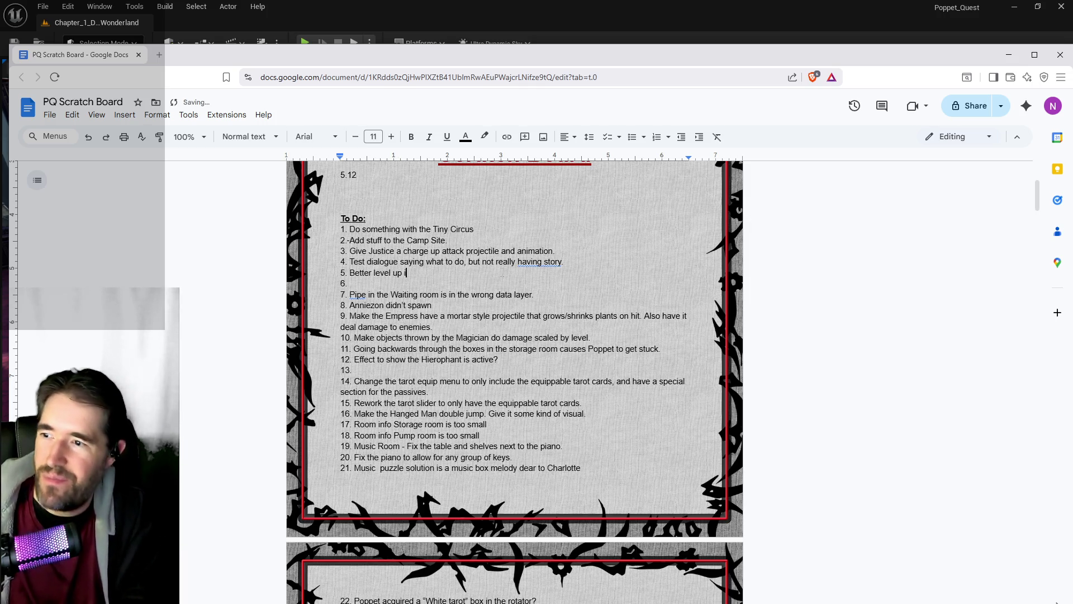
type("ndicator.")
left_click(350, 283)
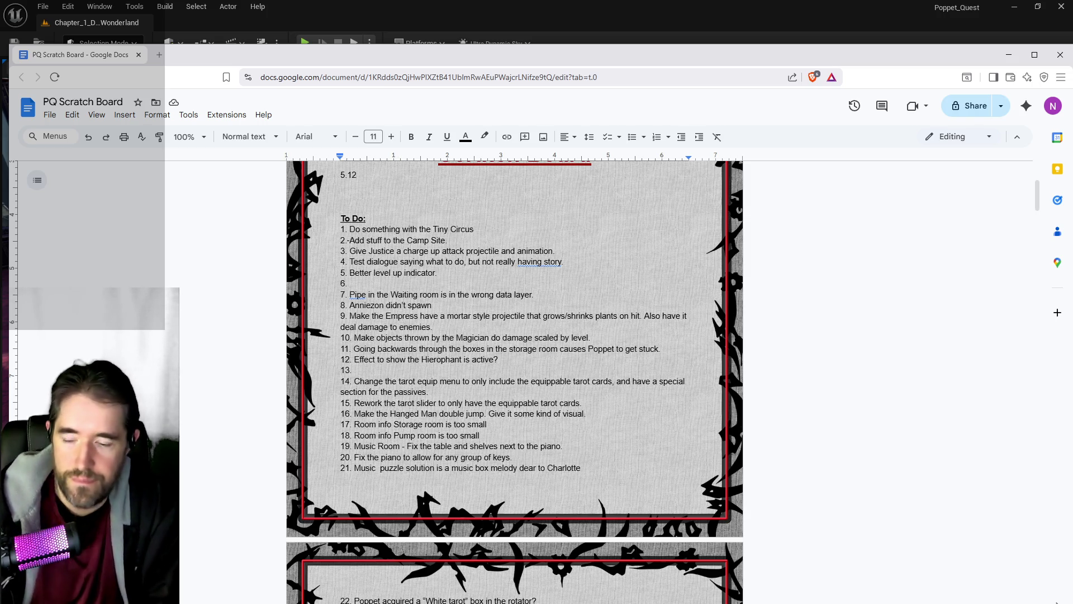
type("Place the crystal balls and audio dial")
type("ggues where they're supposed to be, but ")
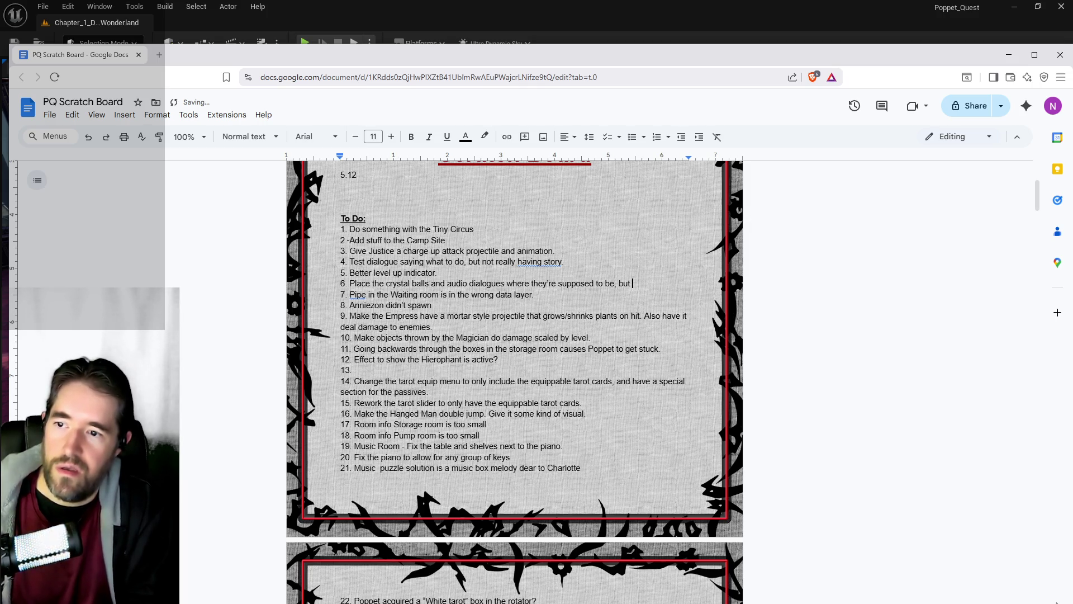
type("ignore story for")
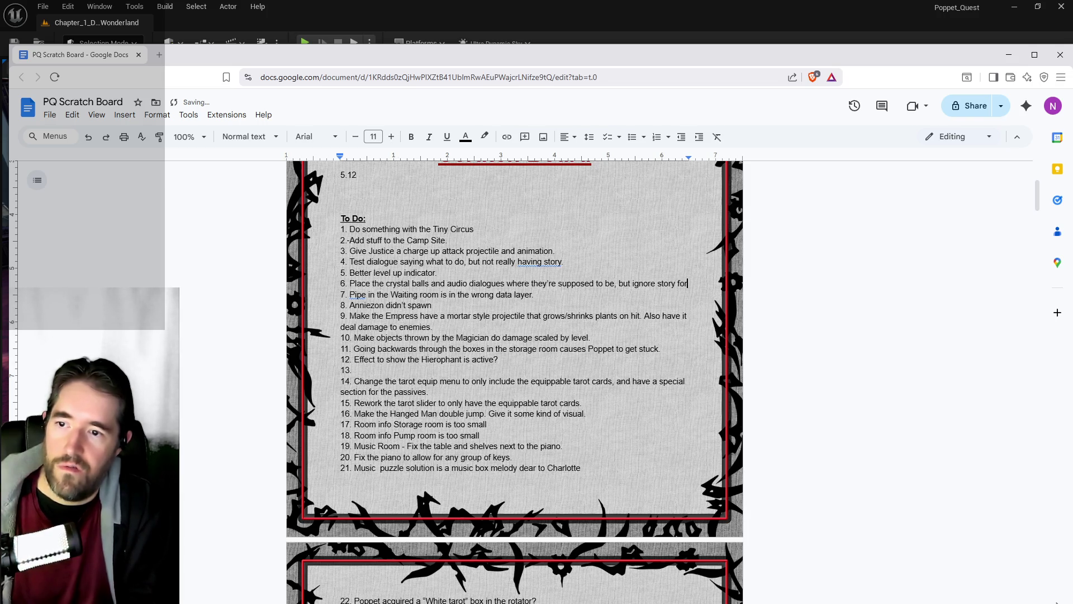
type(" now.")
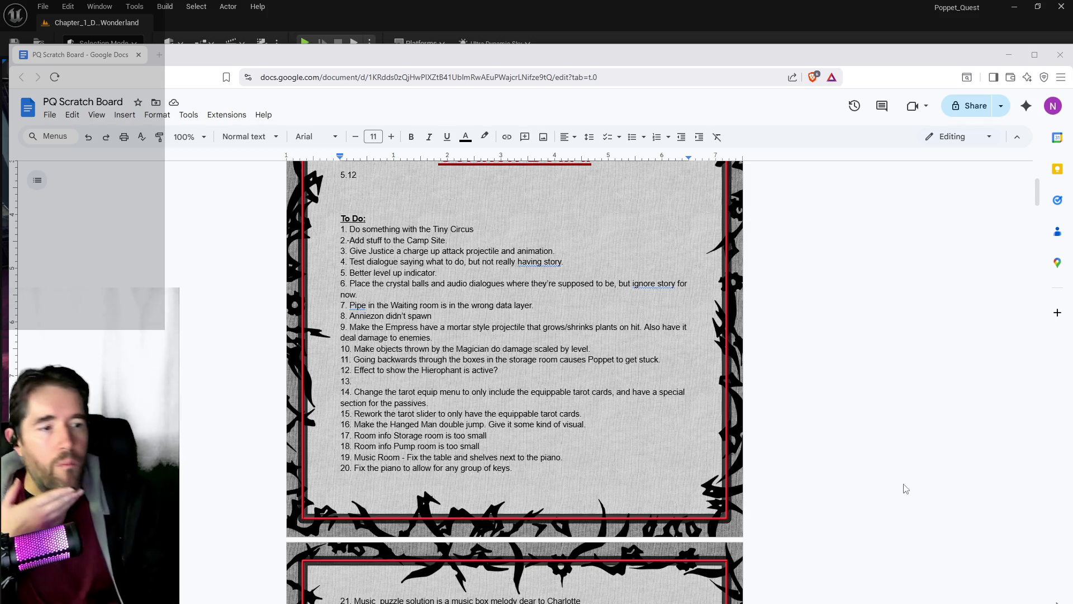
scroll(455, 323, "down", 5)
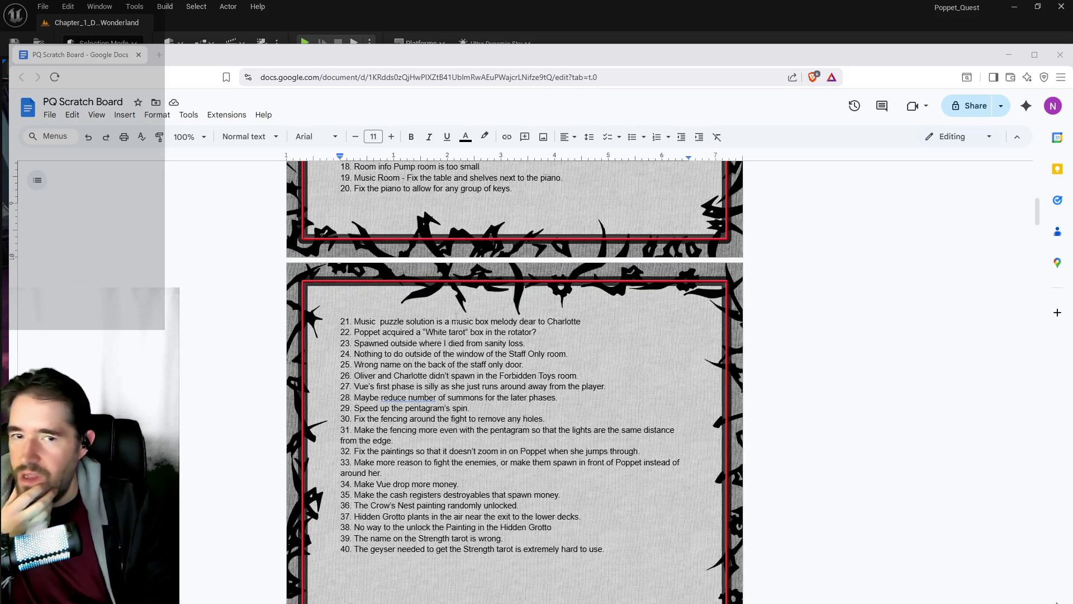
scroll(456, 321, "down", 2)
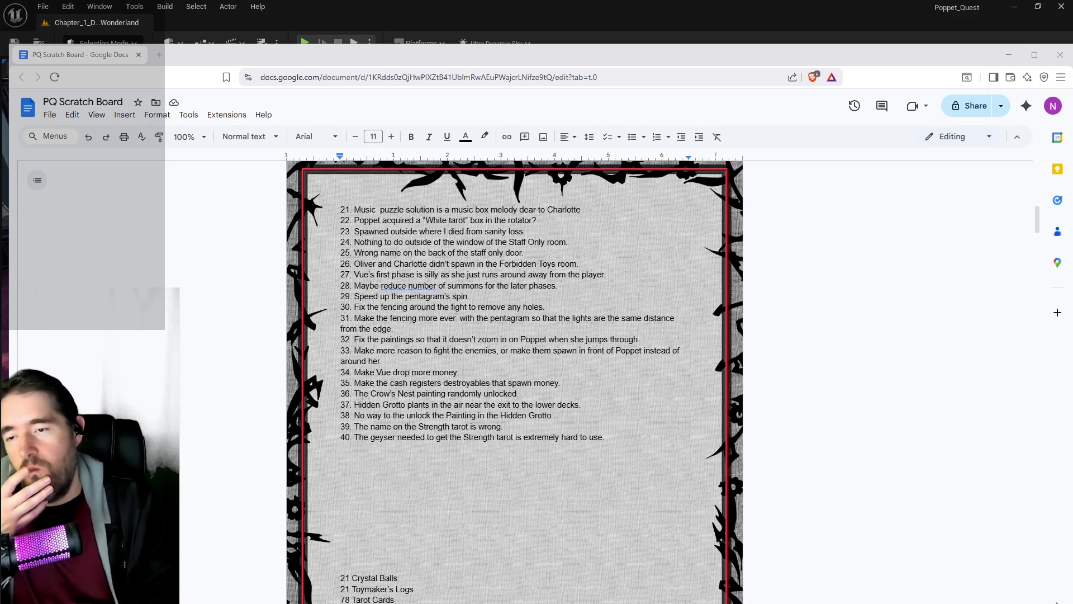
Add item 41 'In Play Room floor 2, Charlotte stopped moving' and item 42 about the Safari room level block.
left_click(621, 442)
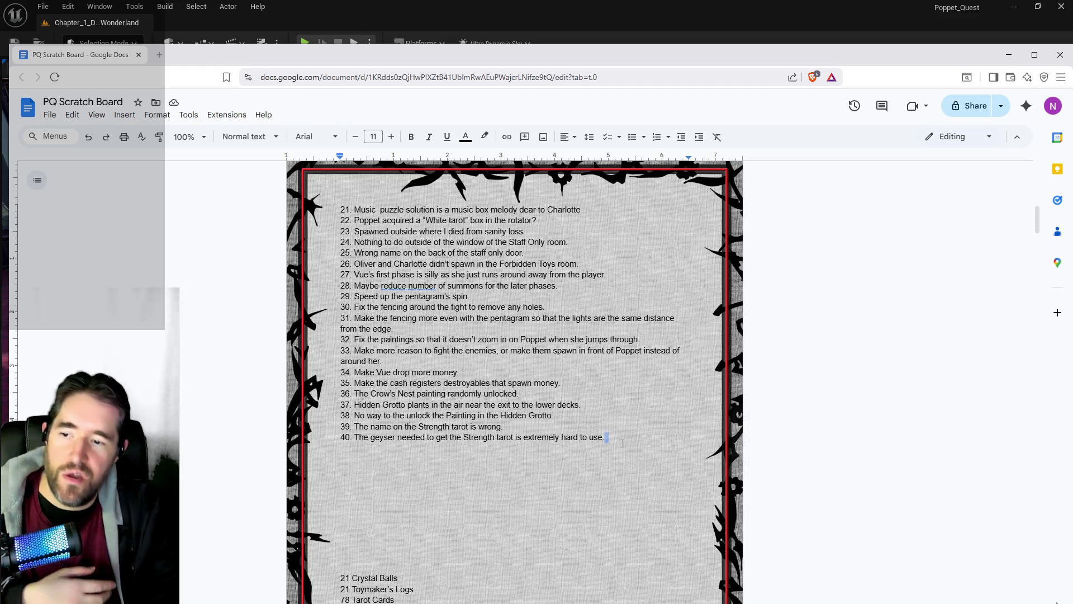
key("Return")
type("41")
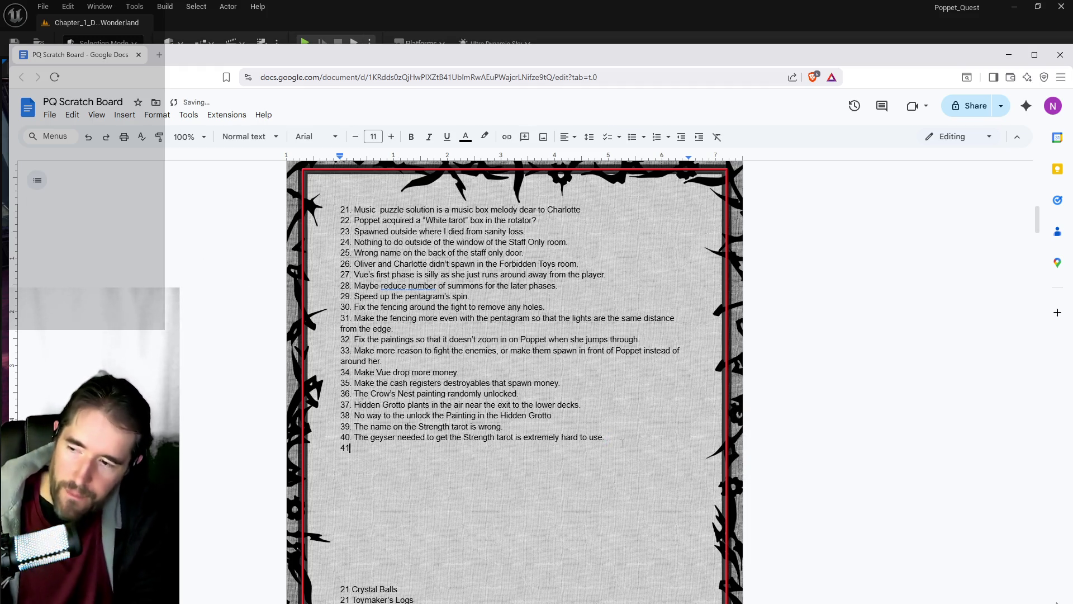
type(". In Play ")
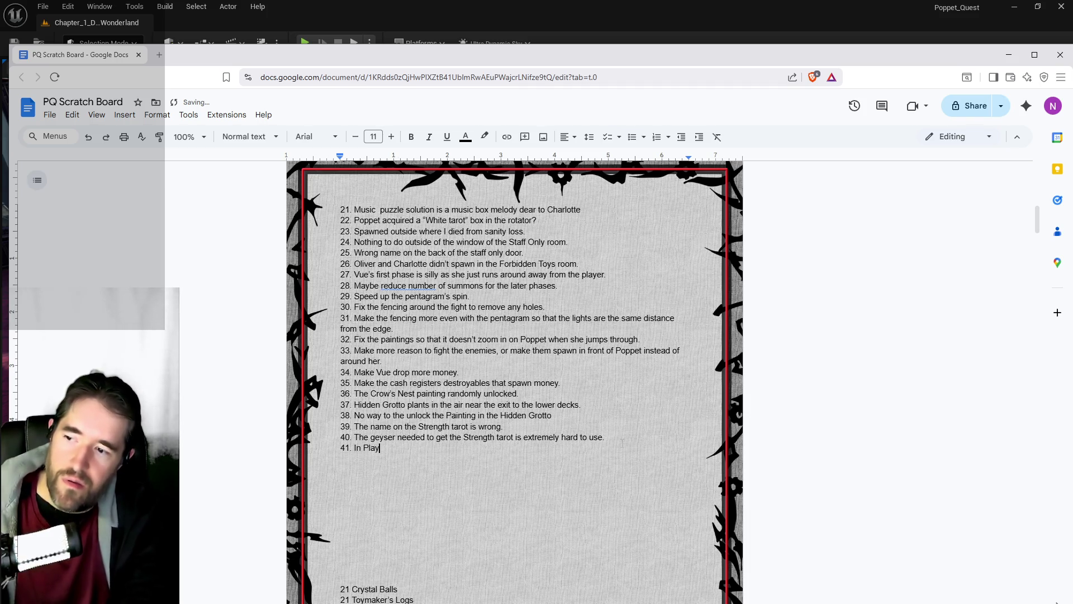
type("Room floor 2, Charlotte stopped ")
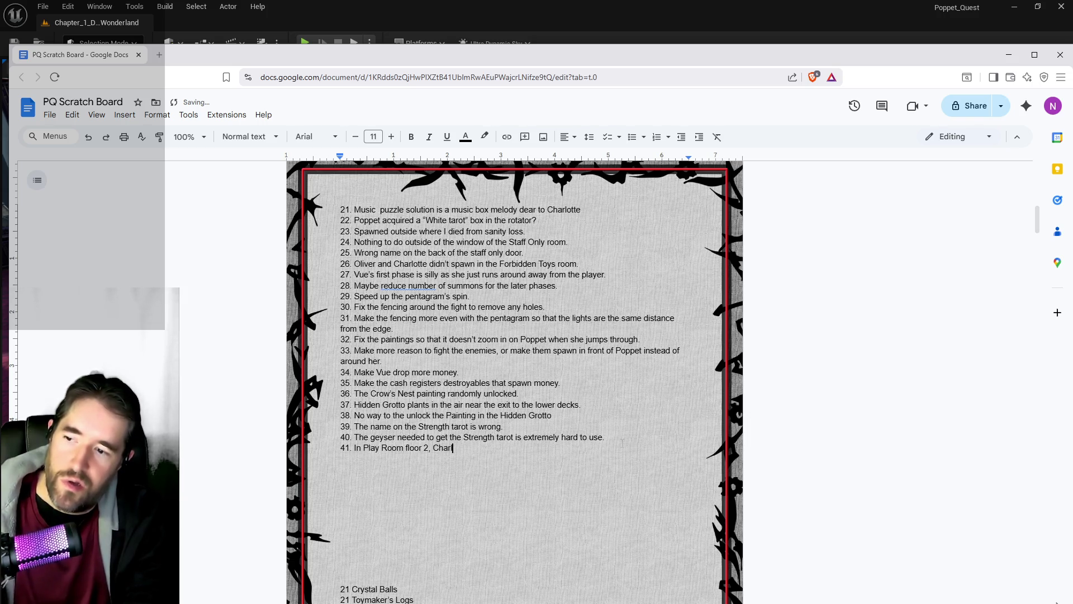
type("moving.")
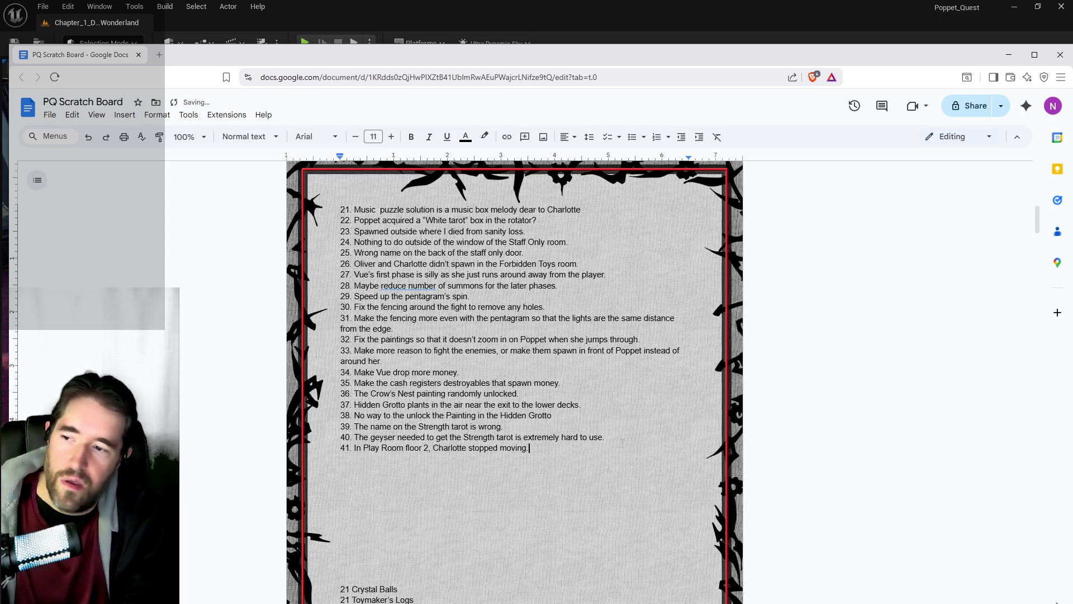
key("Return")
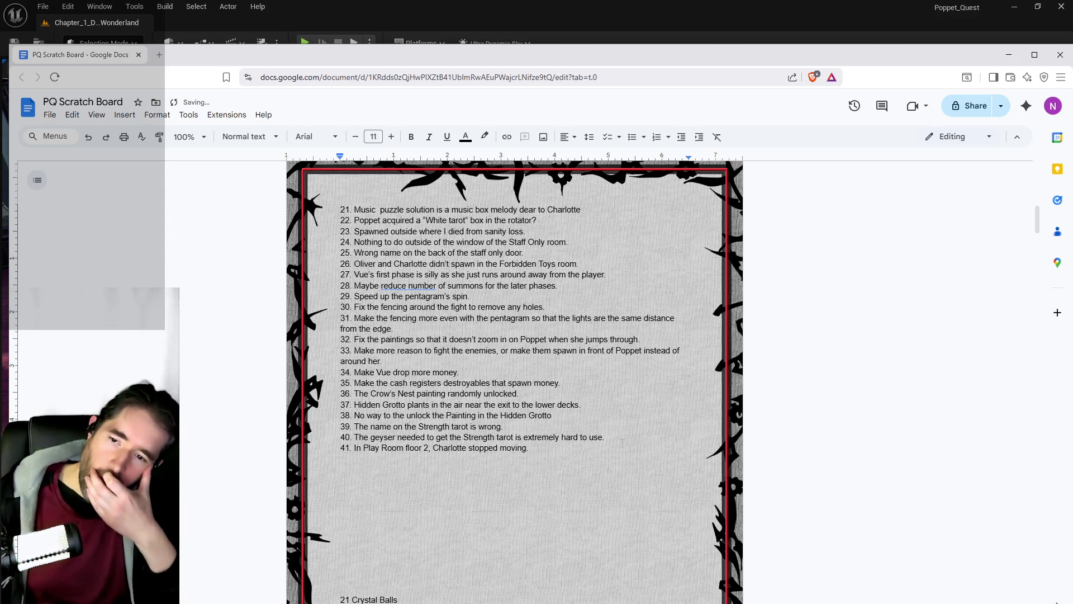
type("42. Ad d a le")
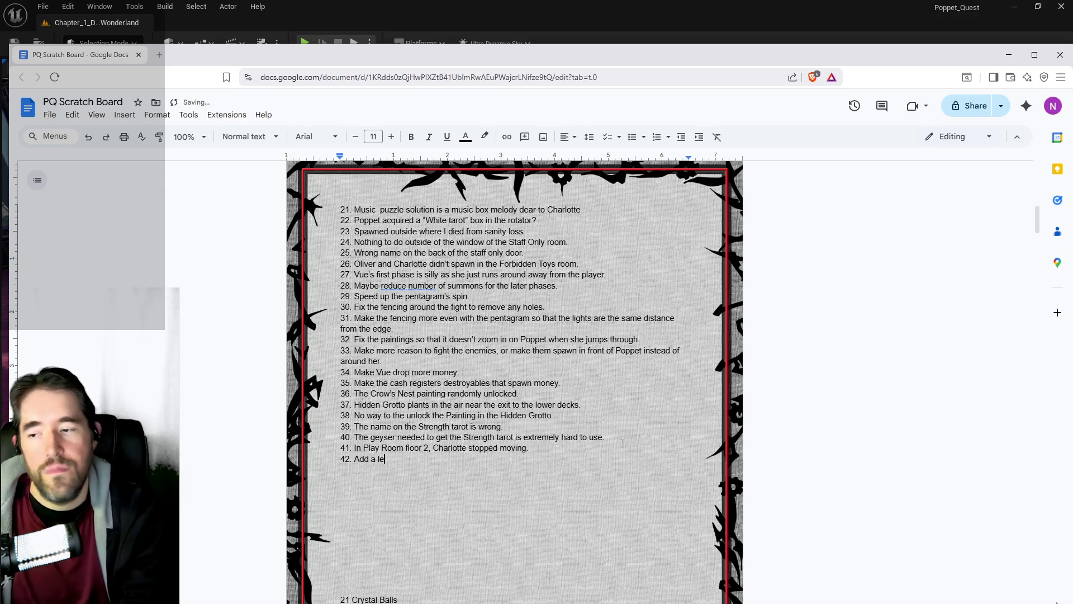
type("vel block travers")
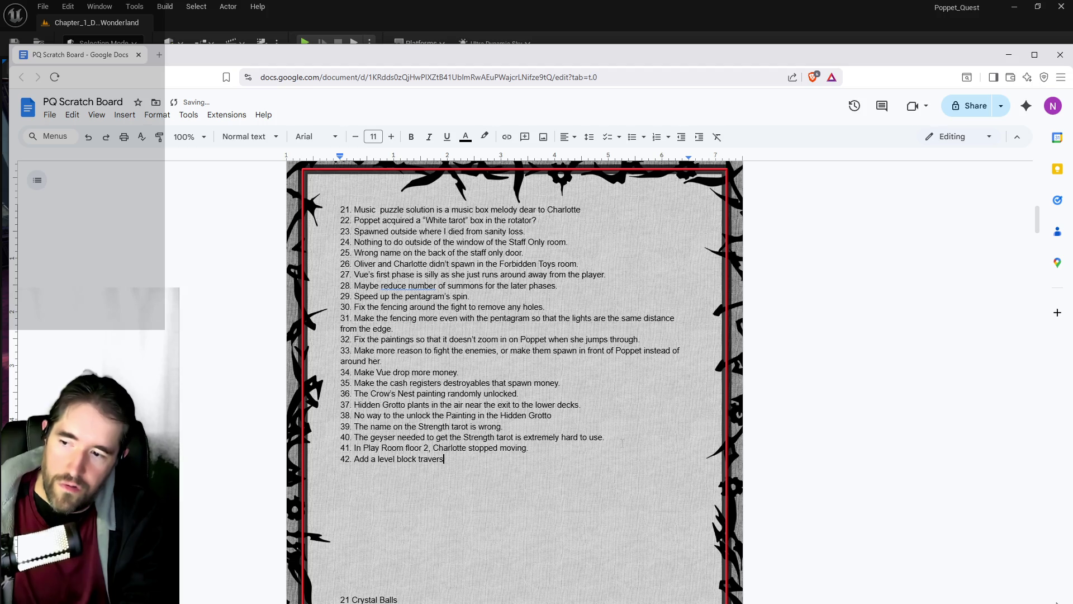
type("able to ")
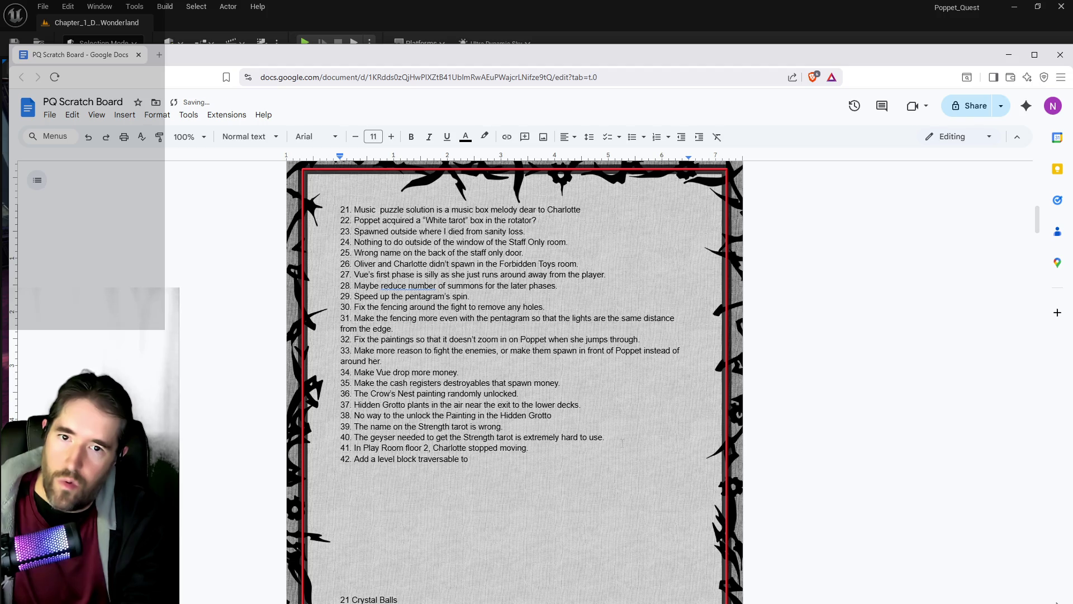
type("the ledge near the Machinery room in the Safari room.")
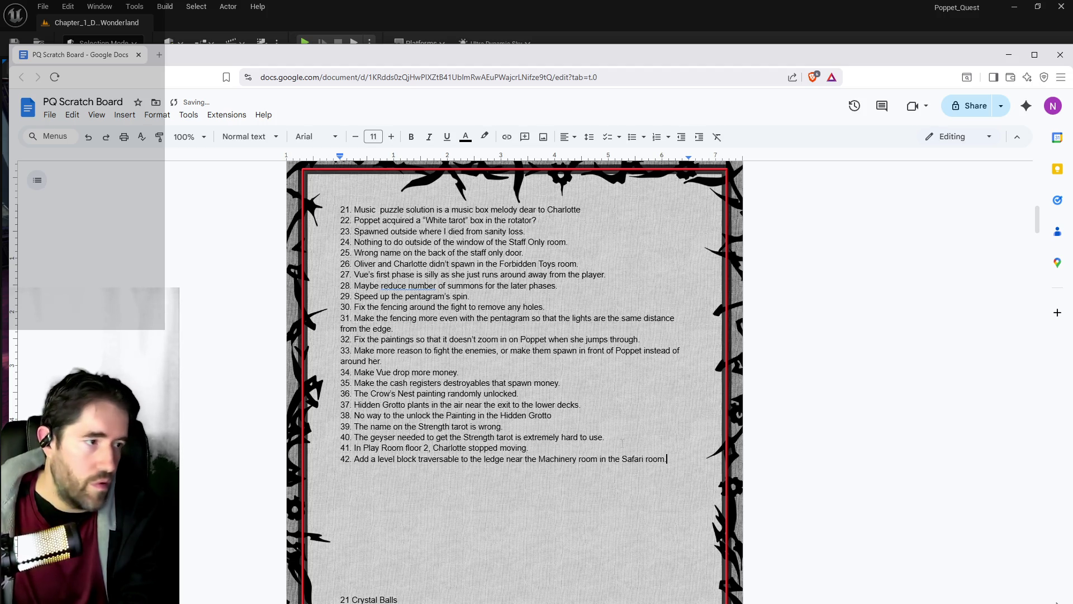
key("Return")
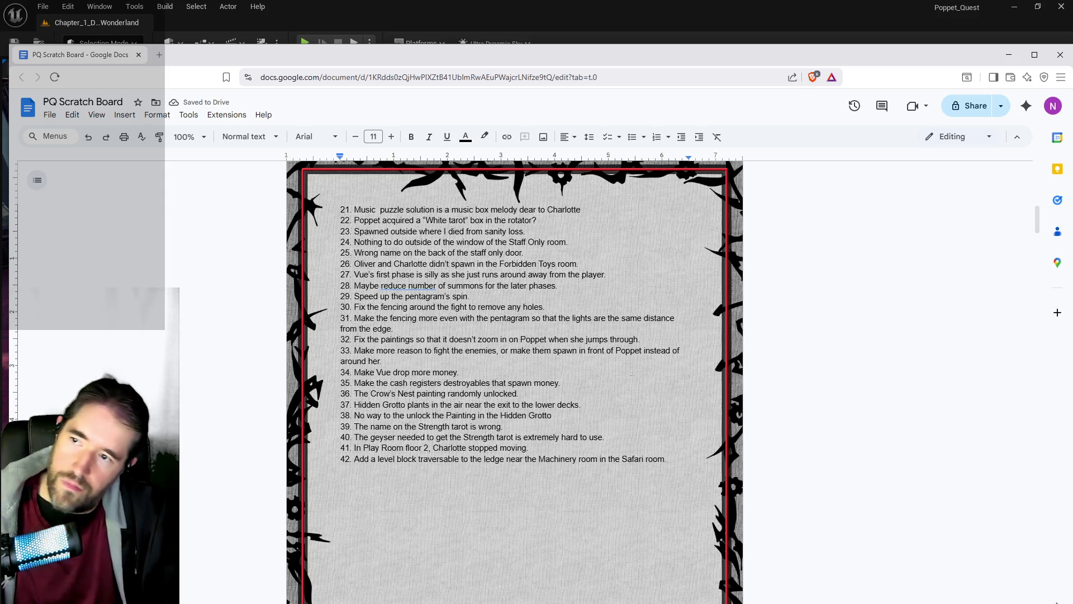
Review the To Do list and start a blank item 43 right under item 42.
mouse_move(664, 52)
left_mouse_down()
mouse_move(1072, 52)
mouse_move(642, 54)
left_mouse_up()
scroll(494, 380, "up", 3)
scroll(494, 380, "up", 4)
scroll(438, 372, "down", 5)
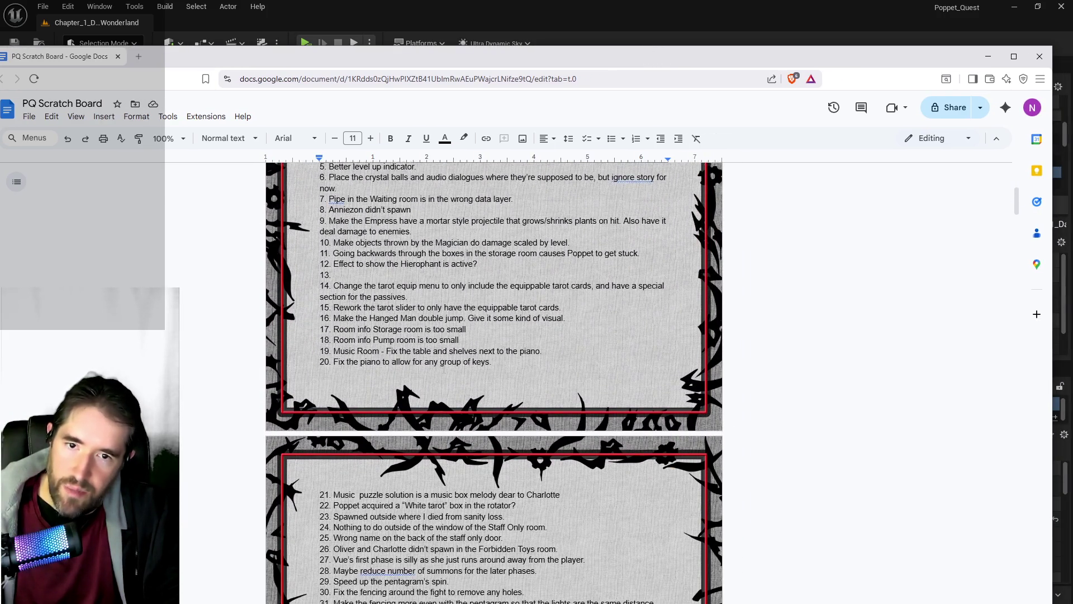
scroll(465, 287, "down", 2)
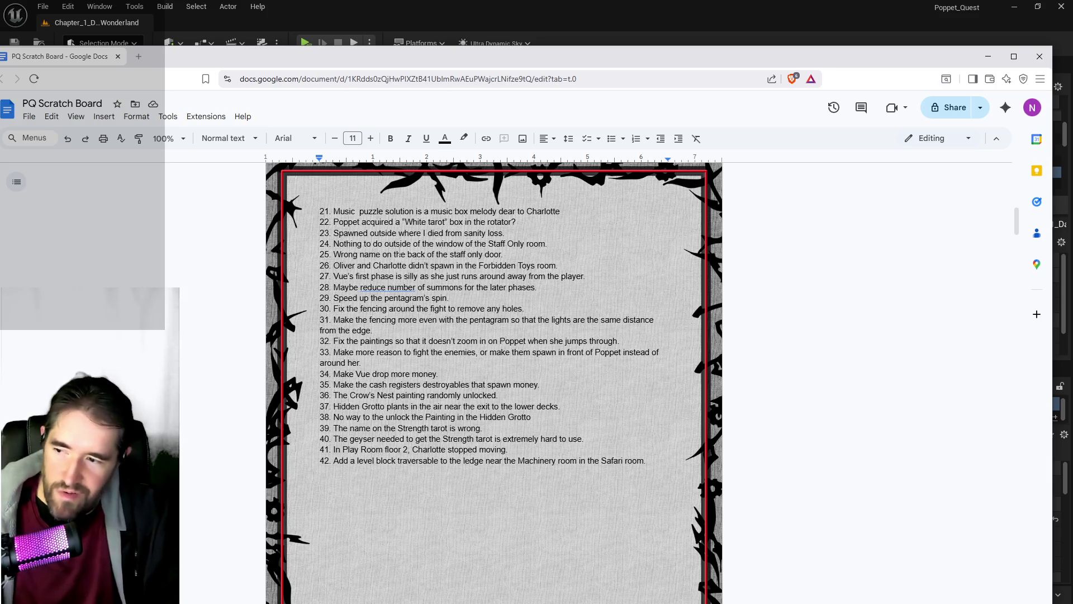
key("Return")
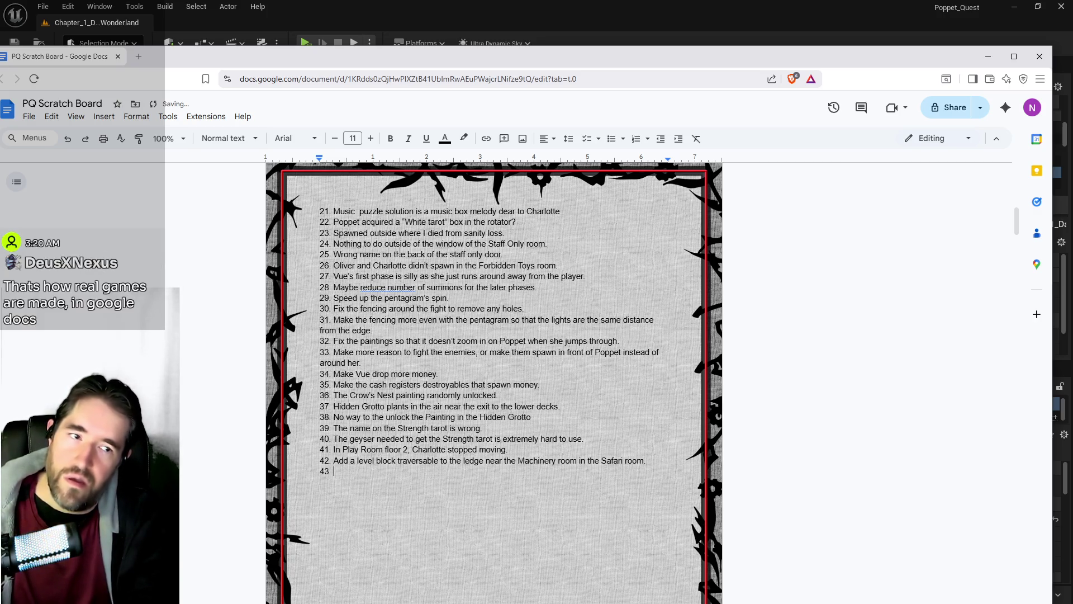
key("BackSpace")
key("BackSpace")
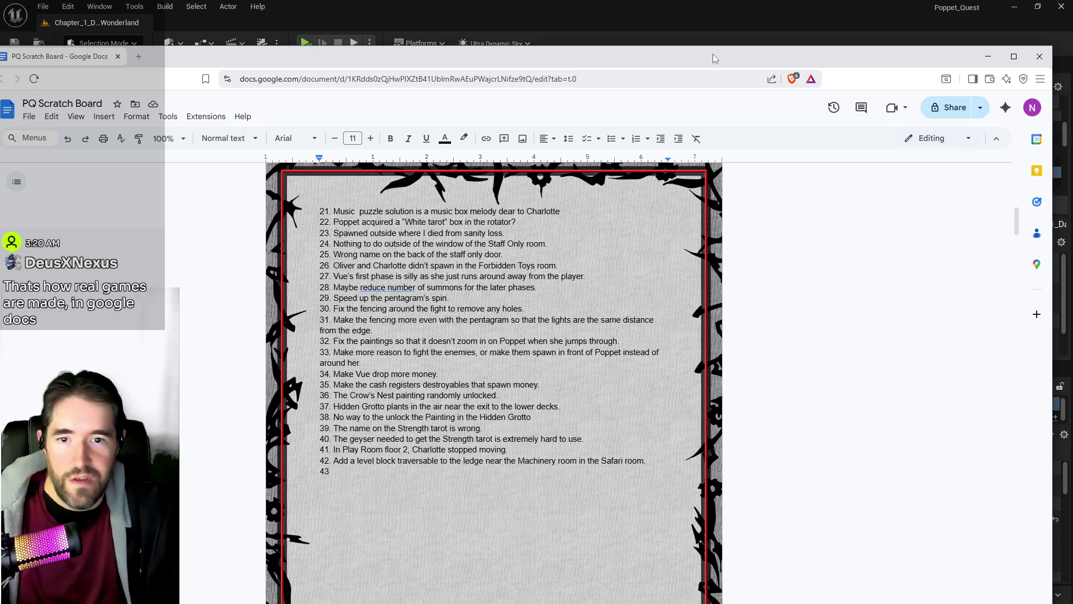
mouse_move(713, 54)
left_mouse_down()
mouse_move(854, 72)
mouse_move(1072, 72)
left_mouse_up()
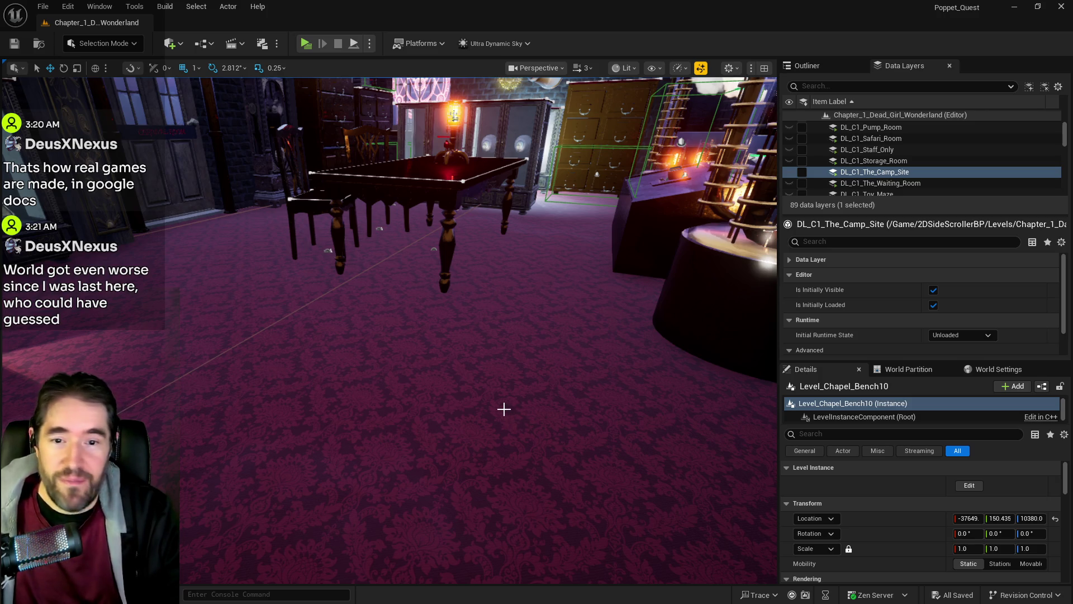
Make the DL_C1_Safari_Room data layer visible in the Data Layers list.
mouse_move(508, 402)
left_mouse_down()
mouse_move(461, 405)
mouse_move(486, 420)
mouse_move(538, 369)
left_mouse_up()
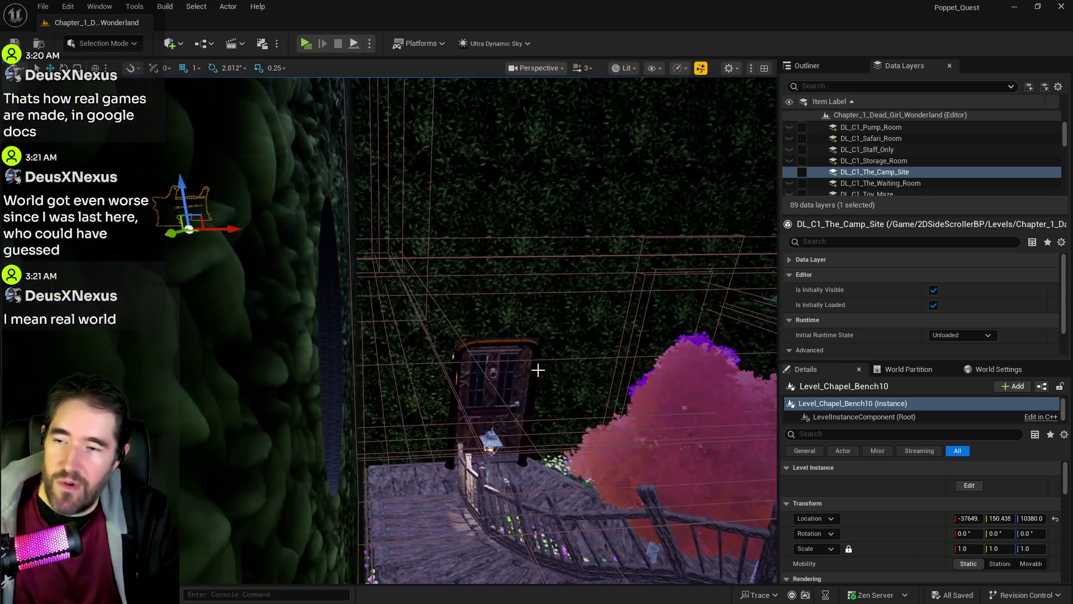
scroll(867, 173, "down", 5)
scroll(880, 179, "up", 3)
scroll(865, 187, "up", 5)
left_click(812, 140)
left_click(803, 139)
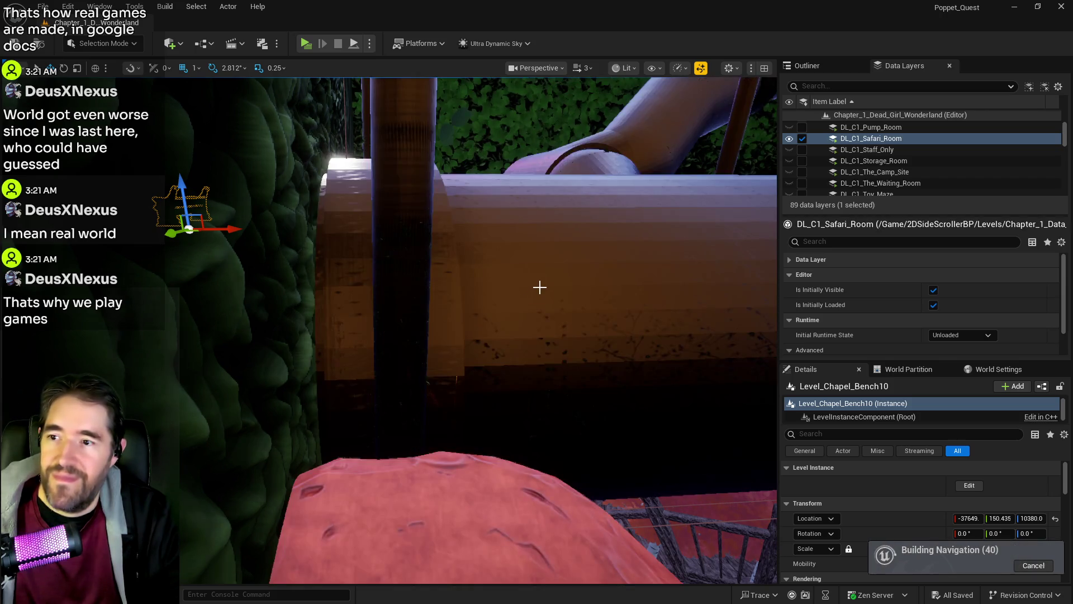
Select the Safari control room pipe system mesh and focus the viewport on it with F.
left_click(539, 287)
mouse_move(539, 287)
left_mouse_down()
mouse_move(539, 335)
mouse_move(503, 380)
mouse_move(481, 364)
mouse_move(492, 313)
left_mouse_up()
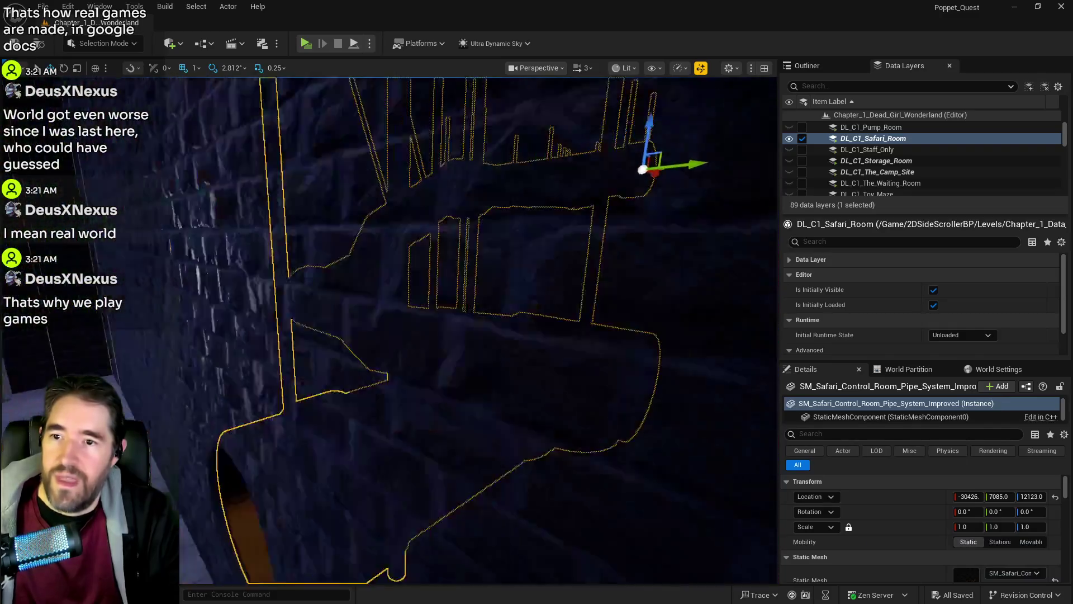
key("f")
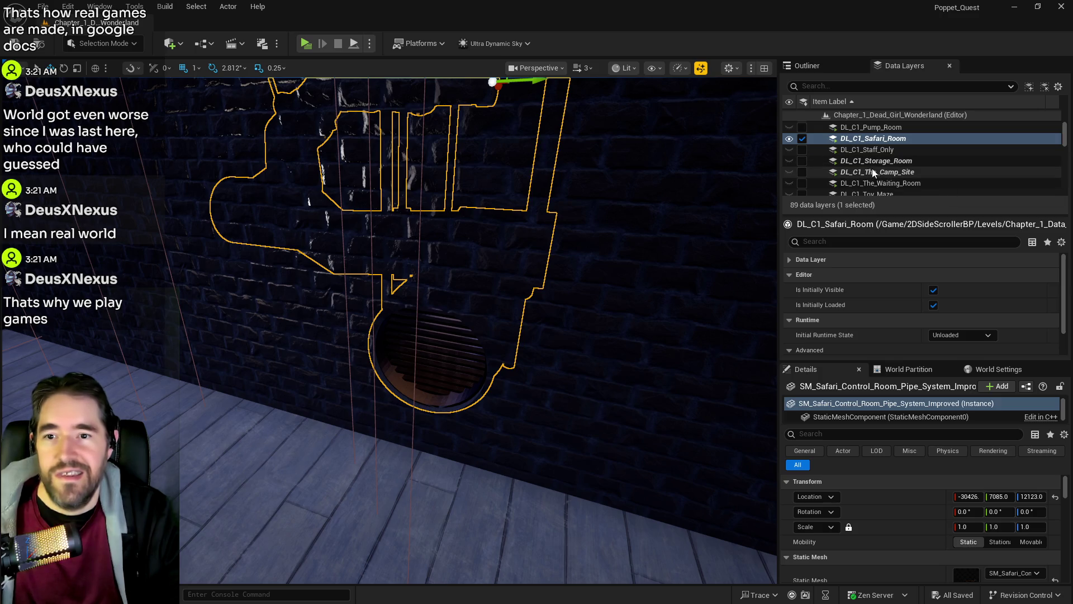
scroll(873, 162, "up", 3)
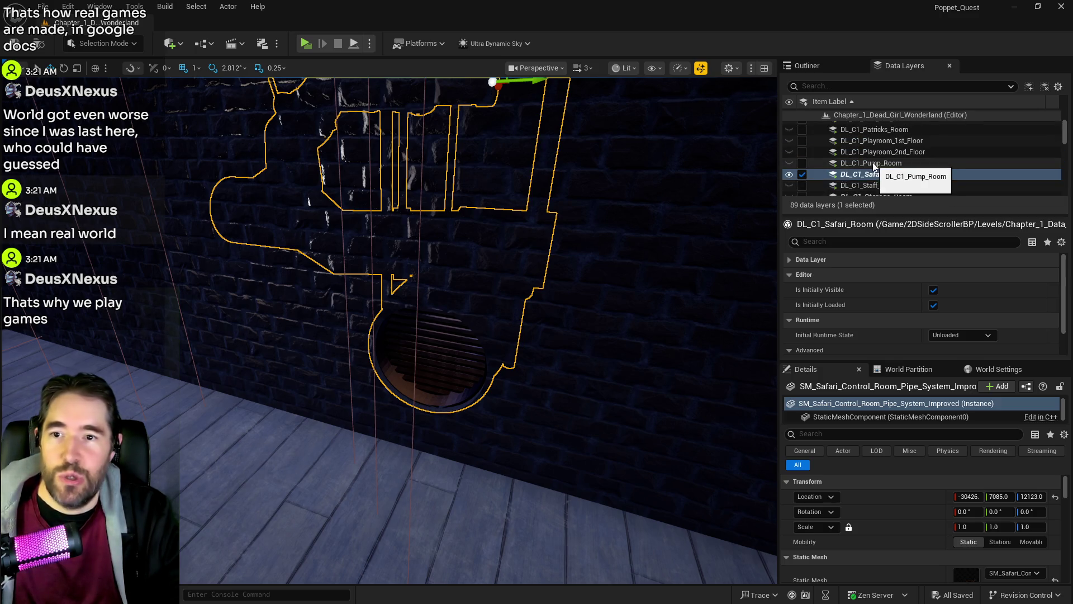
scroll(873, 163, "down", 5)
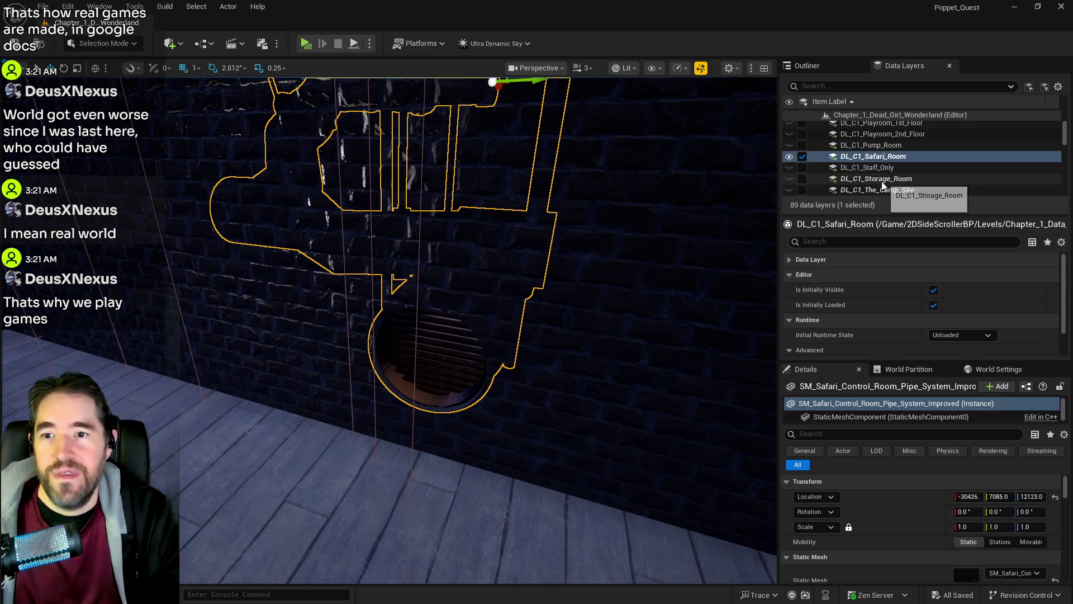
Add the selected pipe system actor to the DL_C1_The_Waiting_Room data layer.
right_click(883, 165)
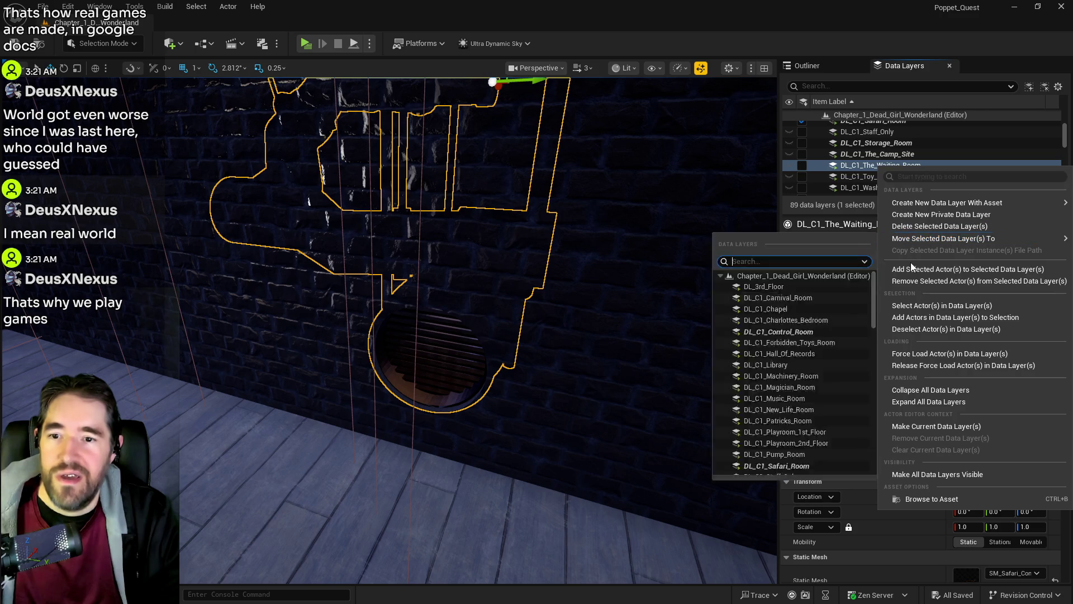
left_click(910, 265)
mouse_move(621, 249)
left_mouse_down()
mouse_move(581, 229)
mouse_move(594, 256)
left_mouse_up()
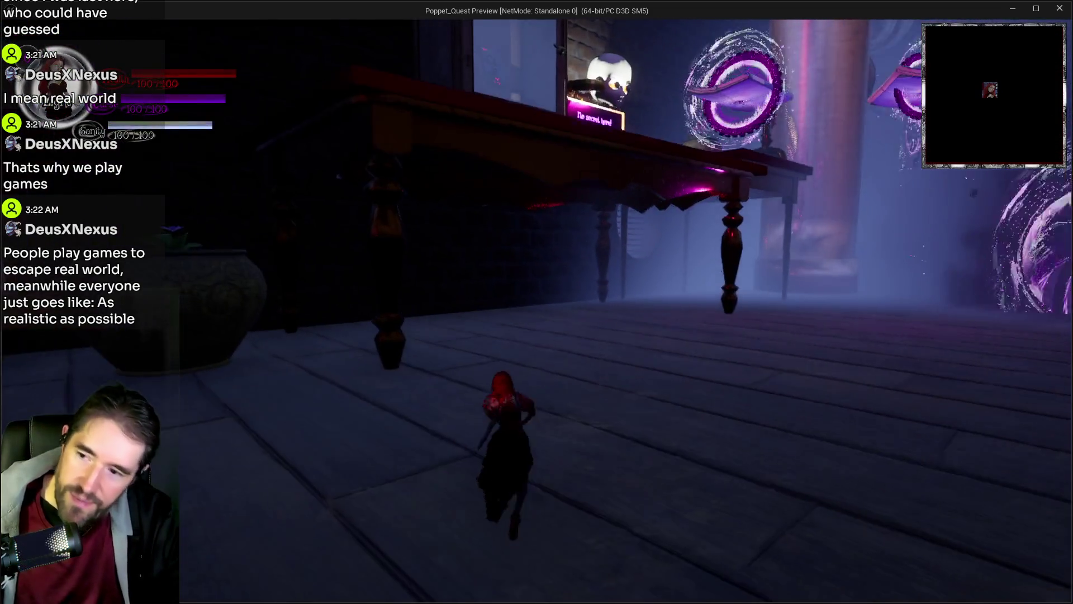
Run the character onto the circular pipe staircase and climb it.
key("w")
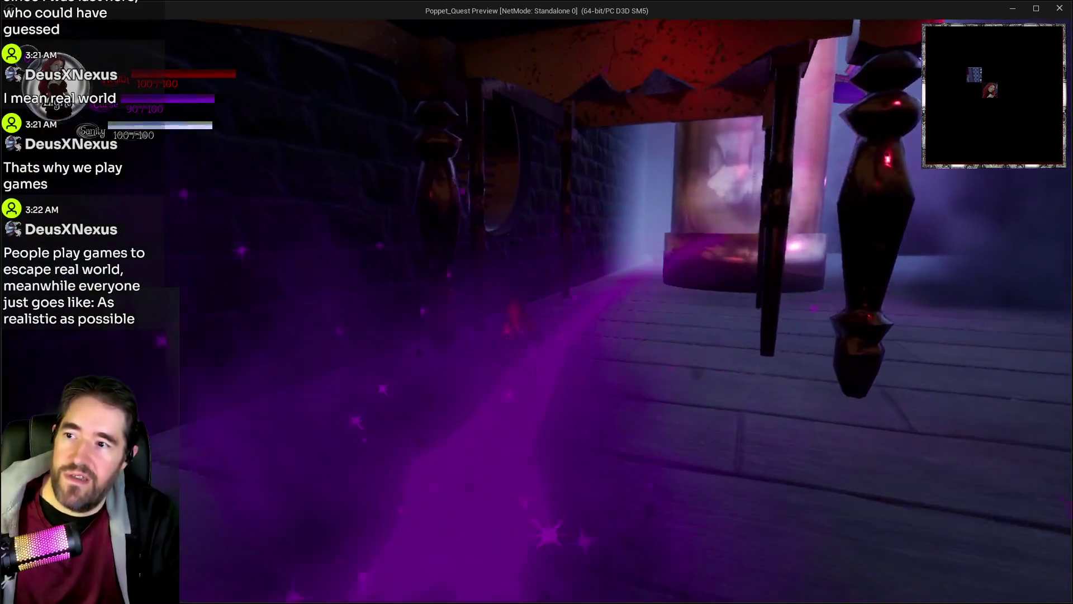
key("w")
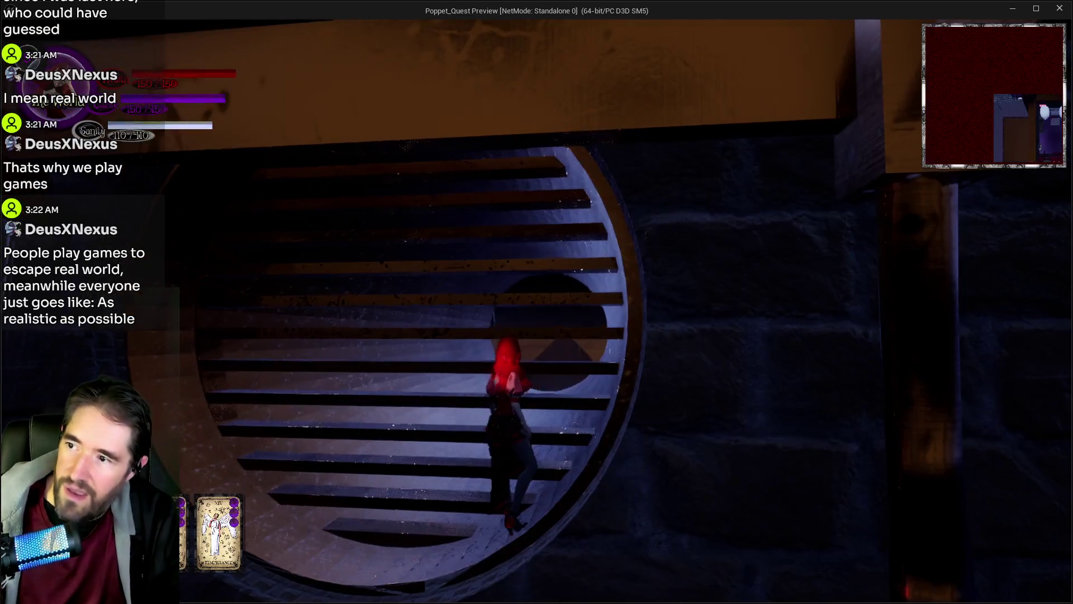
key("w")
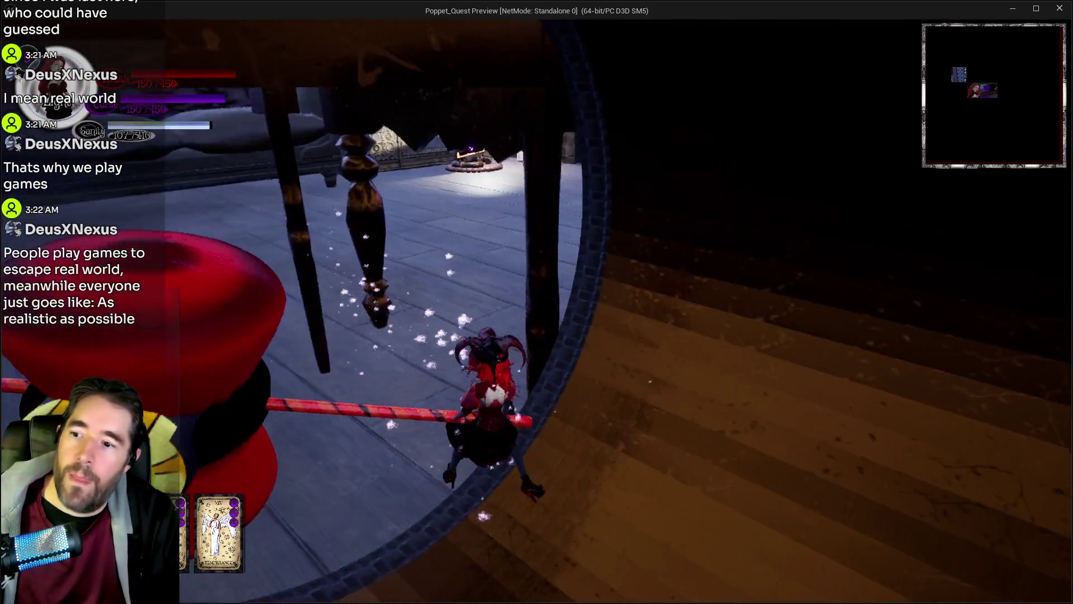
Stop the play session and bring the PQ Scratch Board doc back to the front.
key("alt+Tab")
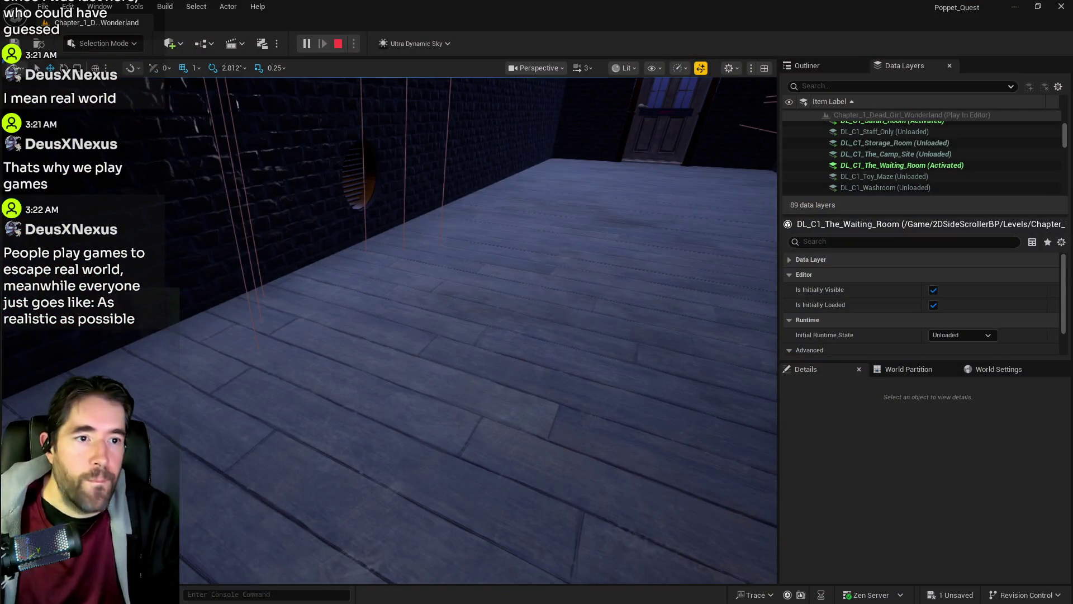
key("Escape")
key("alt+Tab")
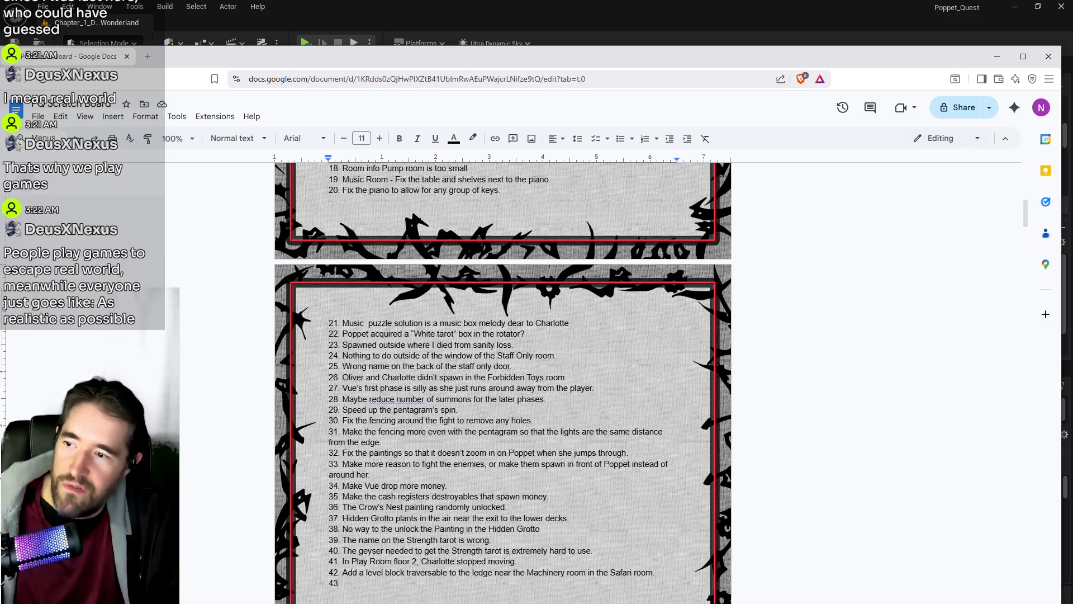
Mark To Do item 7, the Waiting room pipe data-layer bug, fixed with strikethrough.
scroll(503, 383, "up", 5)
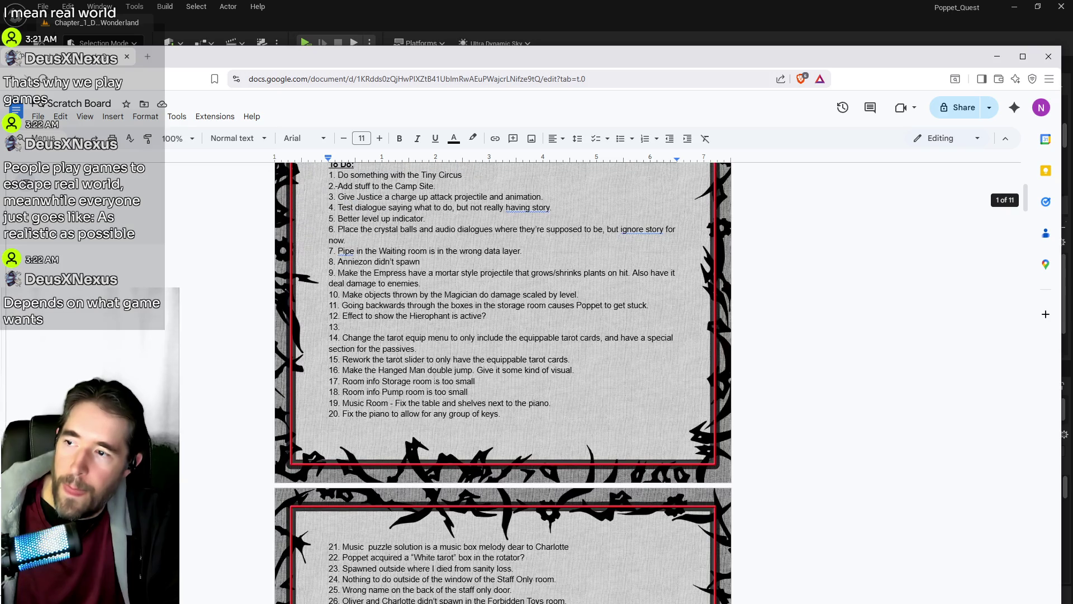
left_click_drag(523, 307, 323, 307)
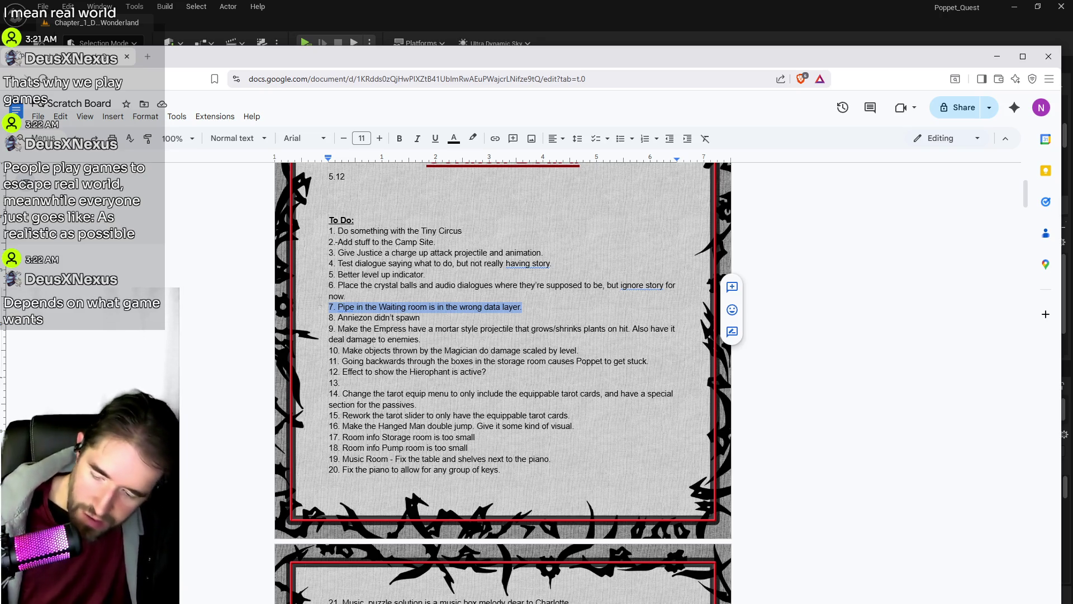
key("alt+shift+5")
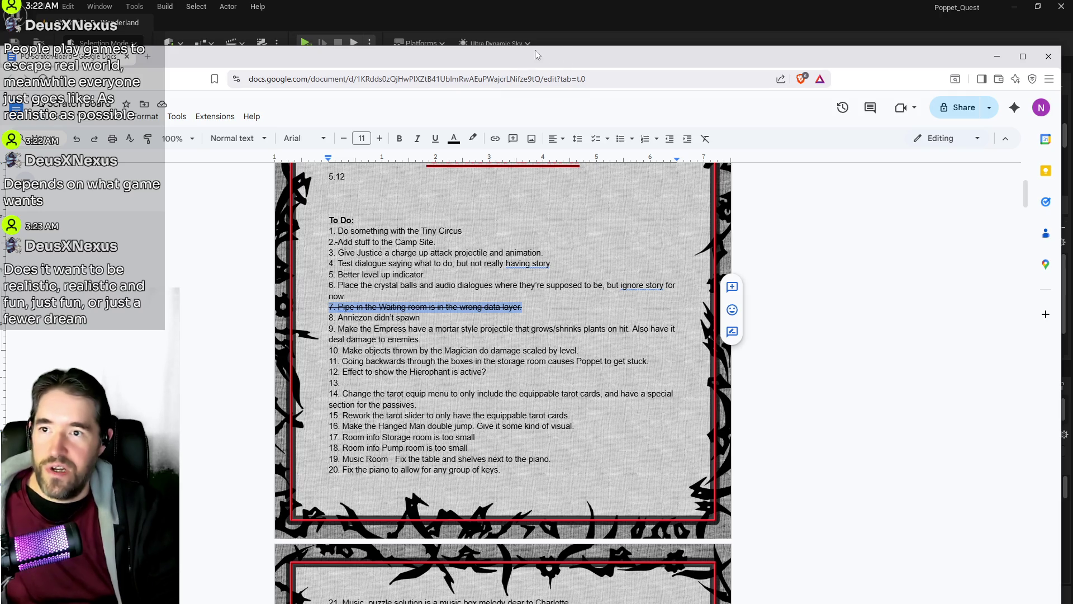
left_click_drag(561, 57, 566, 40)
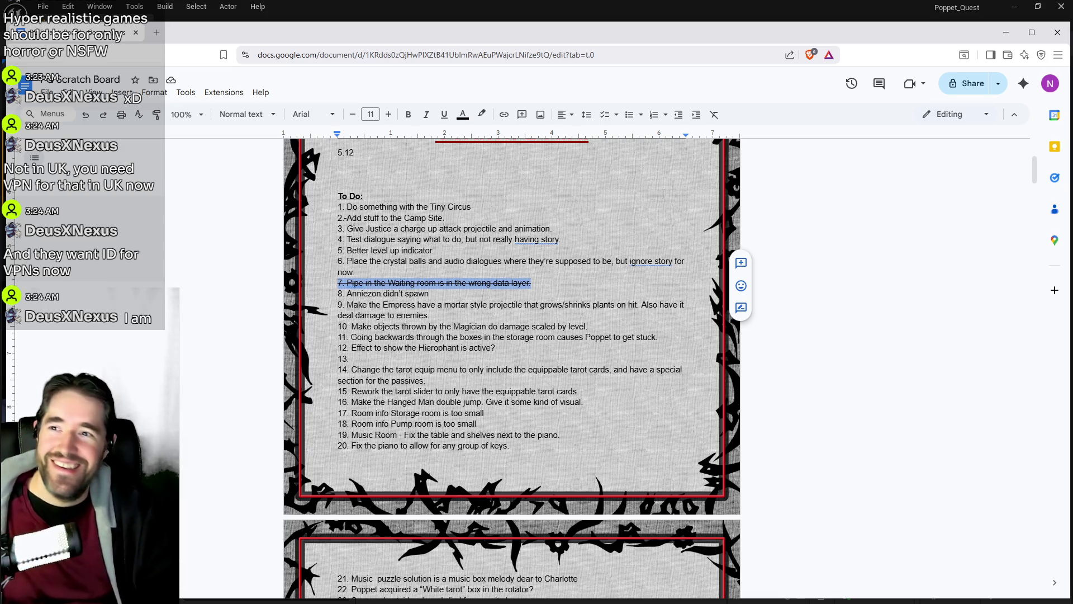
Switch back to the Unreal Editor window showing the game level.
left_click(379, 9)
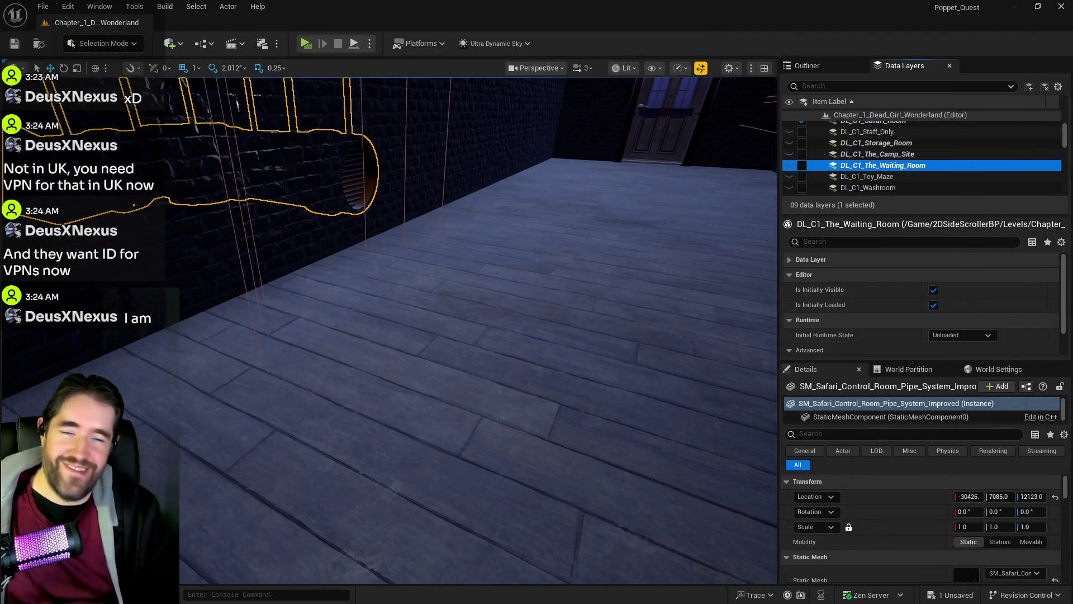
key("f")
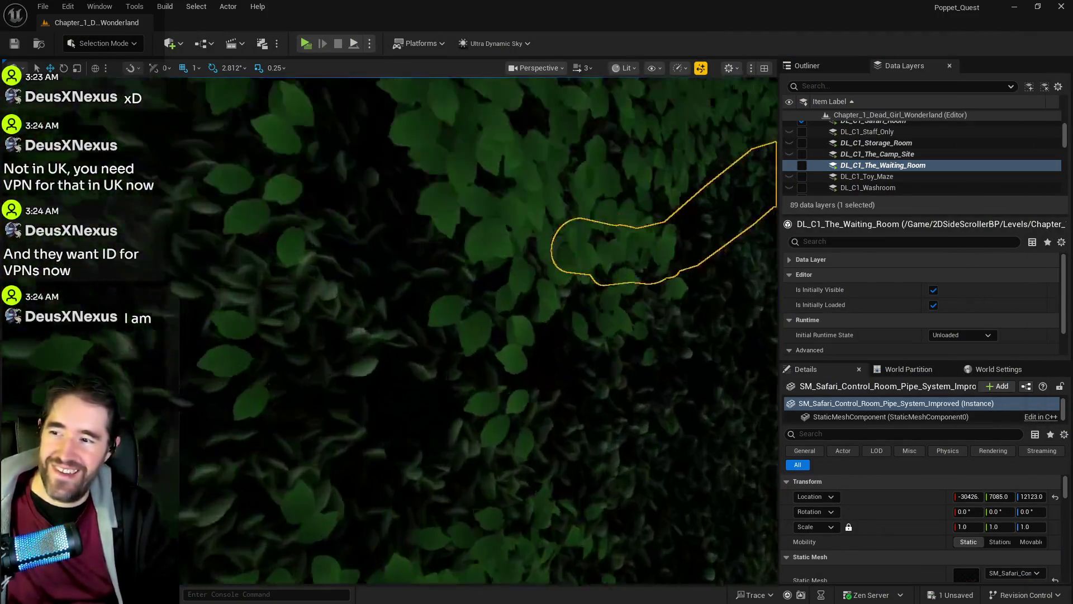
scroll(513, 253, "down", 10)
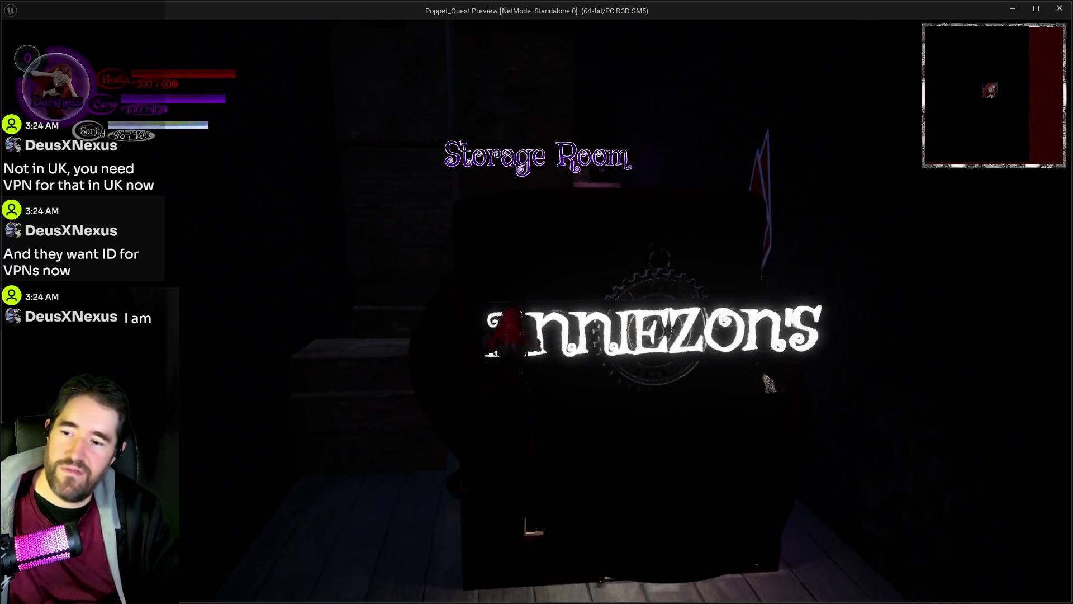
Walk the character into the shop to inspect the doll, red table and coin pile, then leave the preview.
key("w")
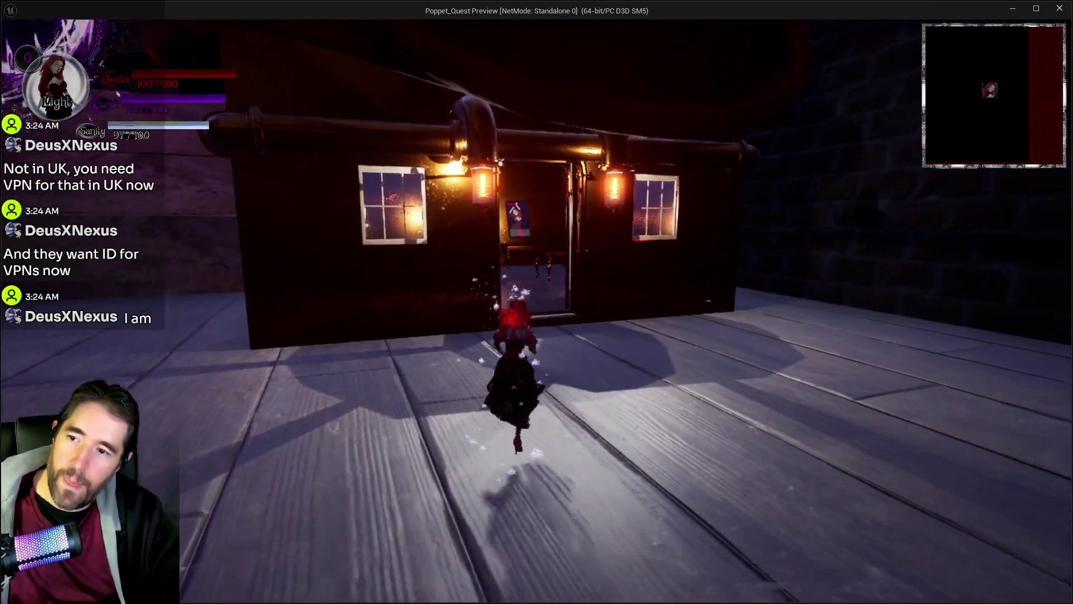
key("w")
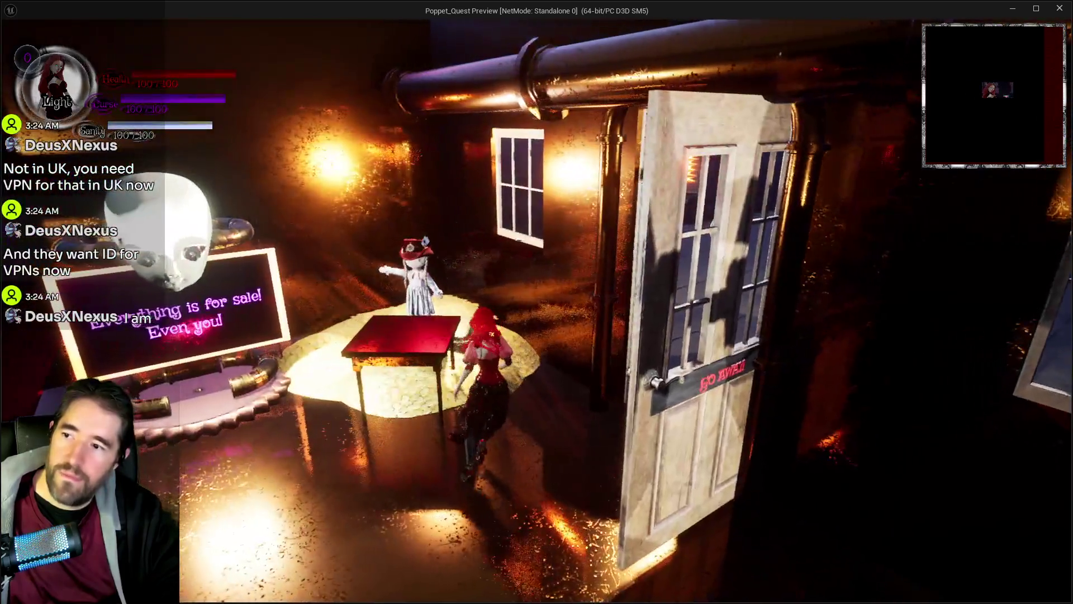
key("w")
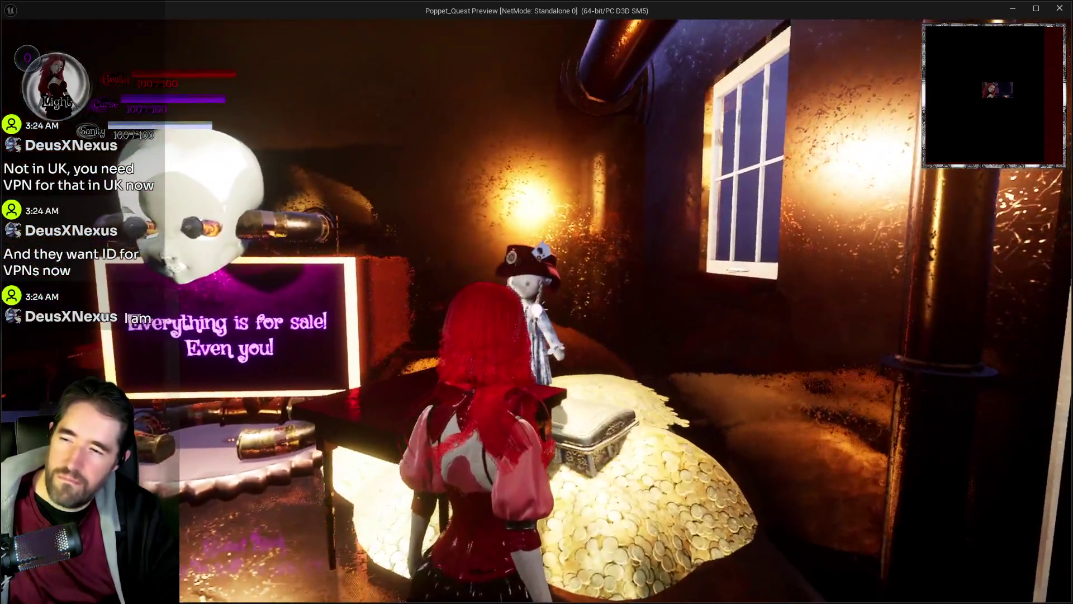
key("w")
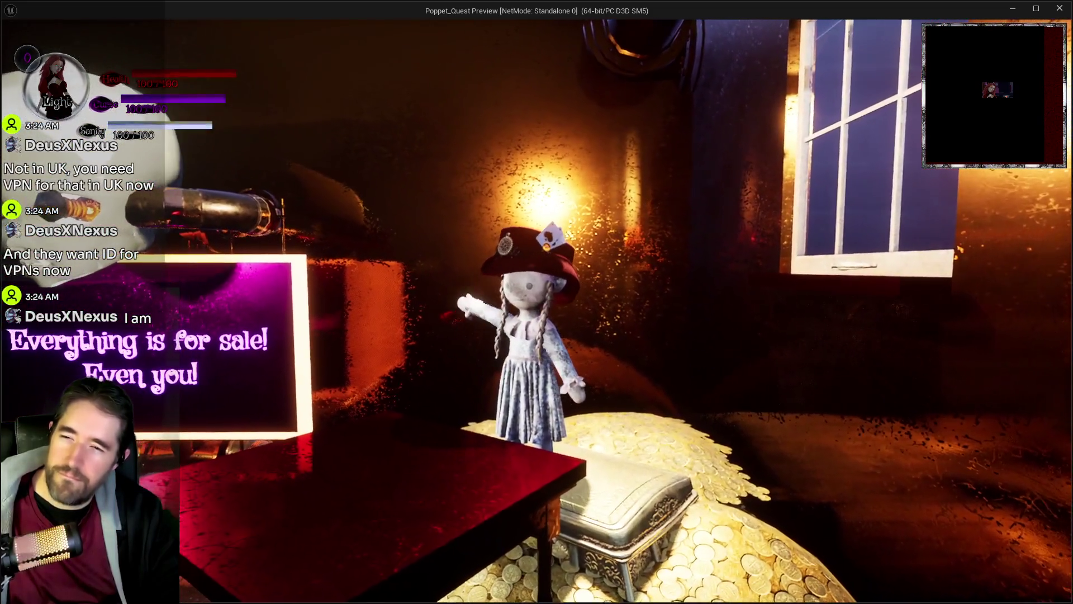
key("s")
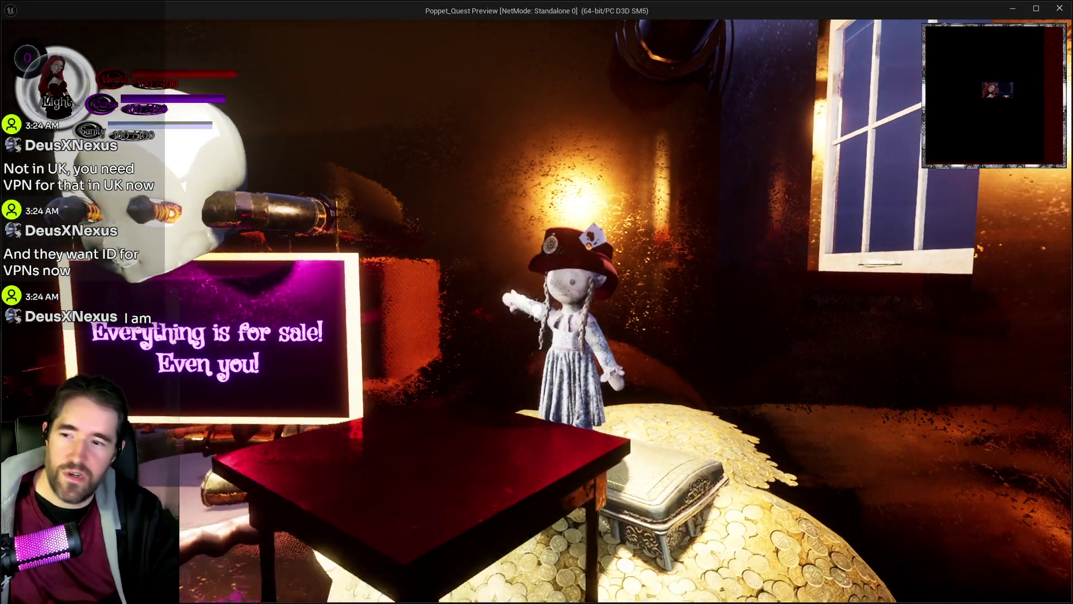
key("w")
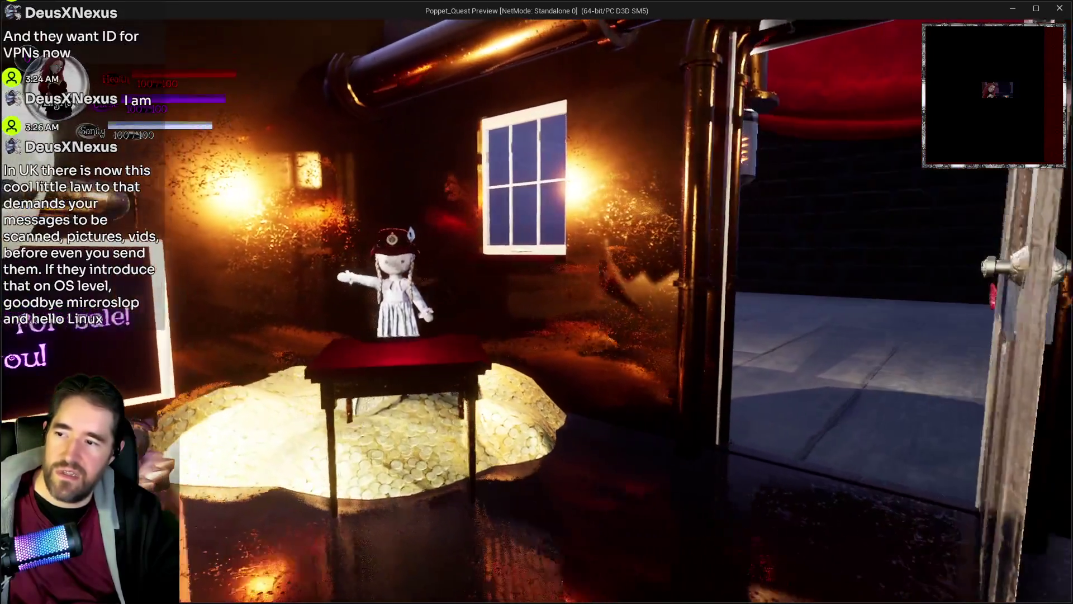
key("w")
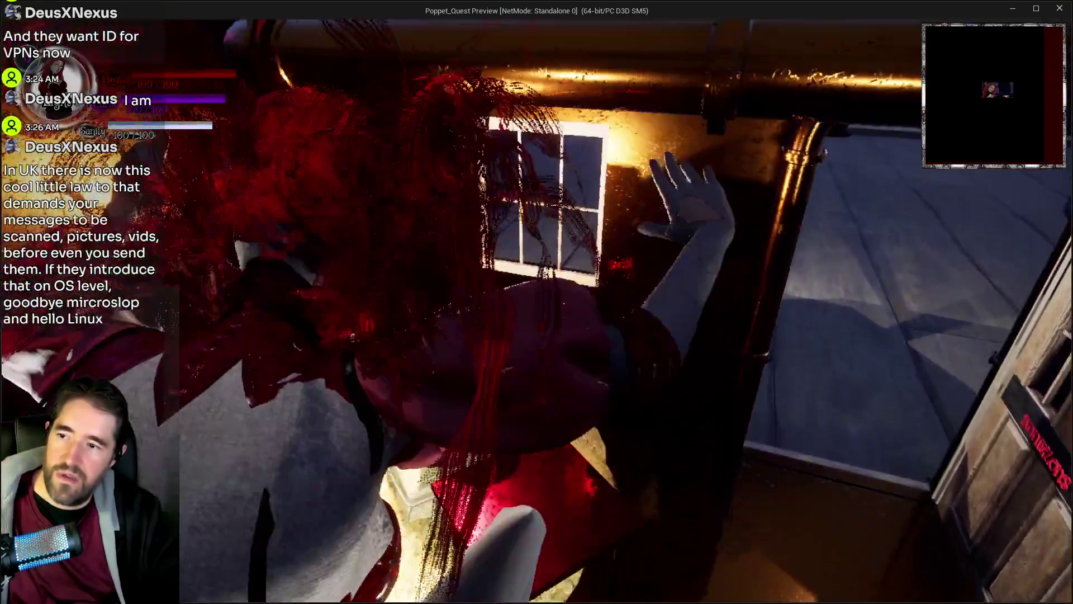
key("s")
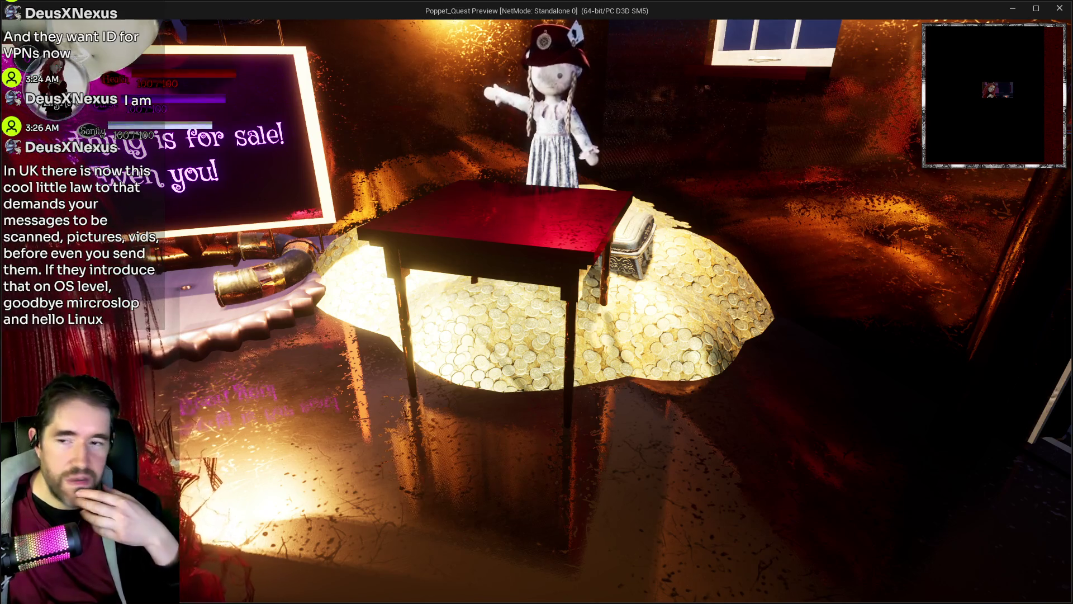
mouse_move(537, 302)
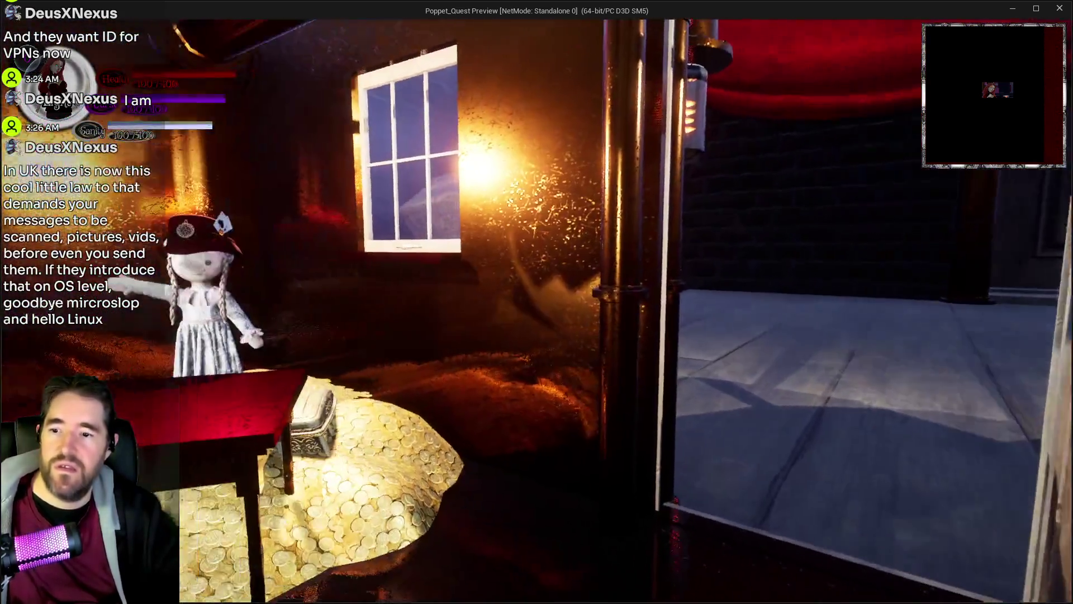
key("alt+Tab")
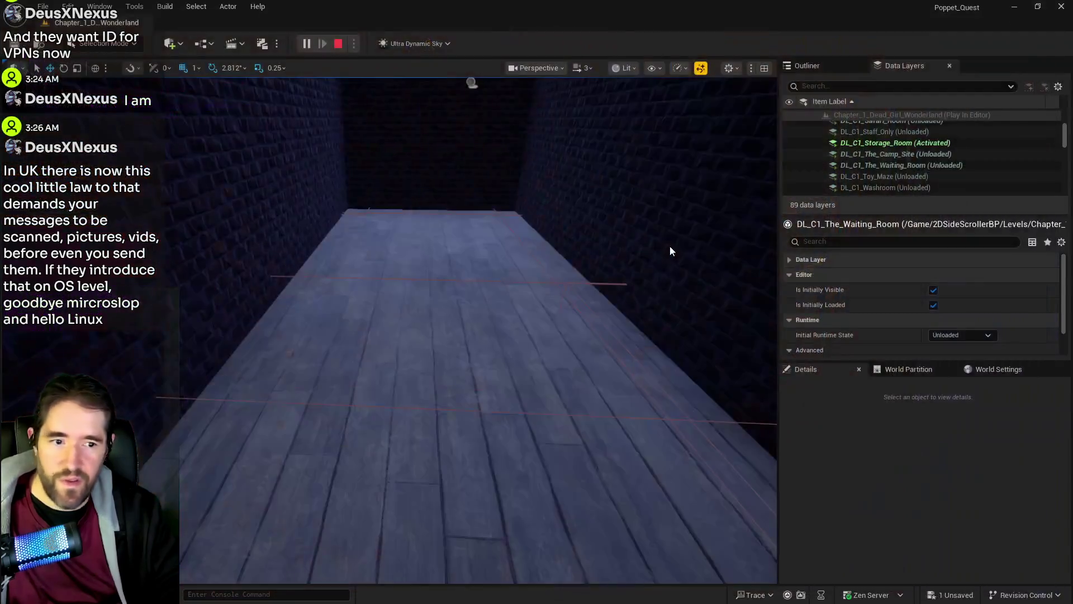
Stop the play session and bring the to-do document up full screen.
key("Escape")
key("alt+Tab")
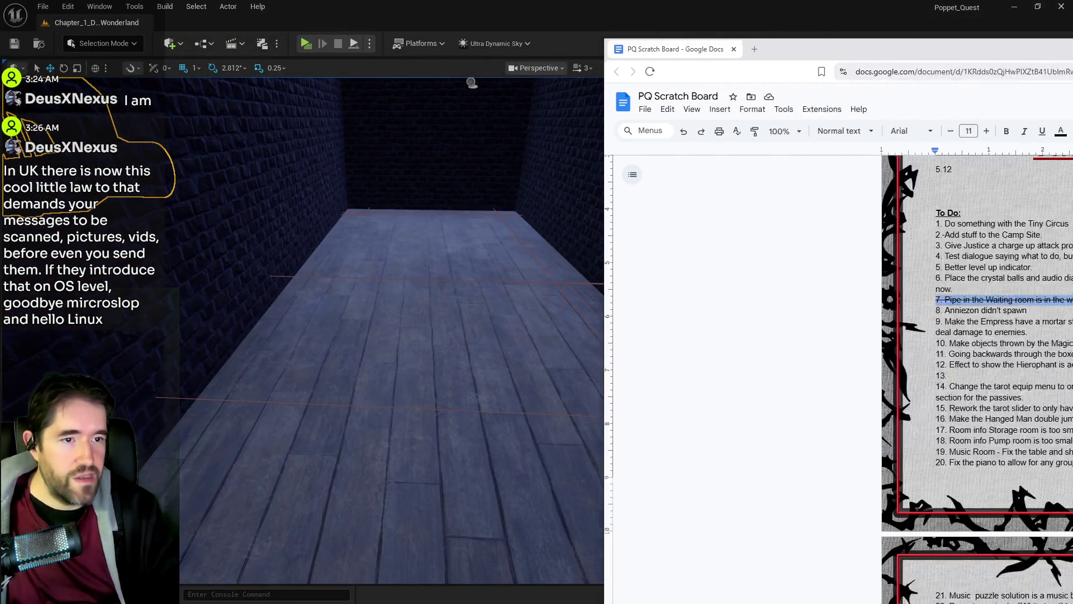
left_click_drag(906, 76, 861, 1)
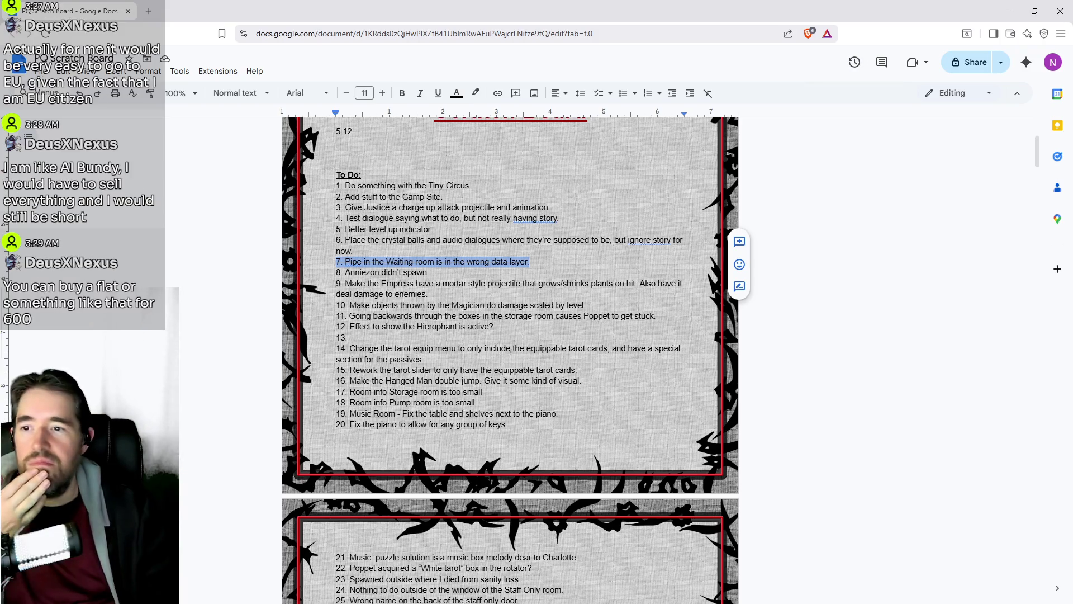
Delete the text of To Do items 9 and 12, leaving only their numbers.
mouse_move(428, 294)
left_mouse_down()
mouse_move(345, 294)
mouse_move(345, 283)
left_mouse_up()
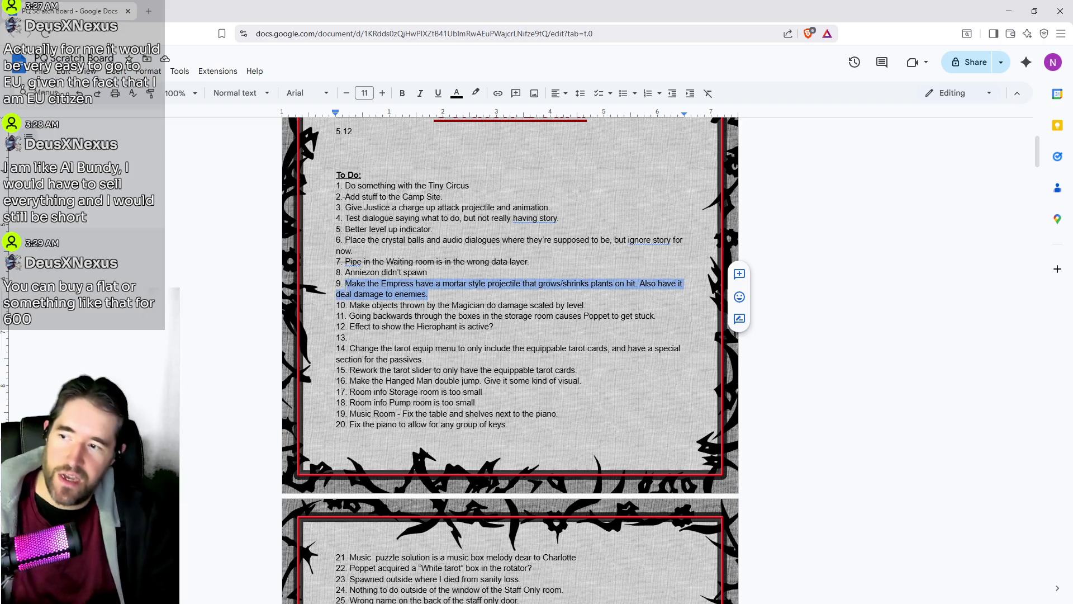
key("BackSpace")
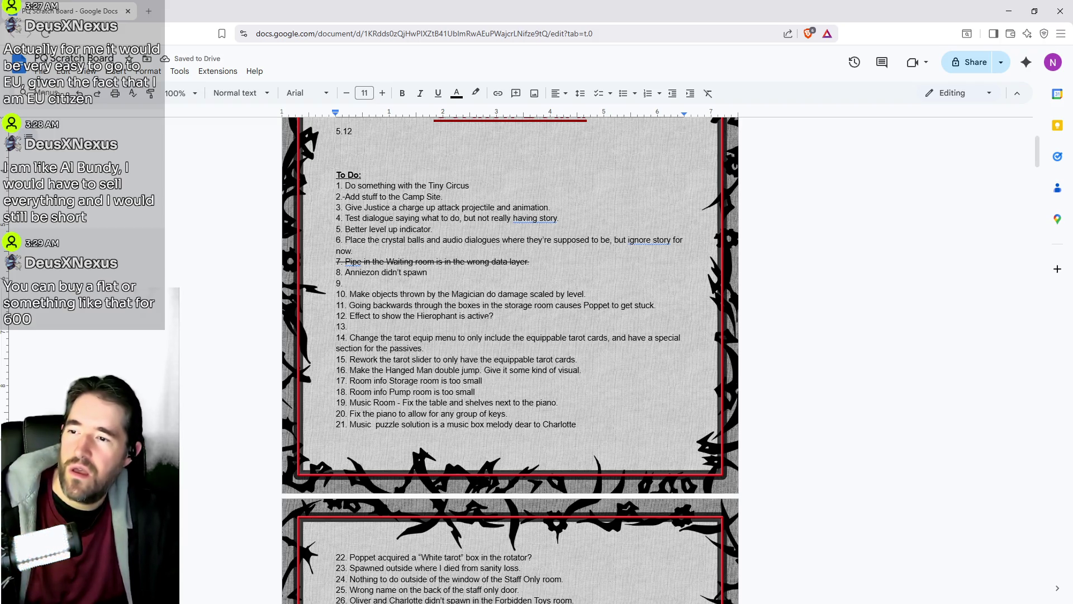
left_click_drag(494, 316, 350, 318)
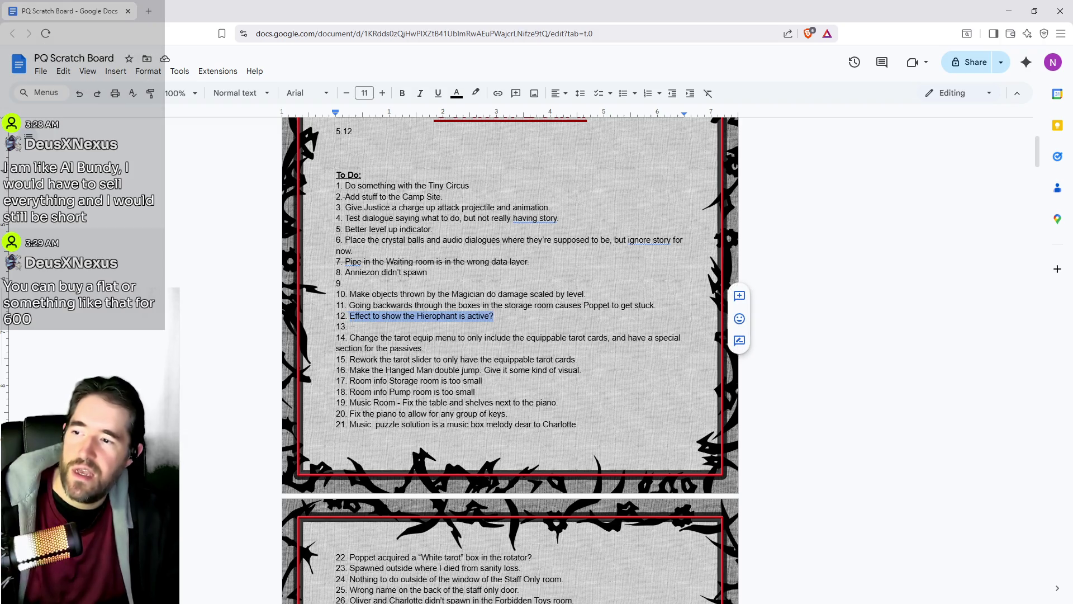
key("BackSpace")
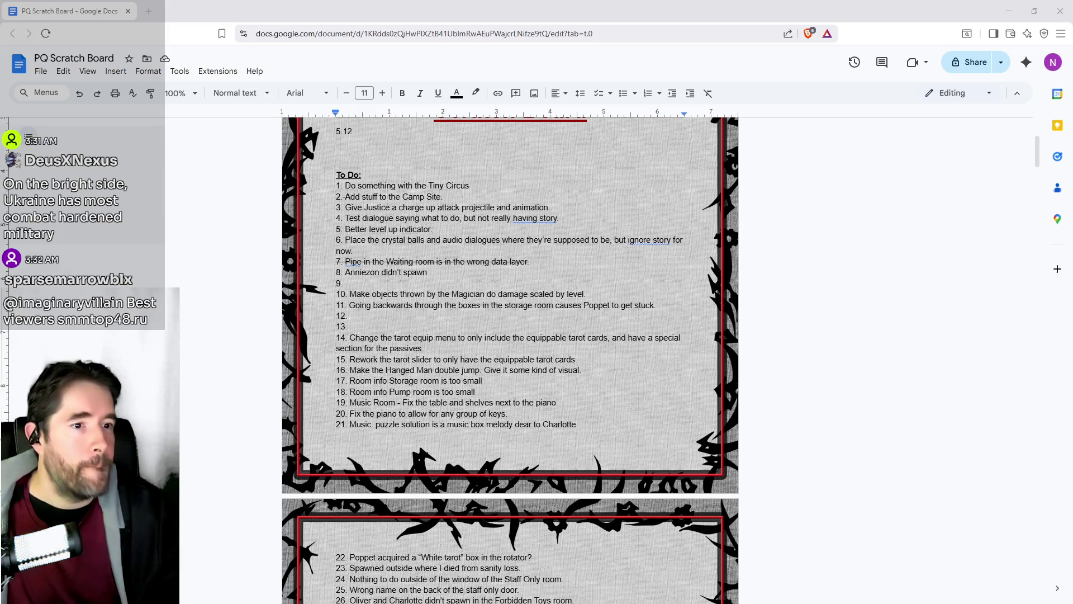
Maximize the Travel.State.Gov Travel Advisories Map window and level the tilted world map.
mouse_move(1072, 108)
left_mouse_down()
mouse_move(604, 76)
mouse_move(606, 0)
left_mouse_up()
mouse_move(658, 400)
left_mouse_down()
mouse_move(647, 388)
mouse_move(661, 391)
left_mouse_up()
mouse_move(839, 488)
left_mouse_down()
mouse_move(885, 491)
mouse_move(872, 462)
left_mouse_up()
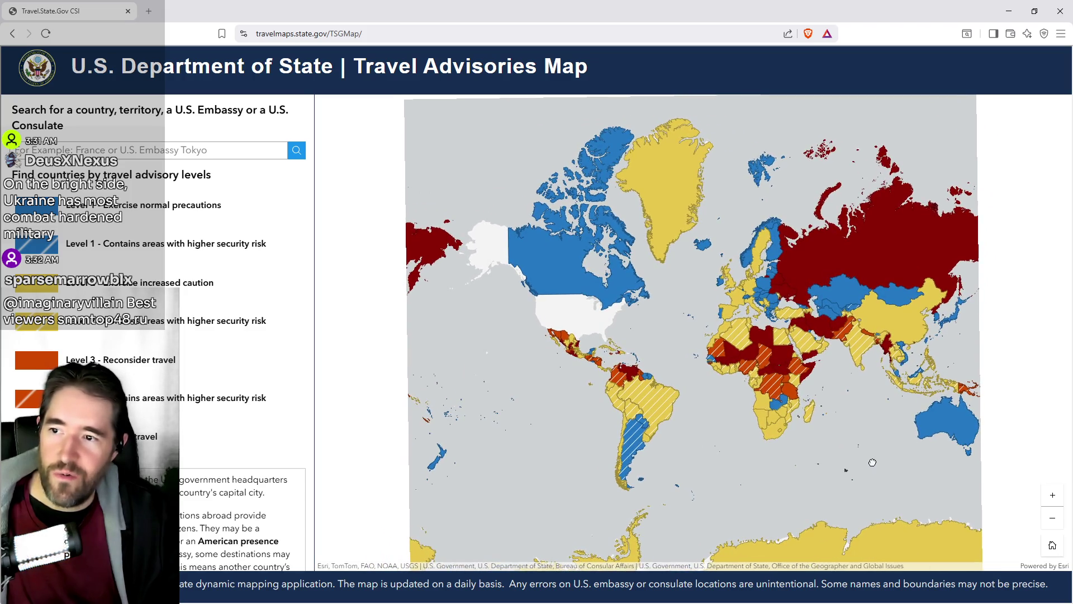
Find Argentina on the map, show its Level 1 advisory, and open the full advisory in a new tab.
scroll(738, 447, "up", 2)
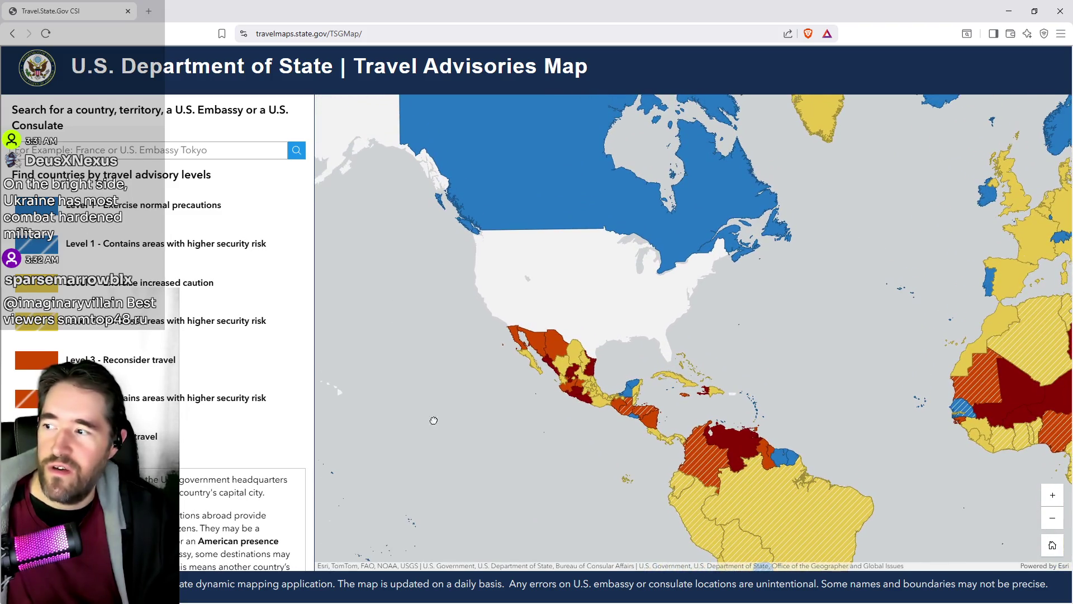
scroll(789, 344, "down", 1)
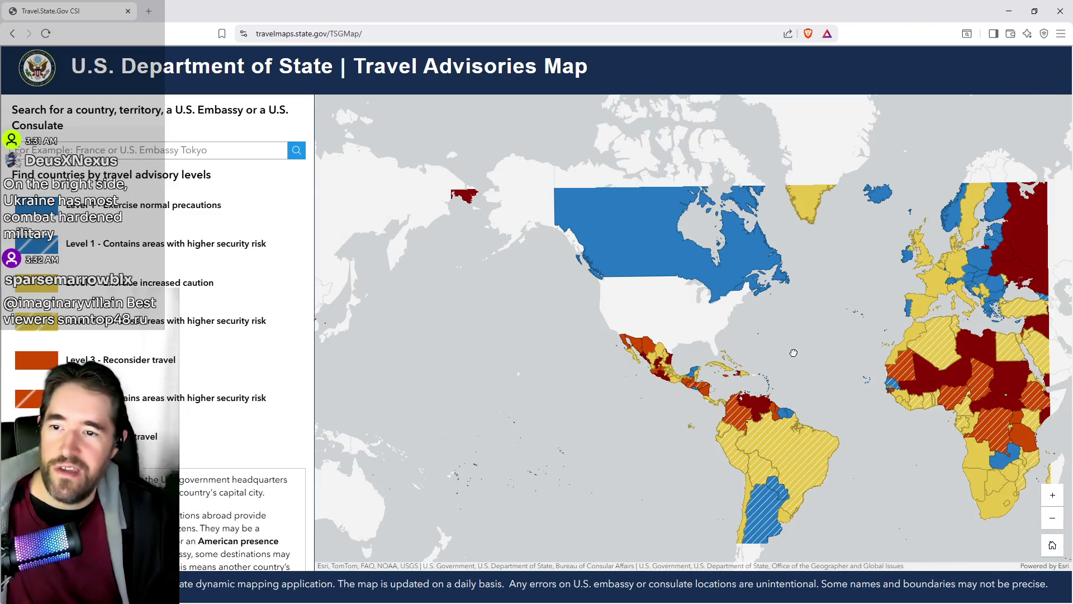
left_click_drag(793, 353, 762, 335)
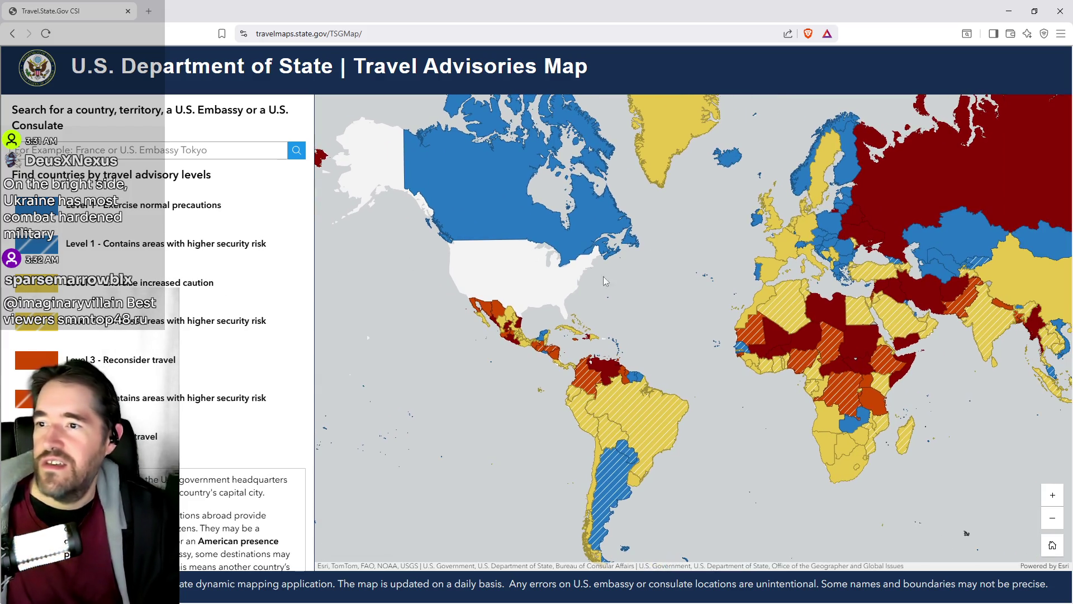
mouse_move(678, 316)
left_mouse_down()
mouse_move(566, 317)
mouse_move(563, 256)
left_mouse_up()
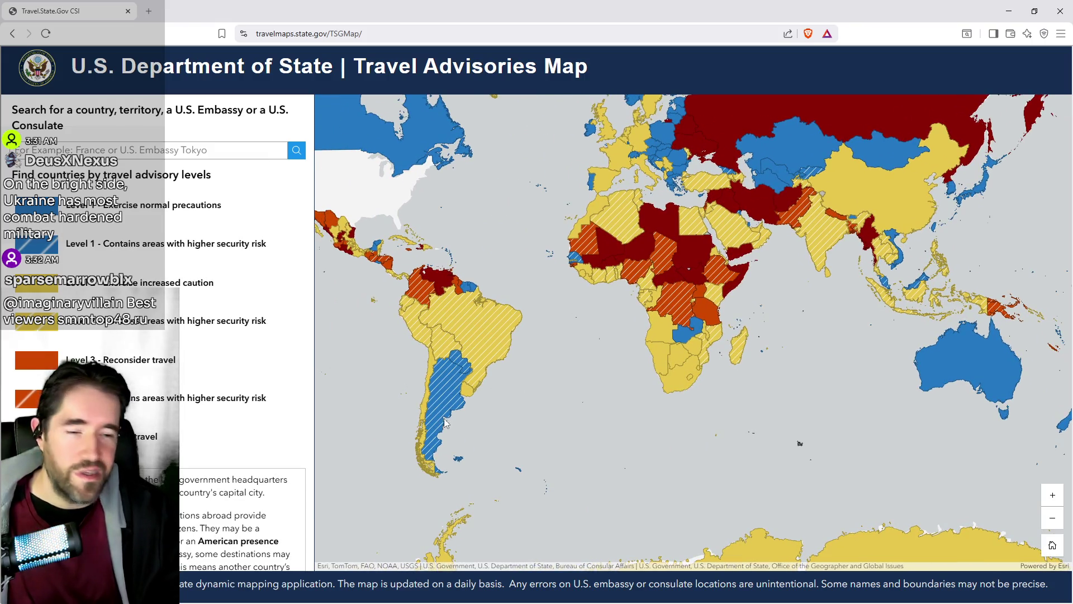
left_click(448, 395)
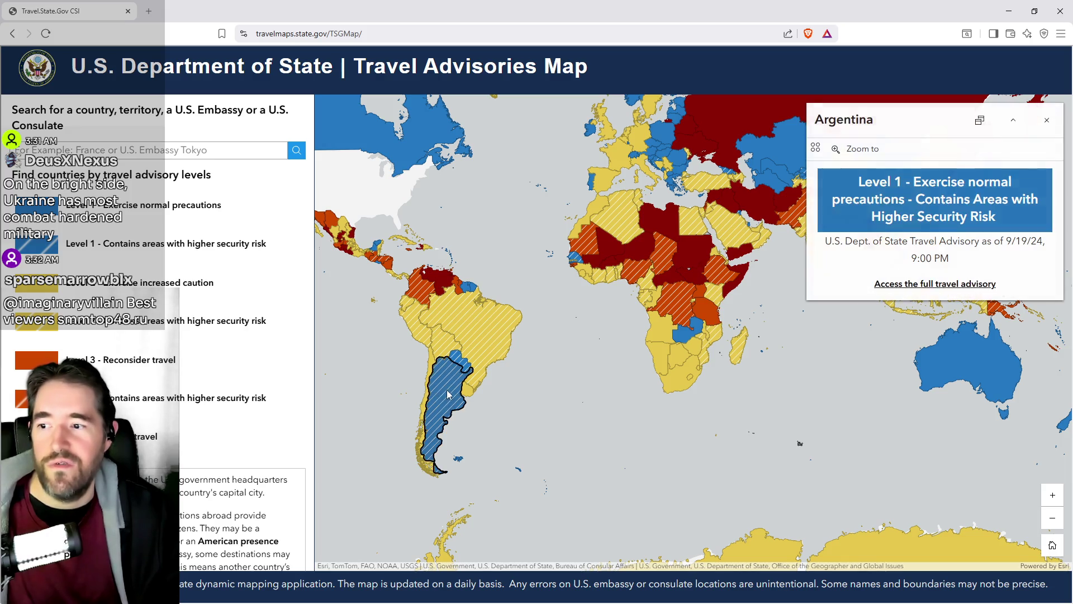
left_click(895, 286)
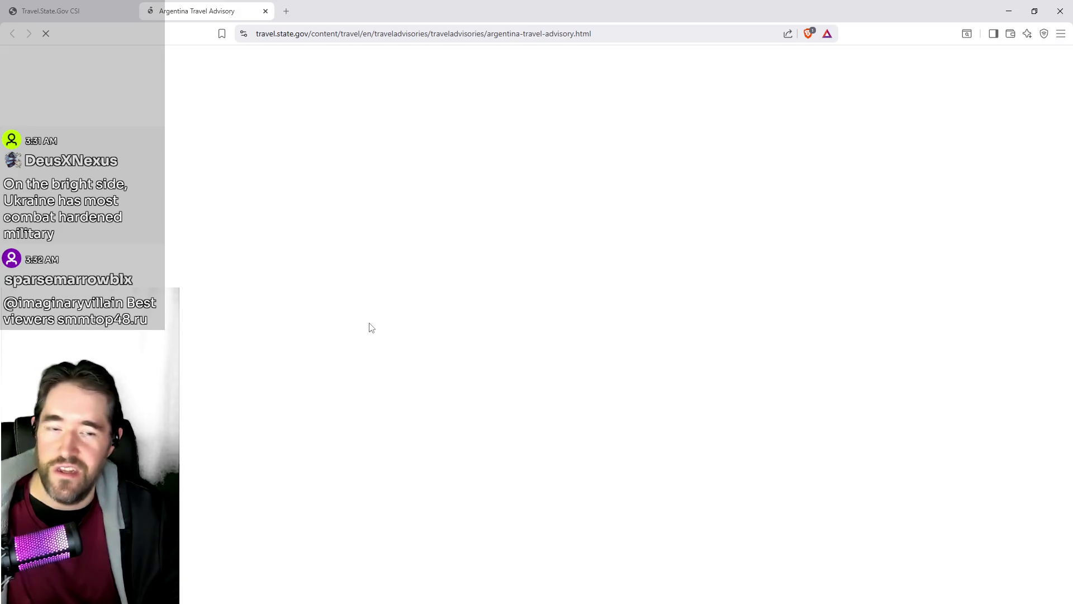
Open Argentina's country information page from its travel advisory.
scroll(284, 354, "down", 3)
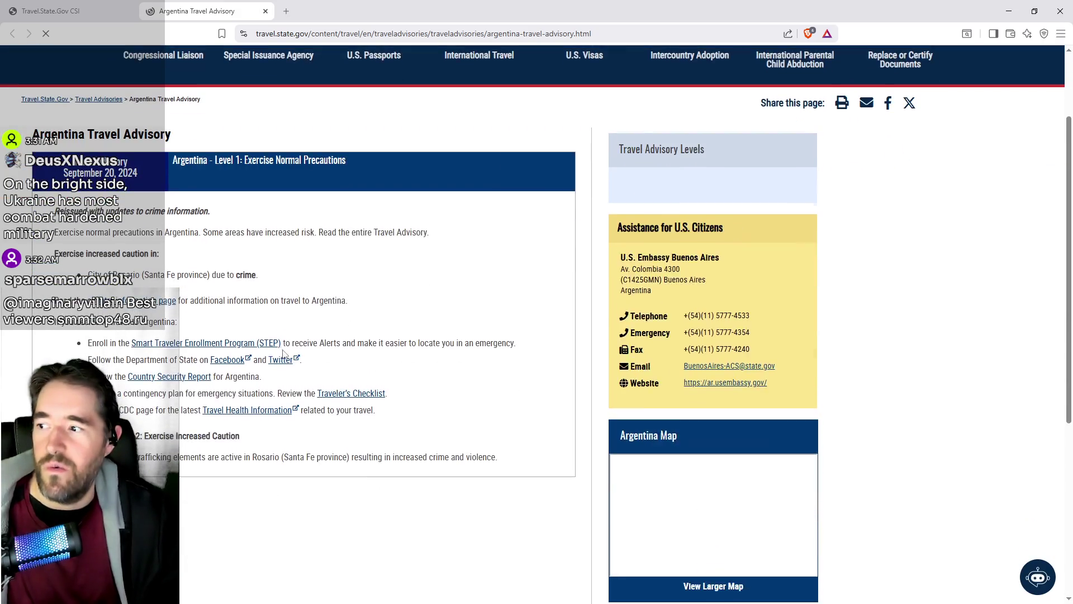
scroll(284, 354, "down", 3)
scroll(150, 172, "up", 2)
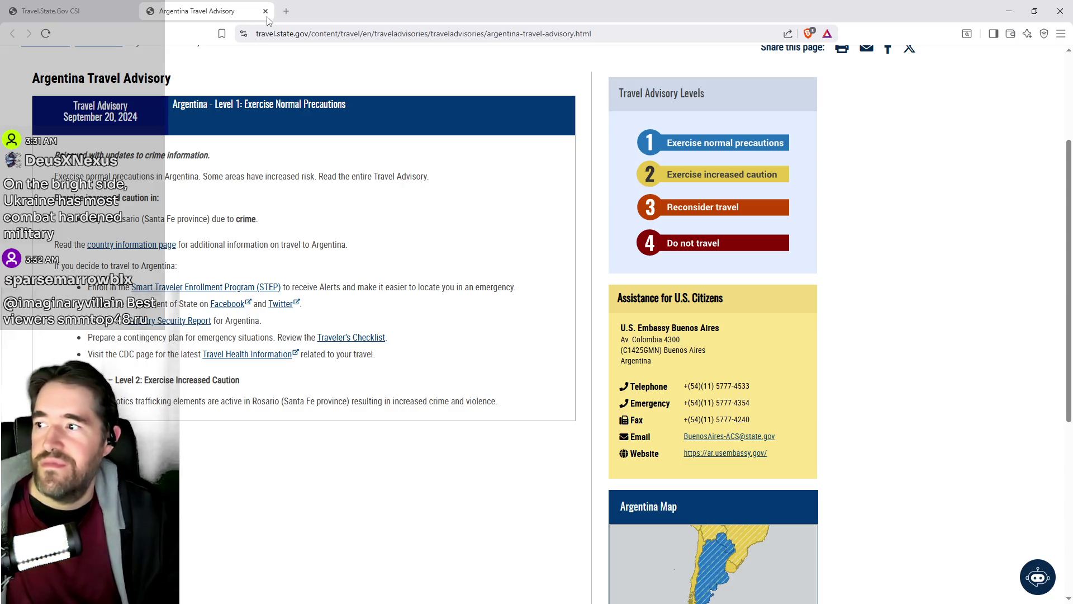
left_click(161, 248)
Read Argentina's expanded Safety and Security section, then return to the Travel Advisories Map.
scroll(282, 294, "down", 3)
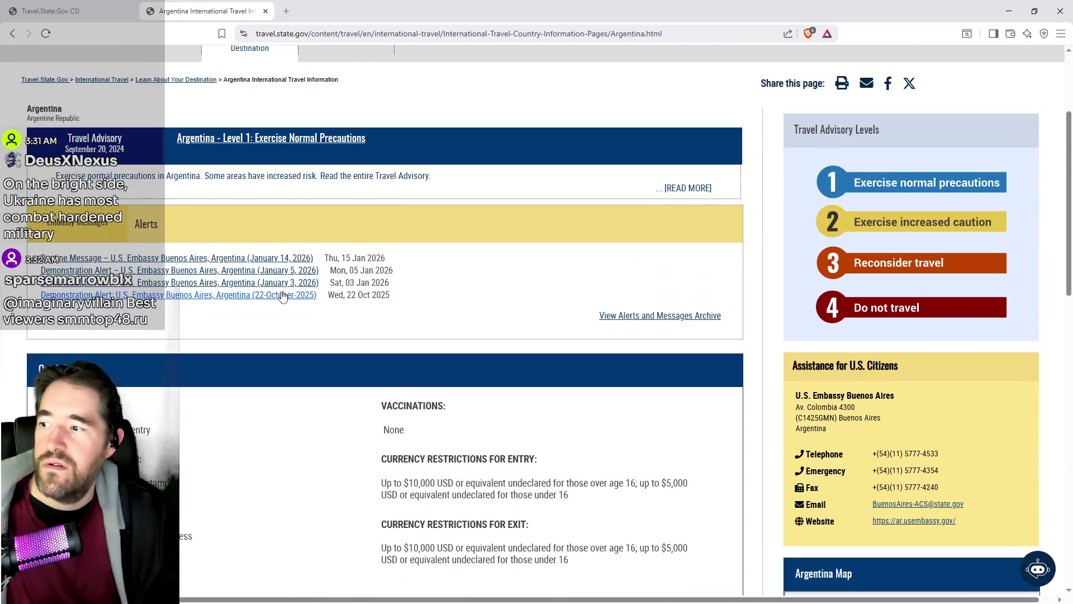
scroll(282, 296, "down", 3)
scroll(266, 193, "down", 4)
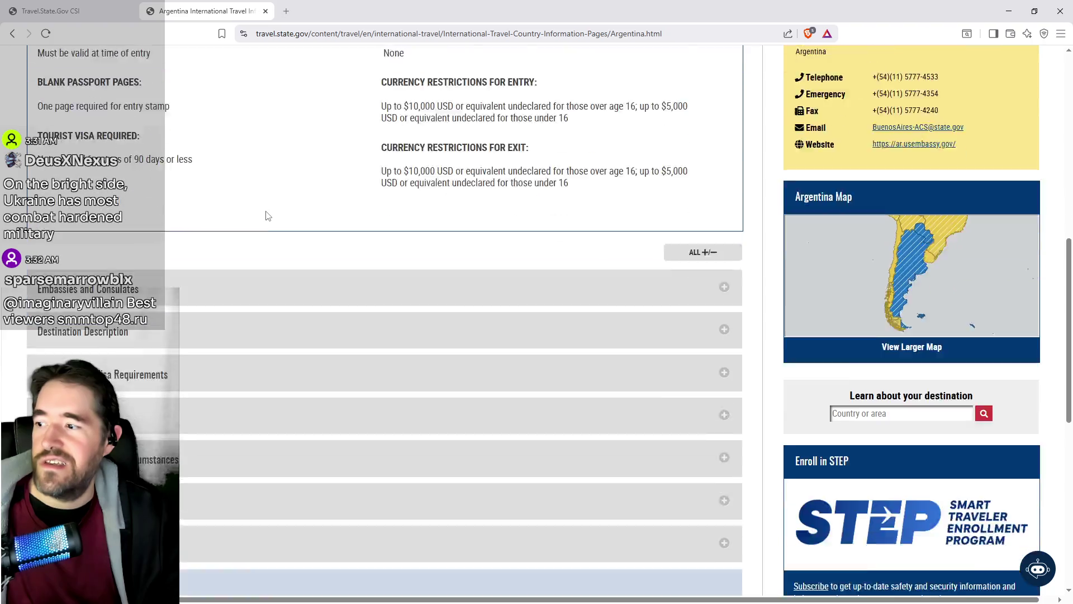
scroll(270, 223, "down", 1)
left_click(295, 362)
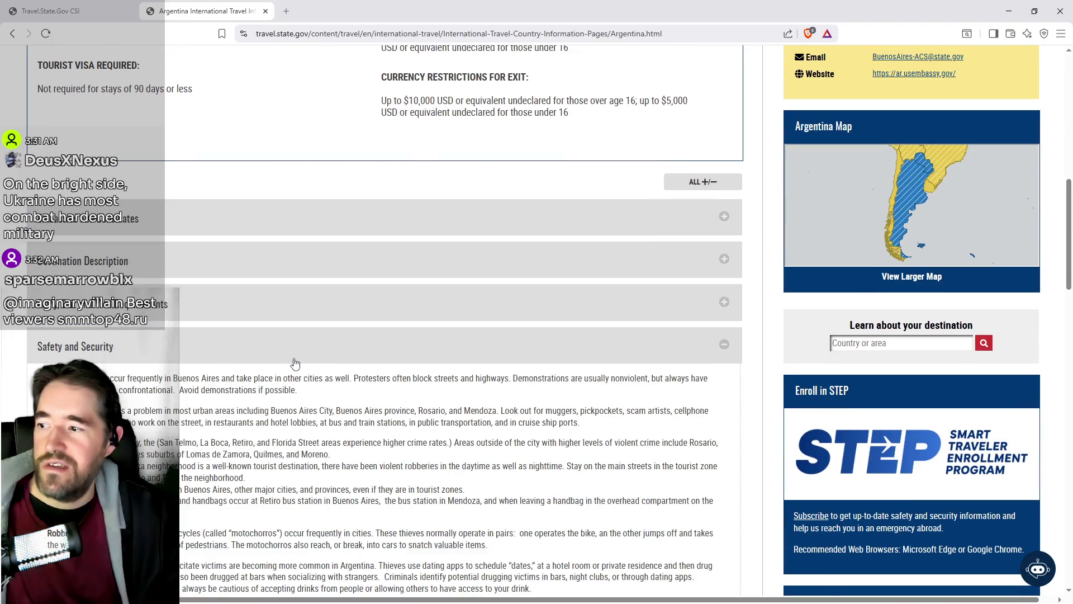
scroll(296, 363, "down", 4)
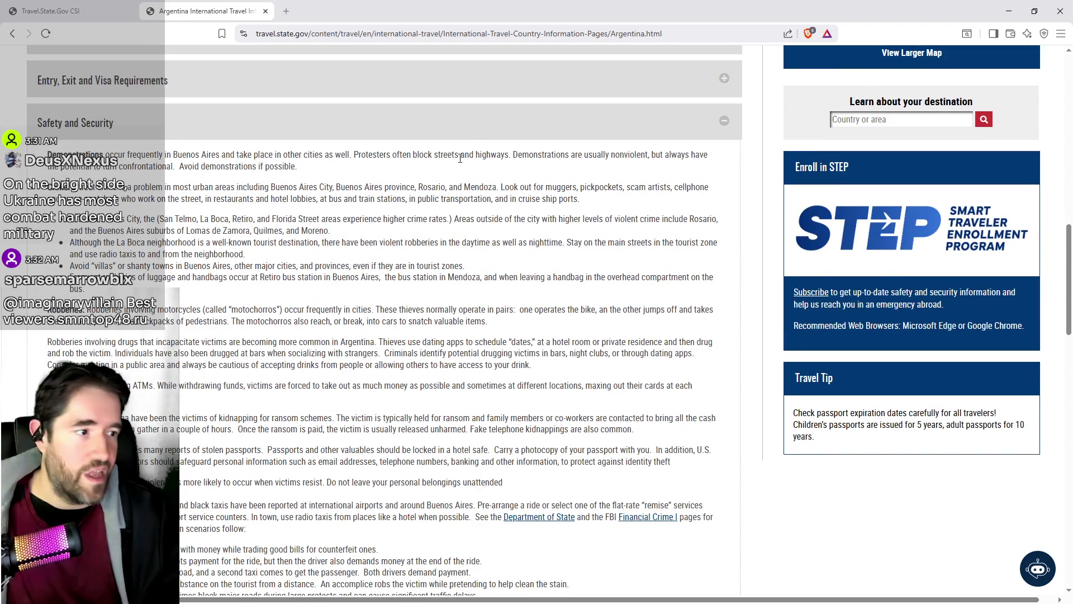
scroll(297, 284, "down", 3)
scroll(297, 284, "up", 3)
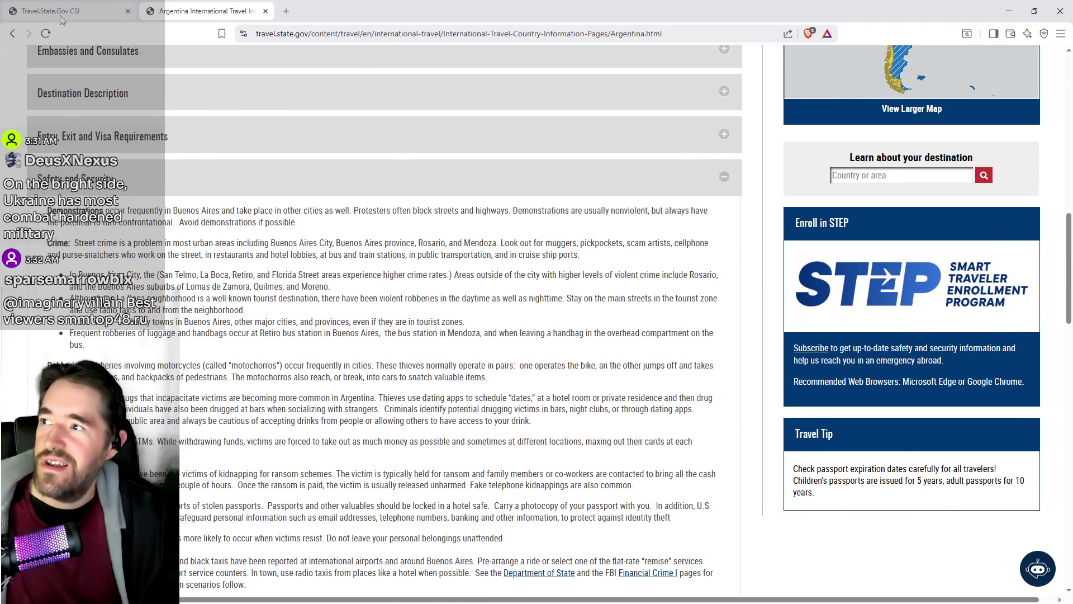
left_click(62, 11)
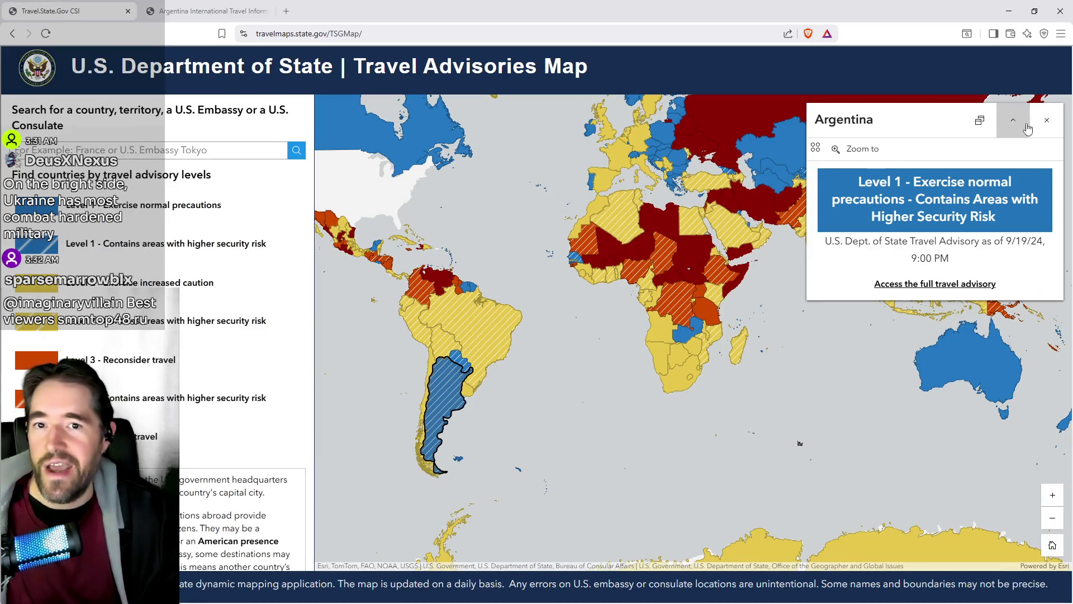
Close Argentina's details and compare the advisory levels of Ukraine and Belarus.
left_click(1047, 120)
scroll(531, 267, "up", 5)
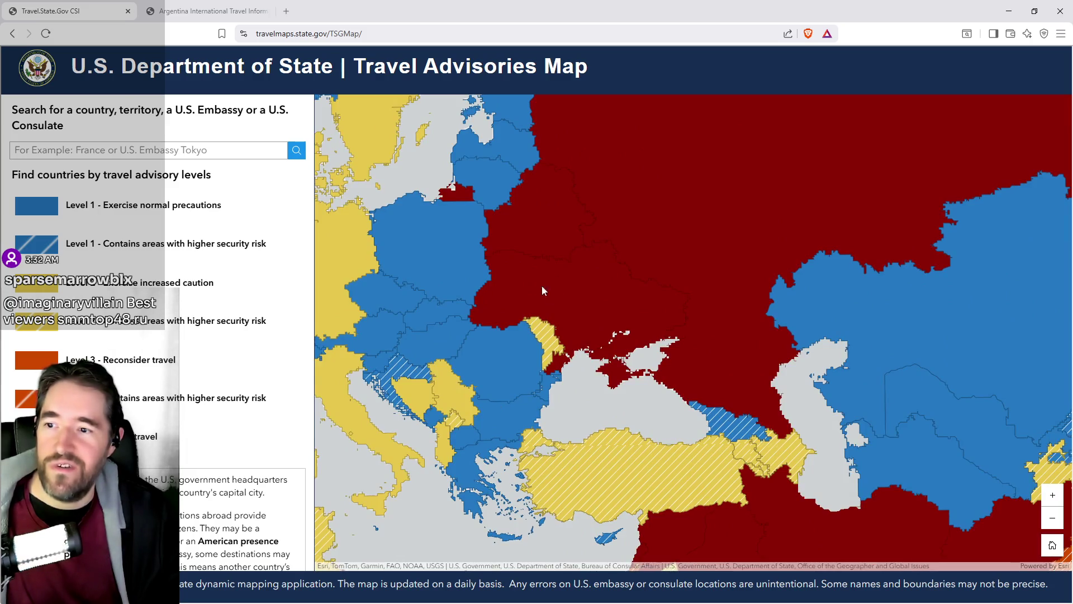
left_click(542, 290)
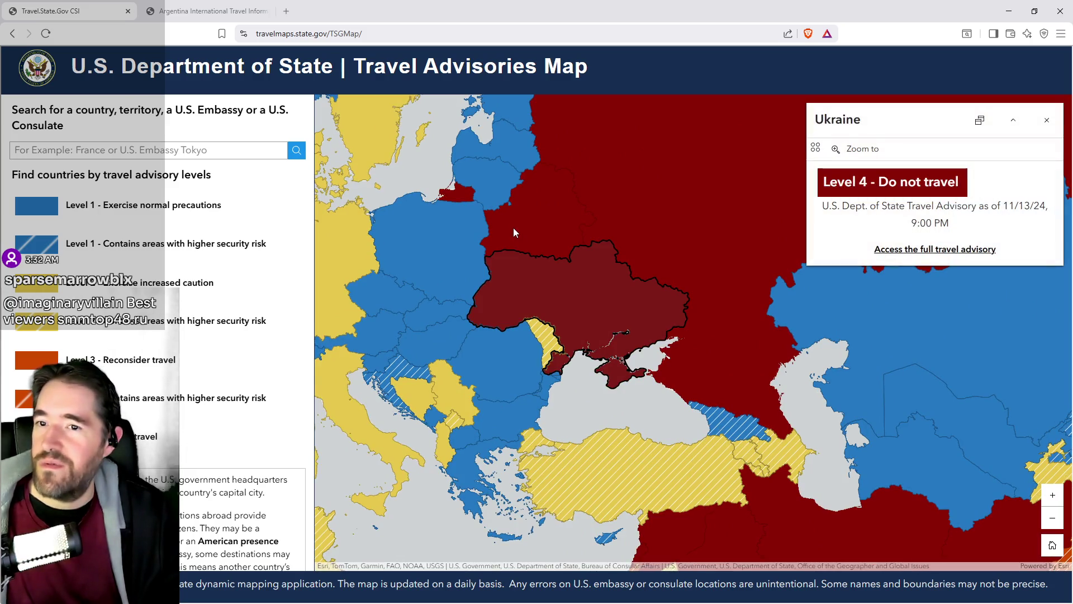
left_click(513, 228)
left_click(511, 269)
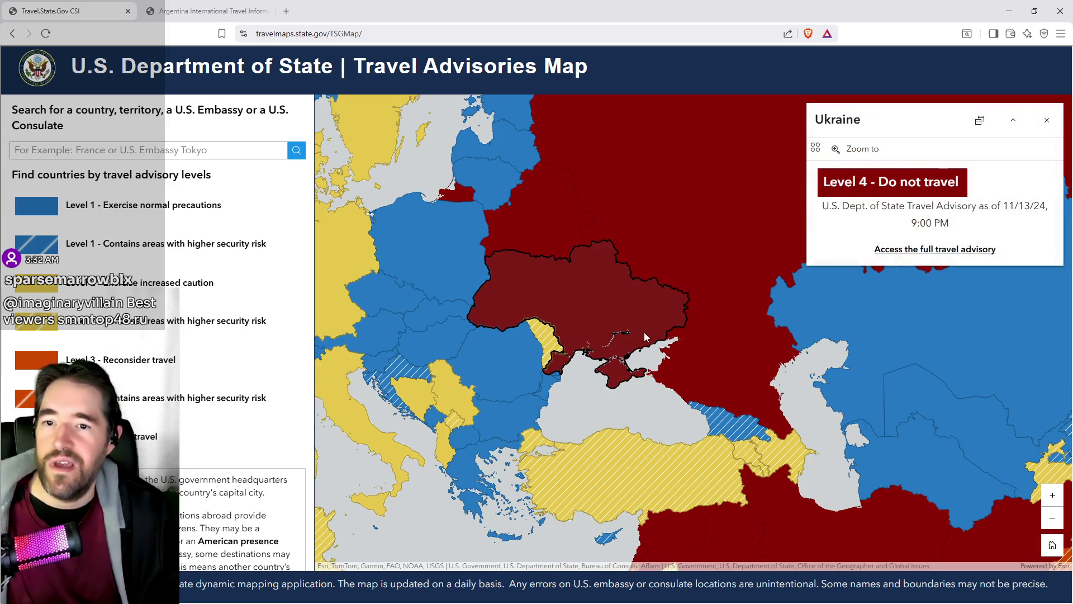
scroll(661, 367, "down", 2)
left_click_drag(613, 391, 556, 330)
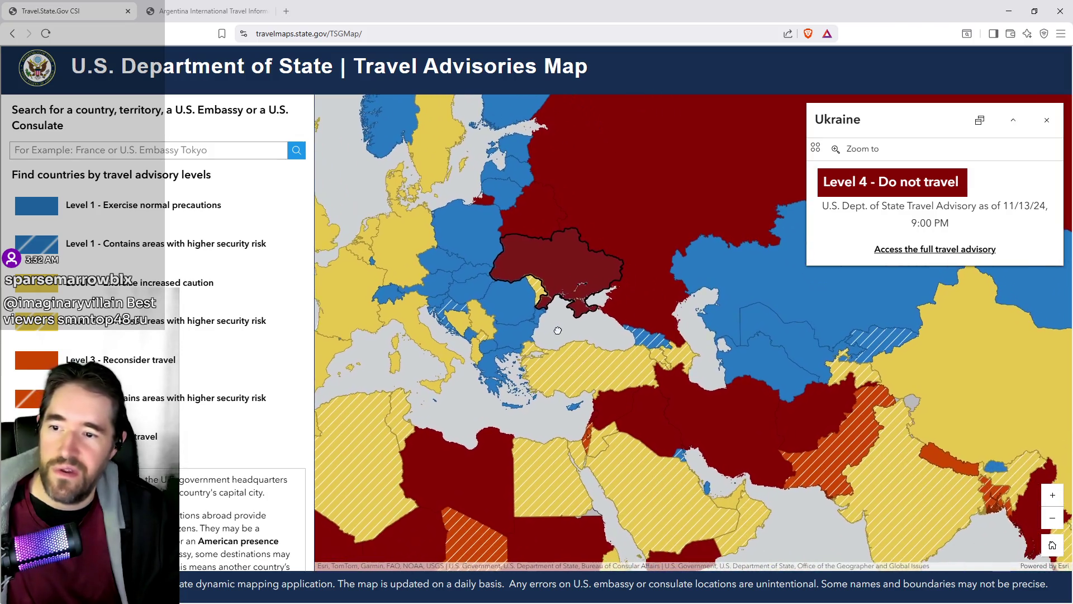
left_click(536, 222)
Pan the world map across Asia, Australia, the Middle East and Africa.
scroll(601, 371, "down", 2)
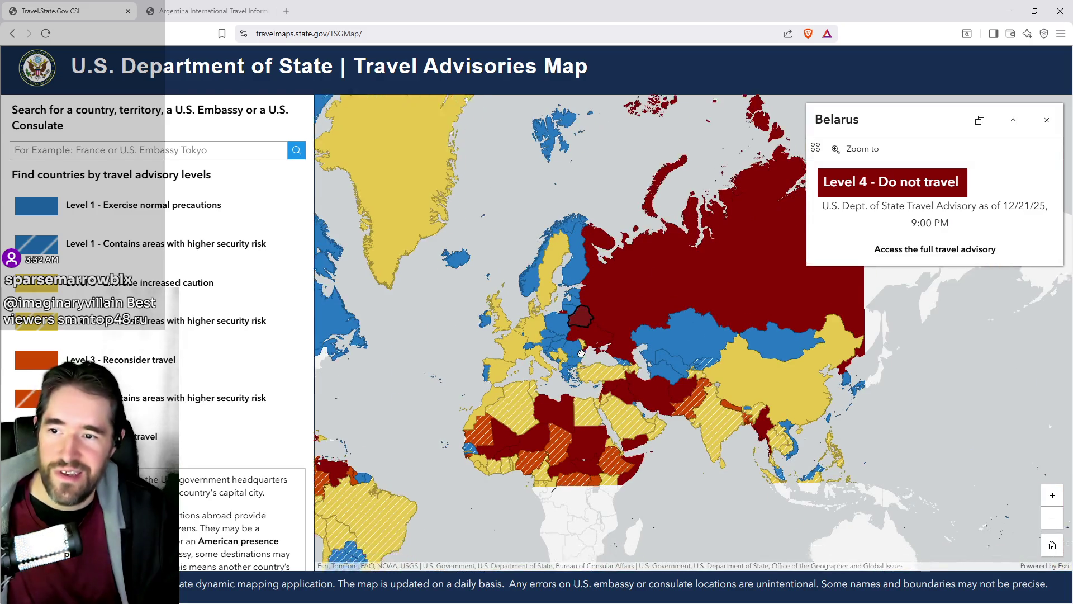
left_click_drag(582, 352, 534, 276)
scroll(531, 301, "up", 3)
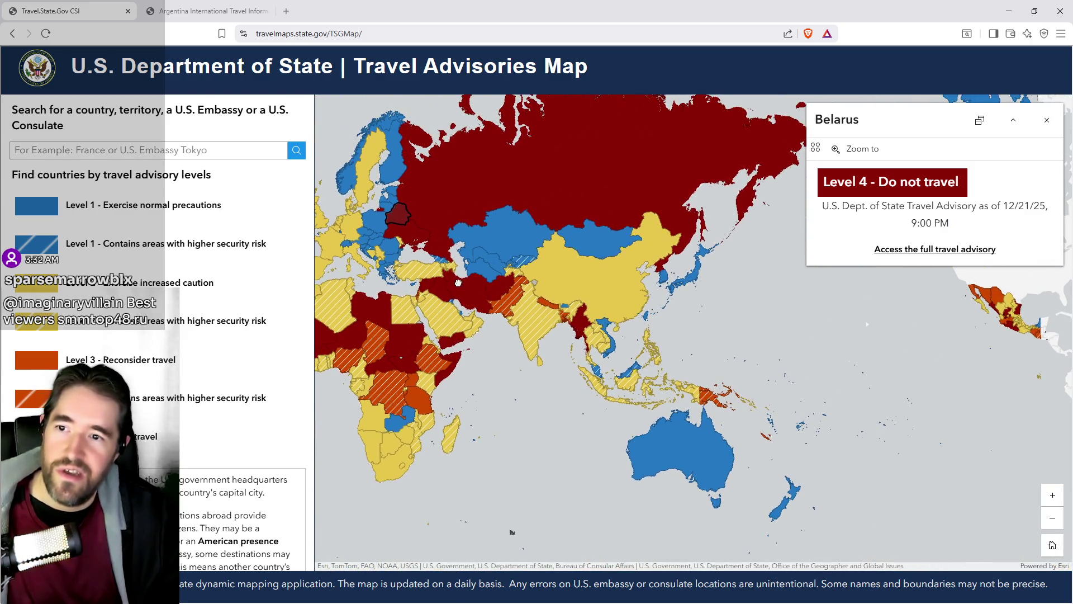
scroll(532, 300, "down", 3)
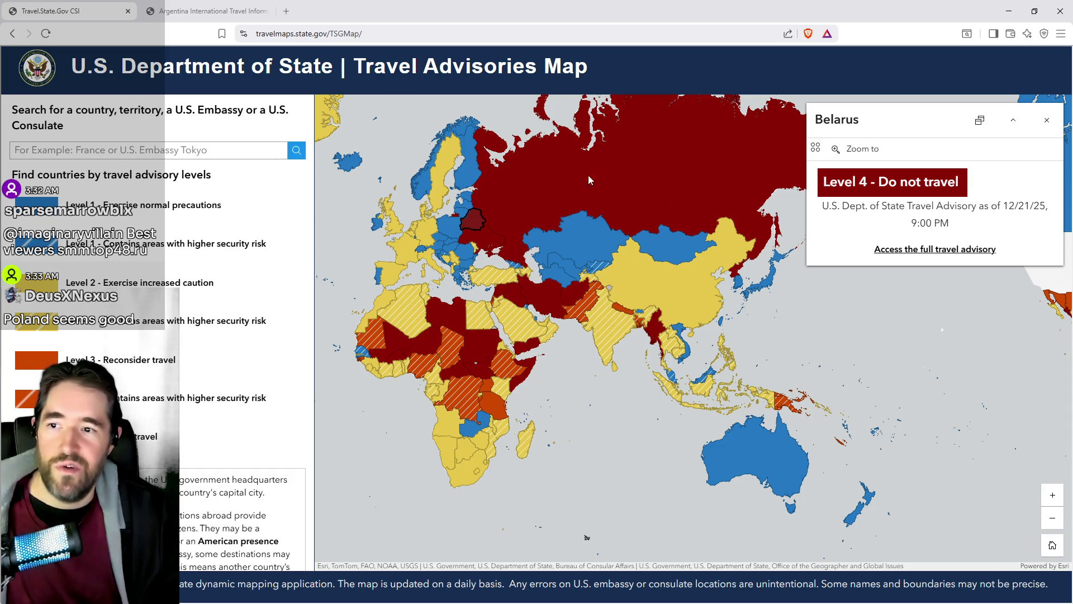
mouse_move(615, 208)
left_mouse_down()
mouse_move(668, 224)
mouse_move(676, 250)
mouse_move(407, 279)
left_mouse_up()
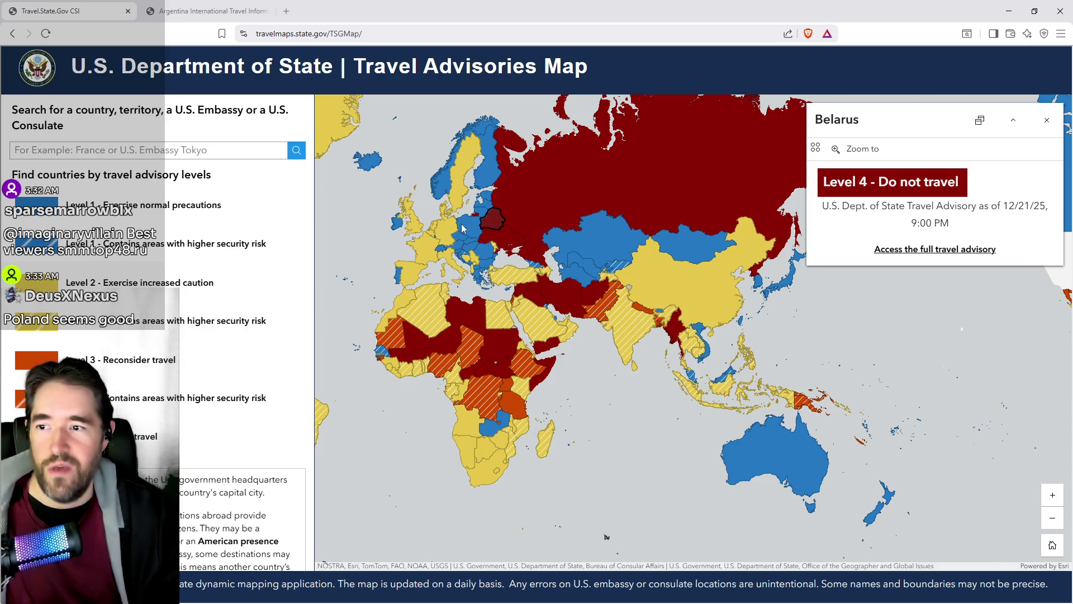
scroll(478, 203, "up", 2)
scroll(542, 308, "down", 2)
mouse_move(640, 417)
left_mouse_down()
mouse_move(659, 344)
mouse_move(328, 369)
mouse_move(334, 384)
mouse_move(643, 341)
mouse_move(653, 319)
left_mouse_up()
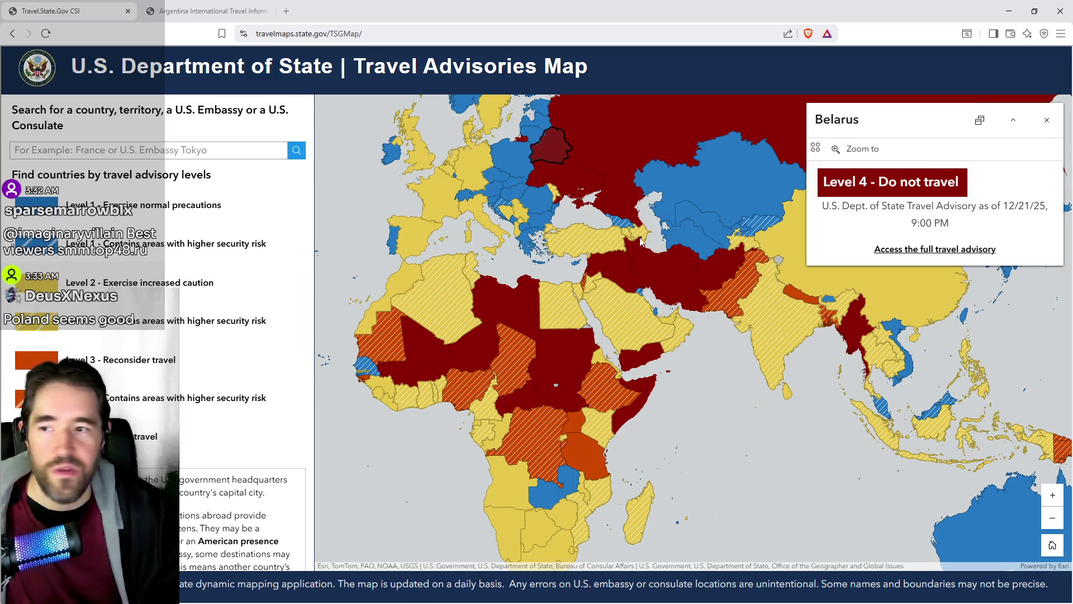
Recentre on Eastern Europe and open Poland's full Level 1 travel advisory.
left_click_drag(510, 162, 506, 217)
scroll(506, 223, "up", 3)
scroll(501, 247, "down", 2)
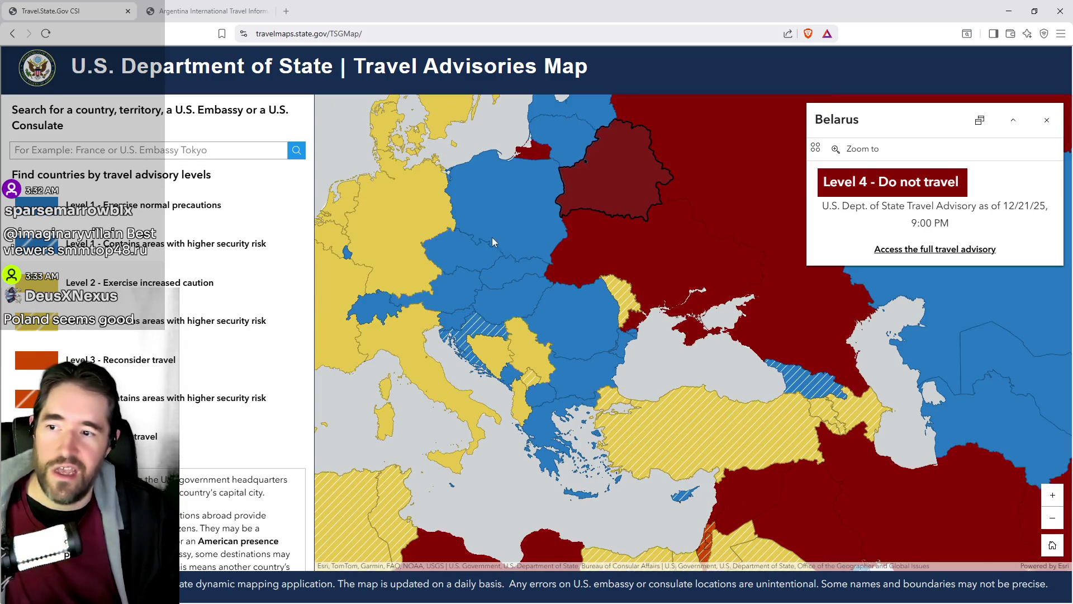
scroll(504, 225, "down", 1)
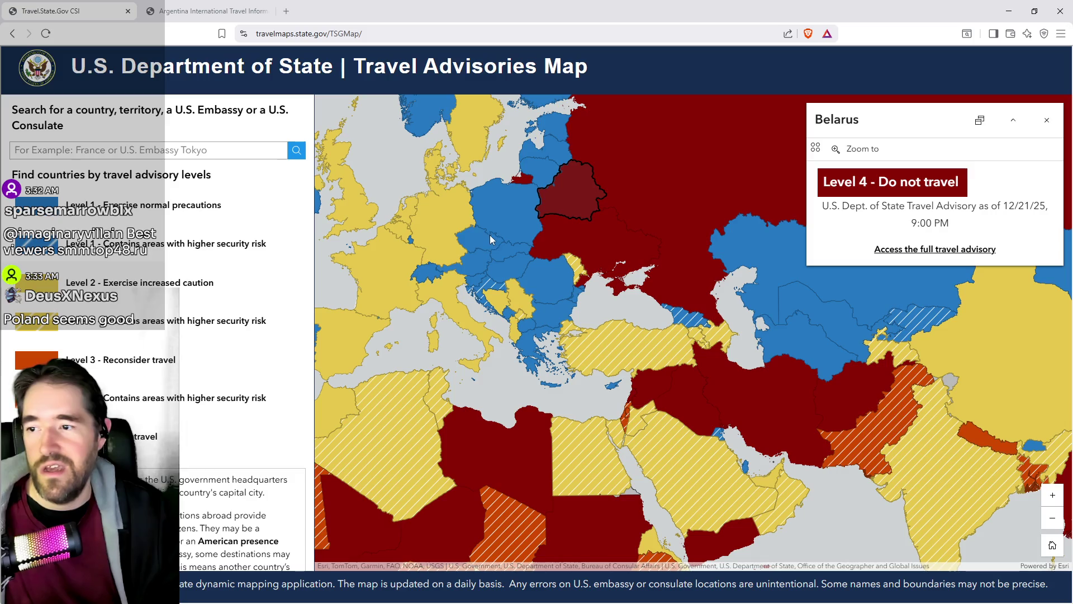
left_click(502, 234)
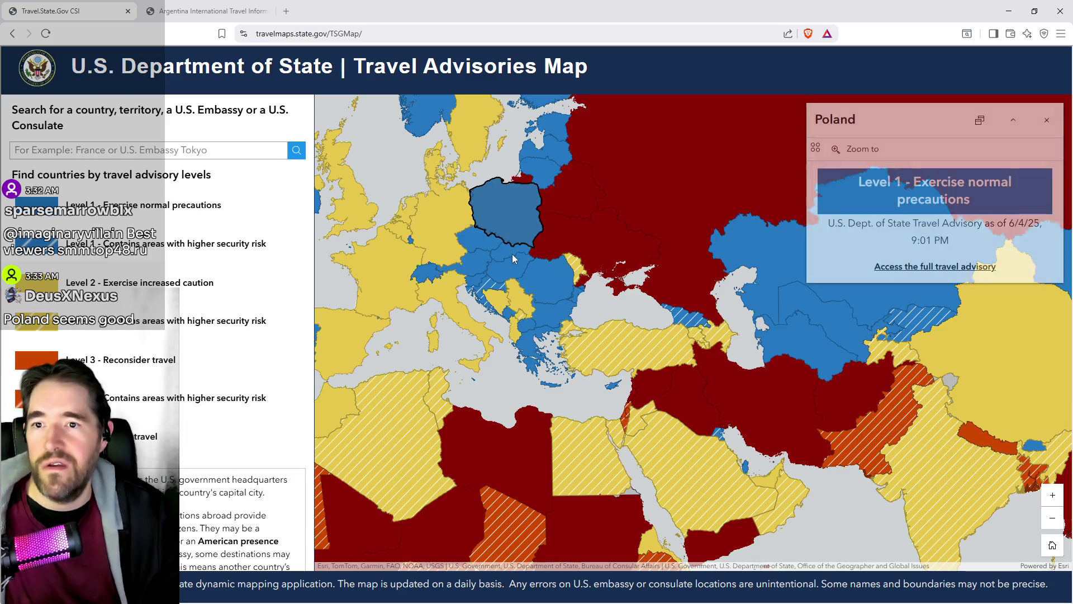
left_click(885, 267)
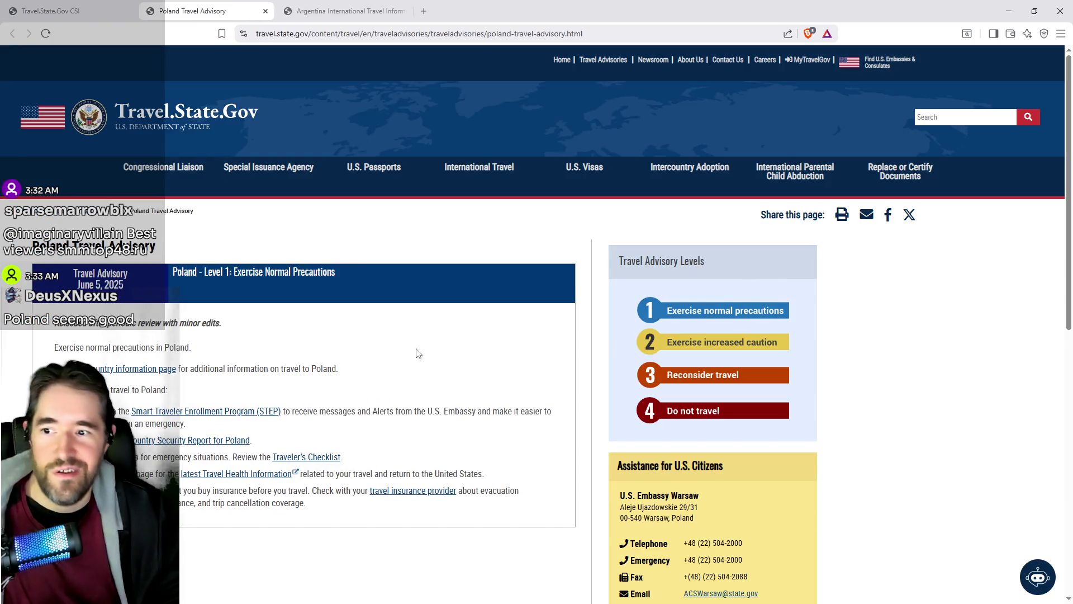
Open Poland's country information page and read through it.
scroll(200, 311, "down", 2)
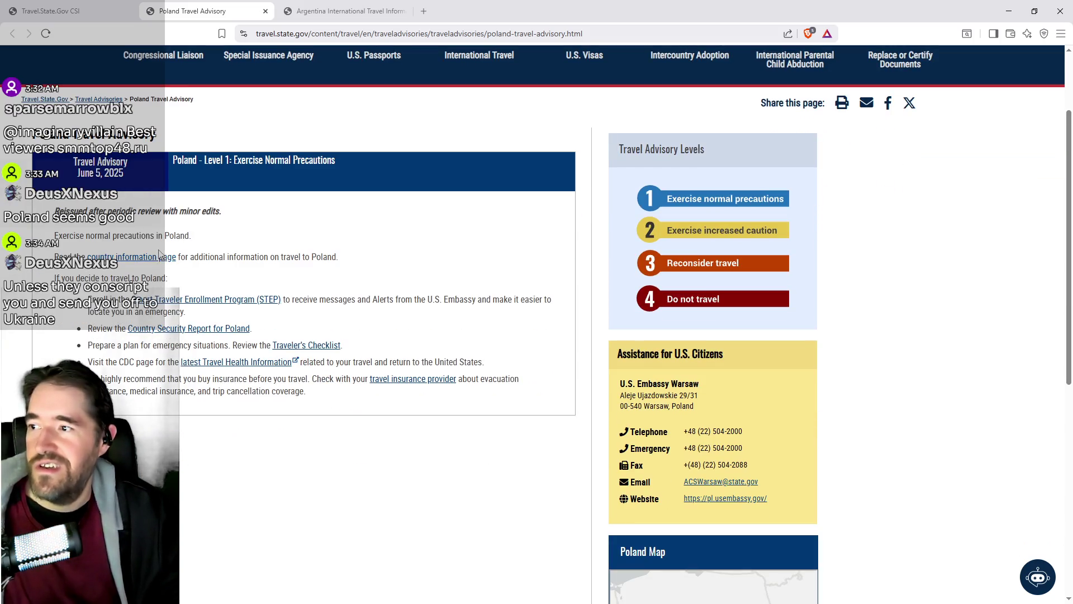
left_click(156, 257)
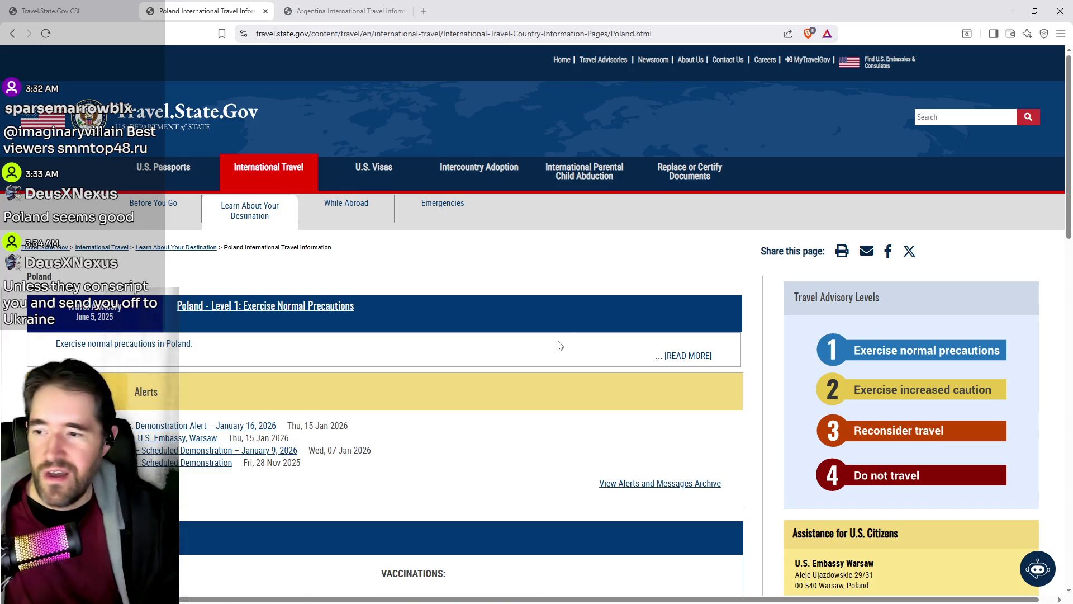
scroll(558, 342, "down", 4)
scroll(267, 311, "down", 2)
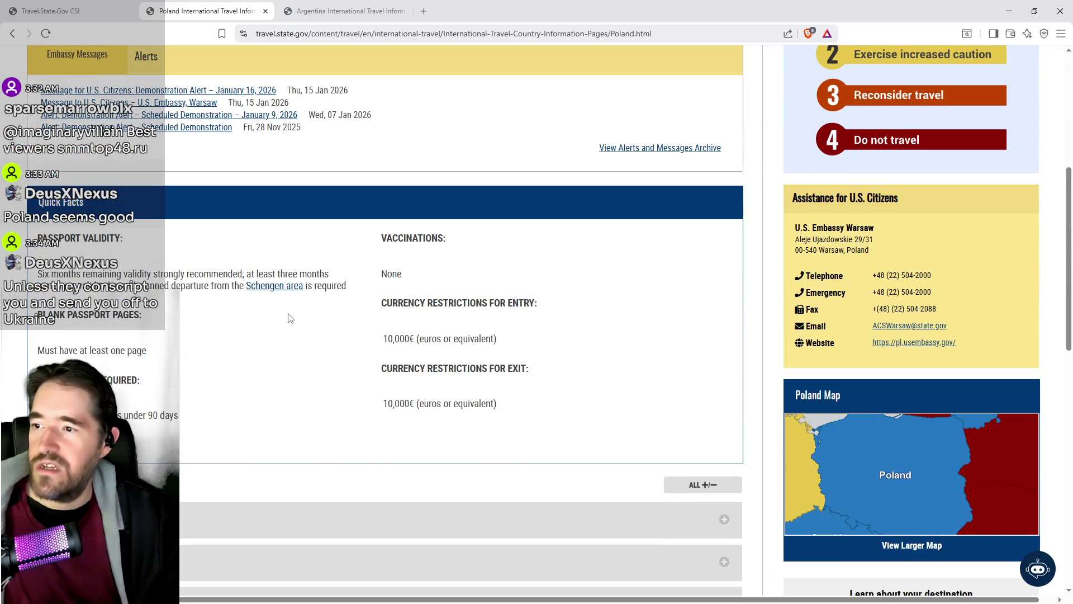
scroll(290, 311, "down", 2)
scroll(295, 308, "down", 4)
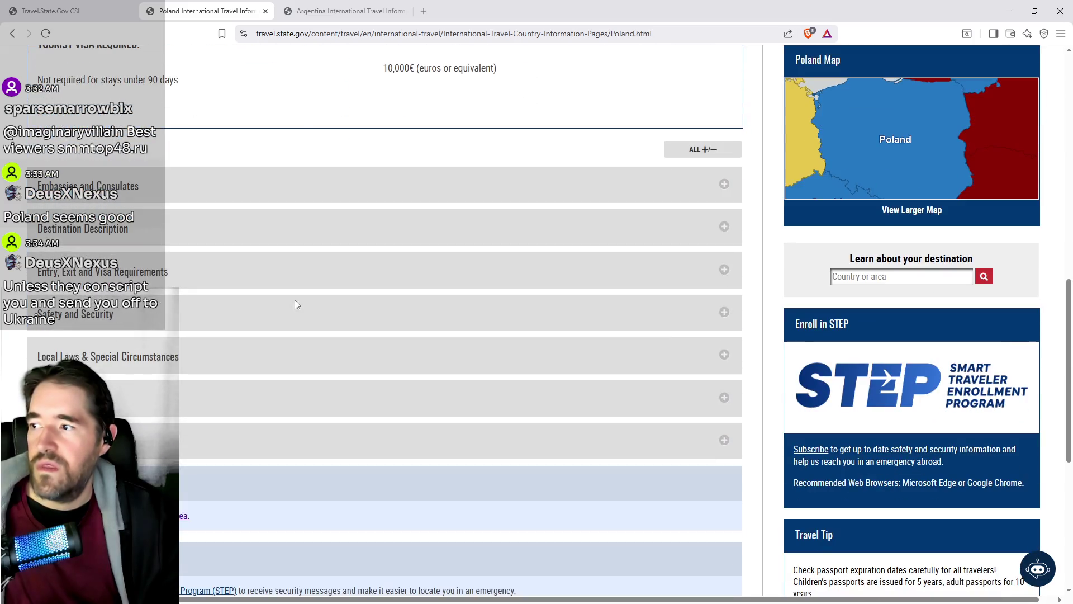
scroll(296, 306, "up", 1)
scroll(296, 305, "up", 3)
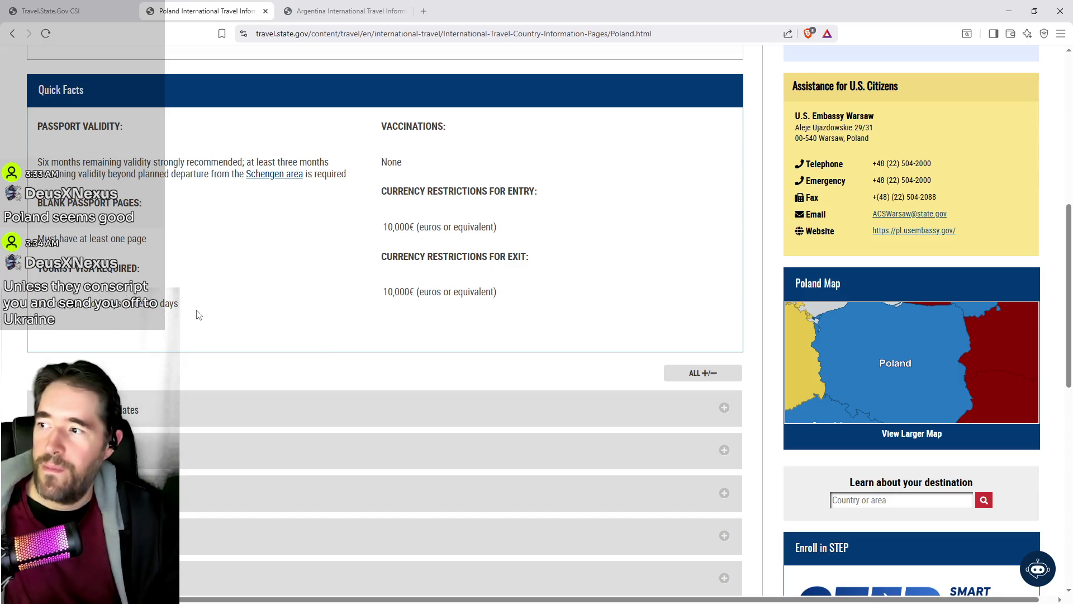
scroll(119, 298, "up", 2)
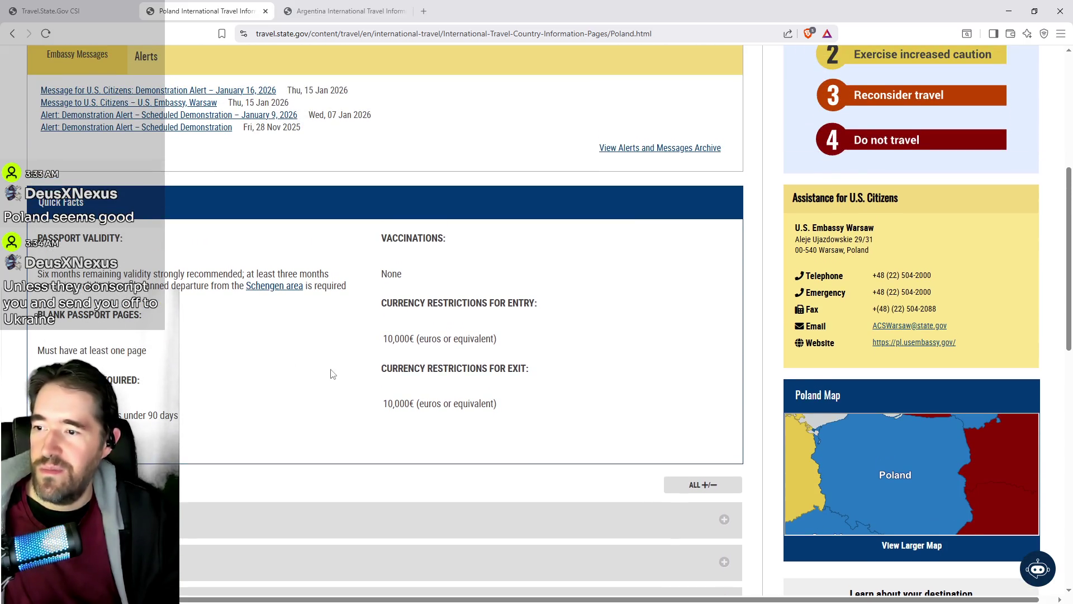
scroll(336, 394, "down", 1)
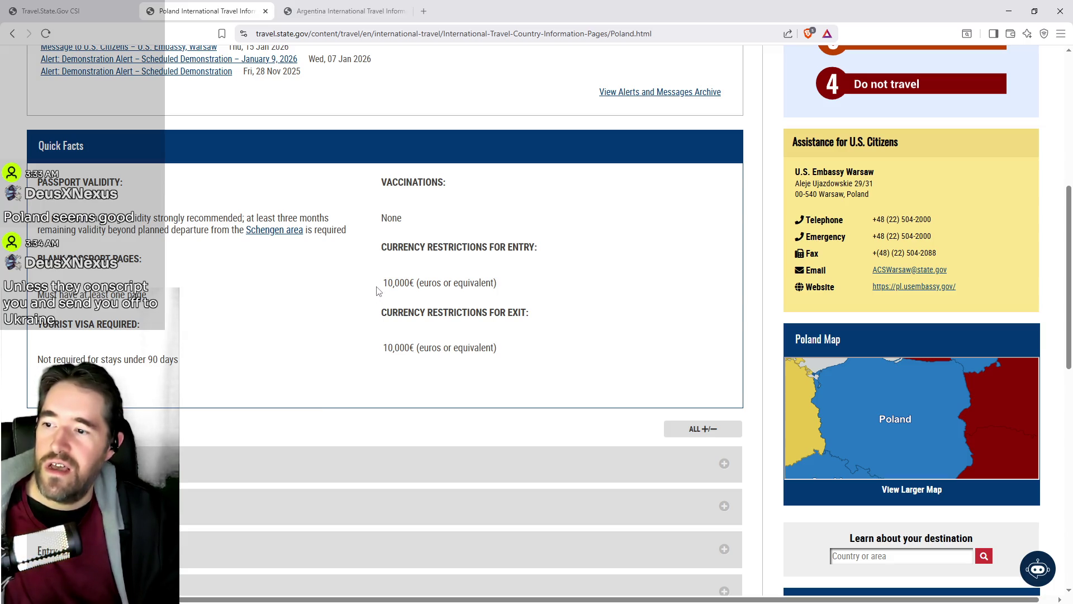
scroll(451, 281, "down", 3)
scroll(444, 293, "up", 3)
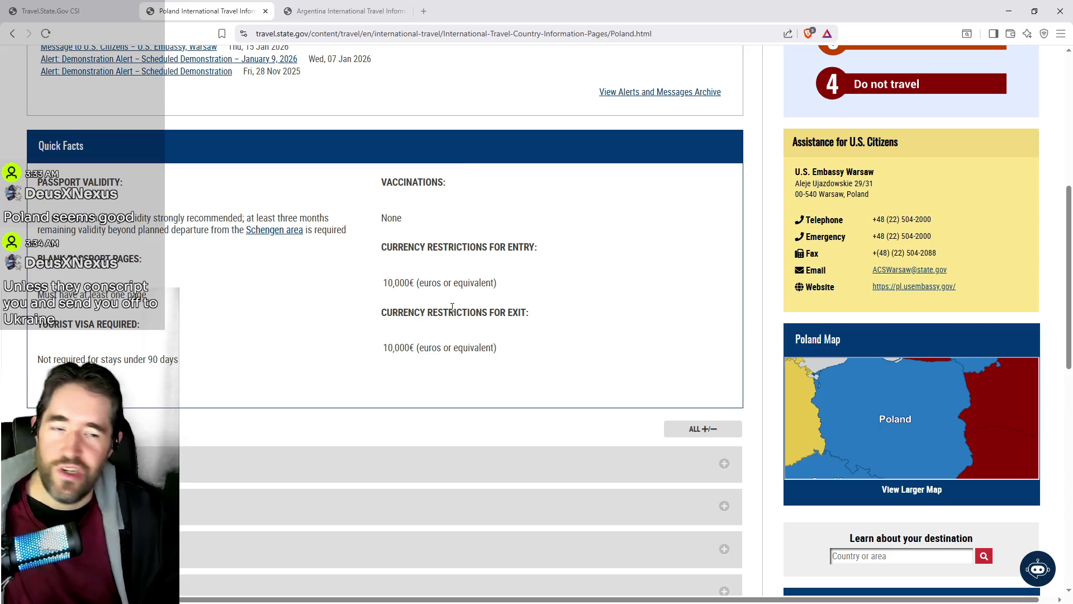
scroll(477, 367, "down", 2)
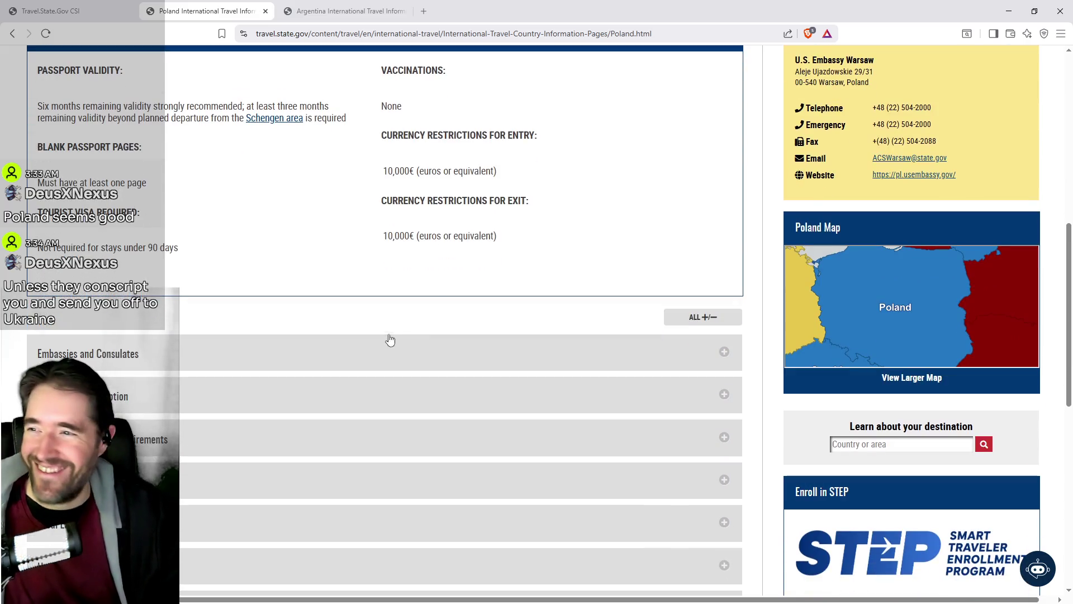
scroll(313, 386, "down", 1)
Read Poland's Entry, Exit and Visa Requirements, then return to the Poland Travel Advisory page.
left_click(289, 388)
scroll(291, 402, "down", 3)
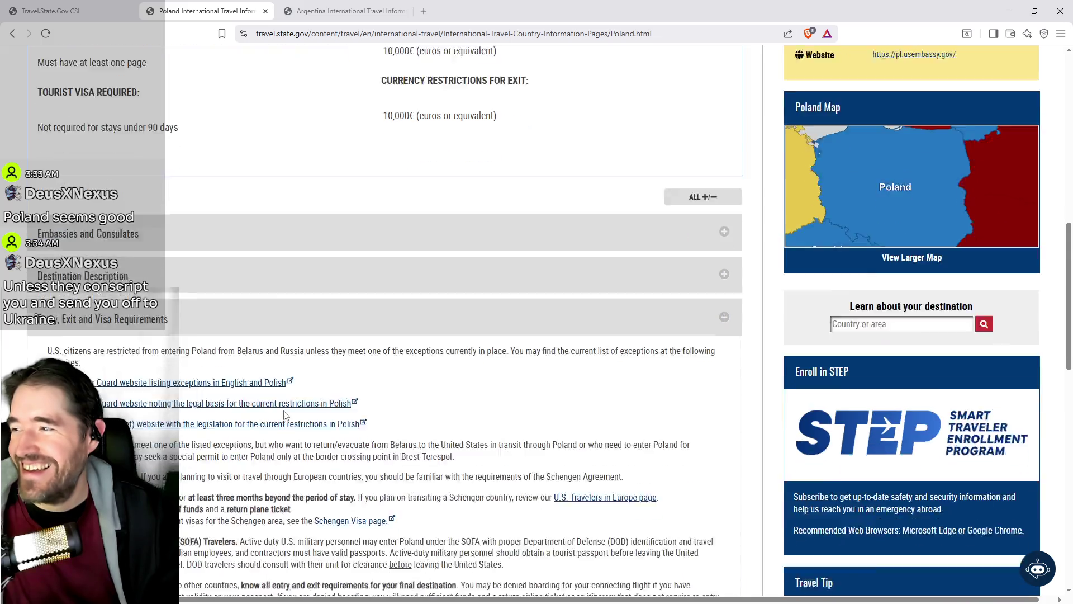
scroll(297, 407, "down", 2)
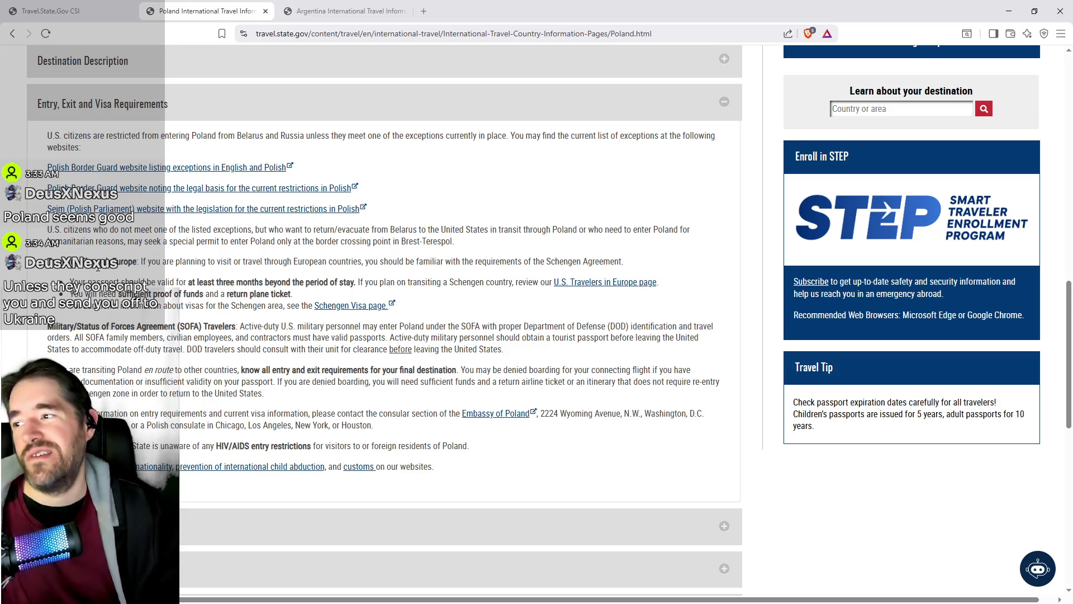
scroll(199, 291, "up", 1)
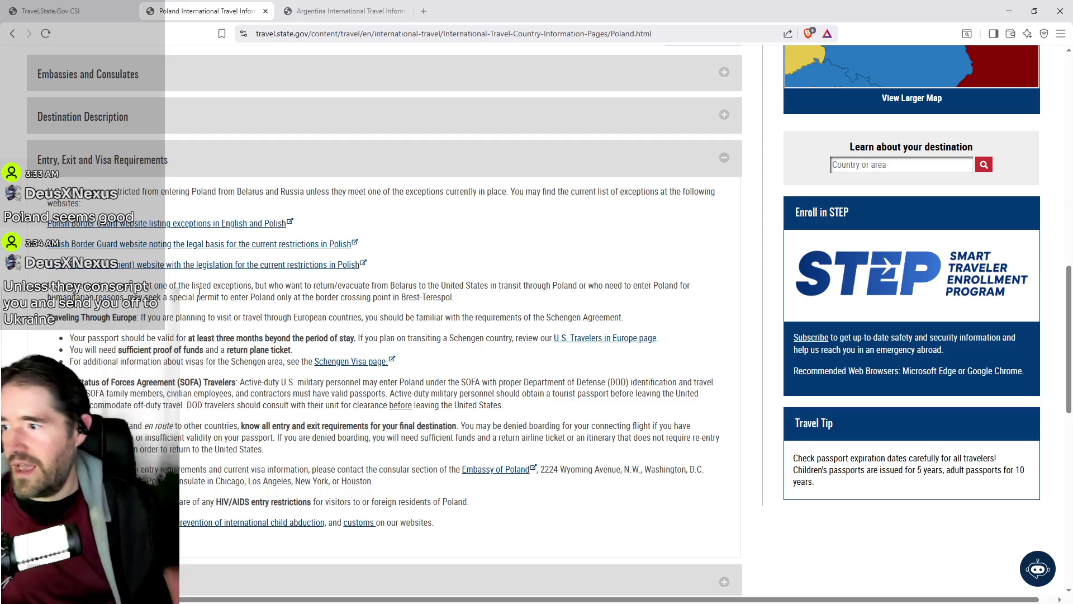
scroll(256, 364, "up", 6)
scroll(256, 364, "up", 5)
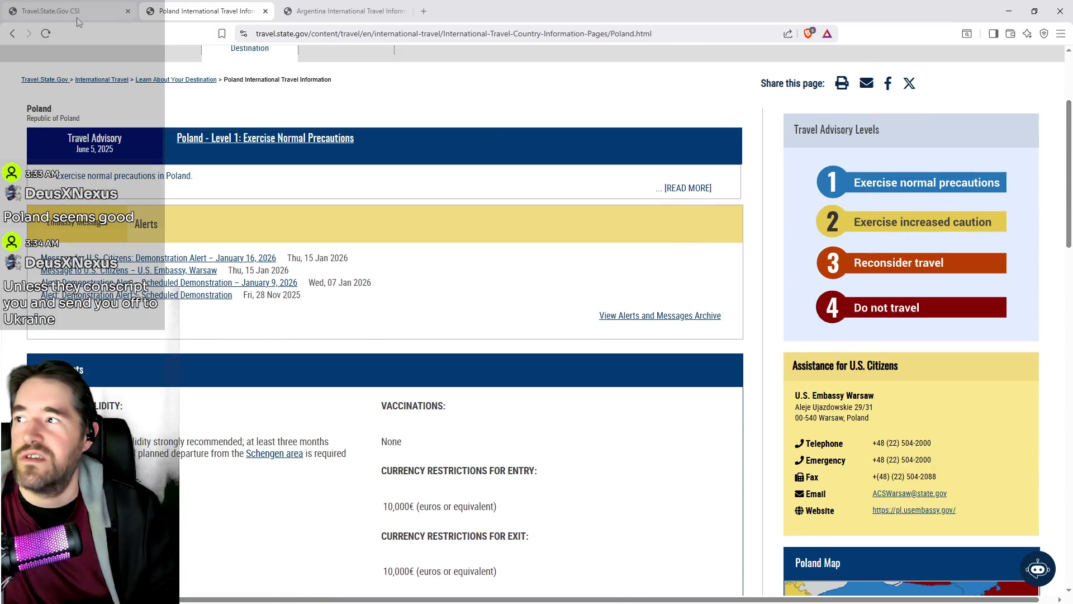
left_click(13, 33)
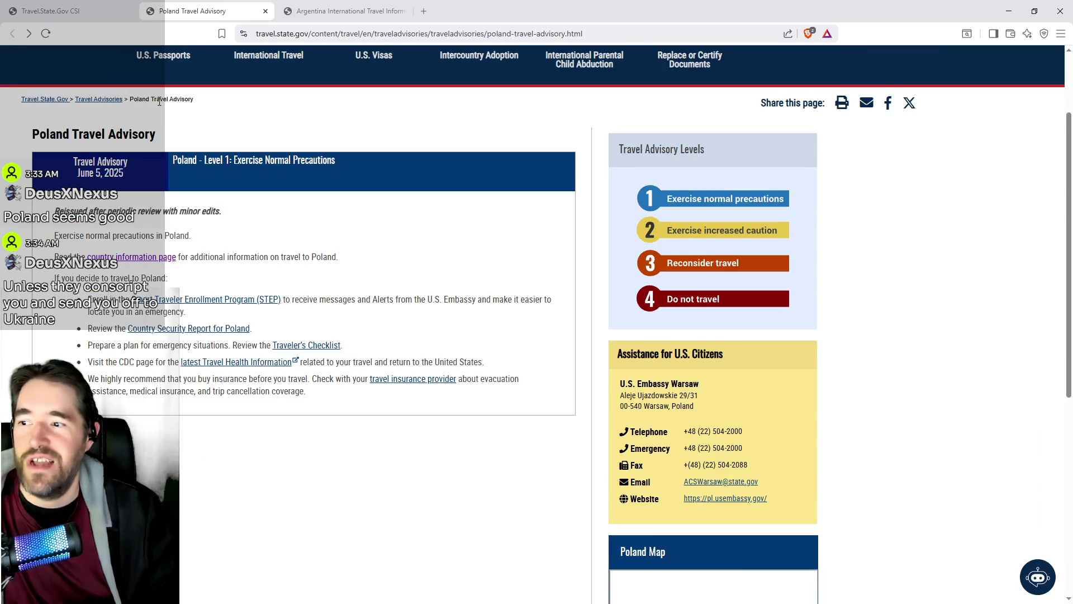
Back on the advisories map, close Poland's details and pan to western and central Europe.
left_click(78, 7)
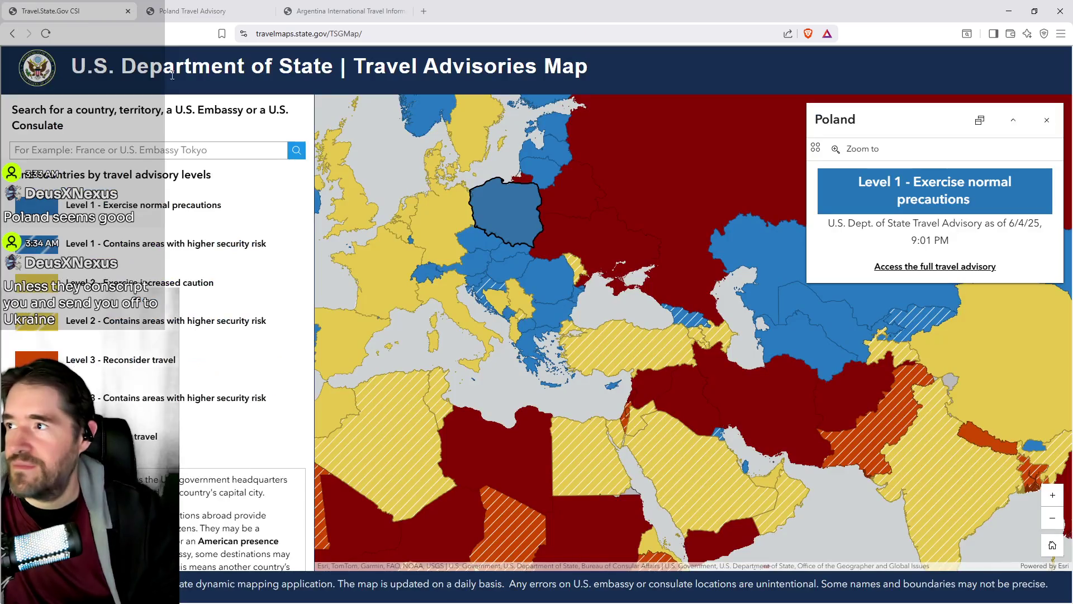
scroll(475, 358, "down", 2)
left_click_drag(510, 338, 498, 292)
left_click(1036, 130)
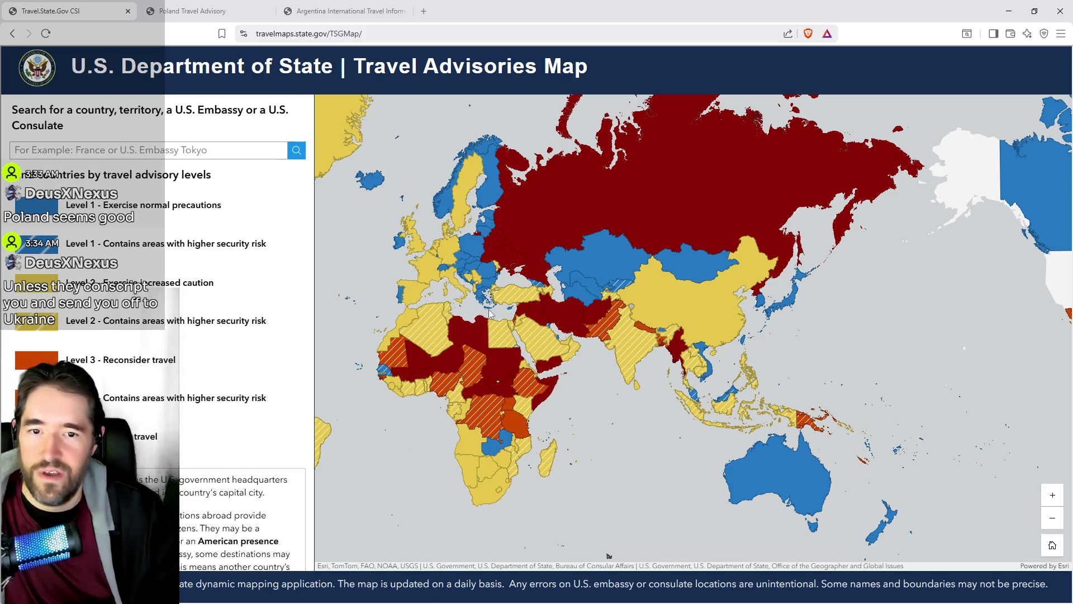
scroll(487, 301, "up", 2)
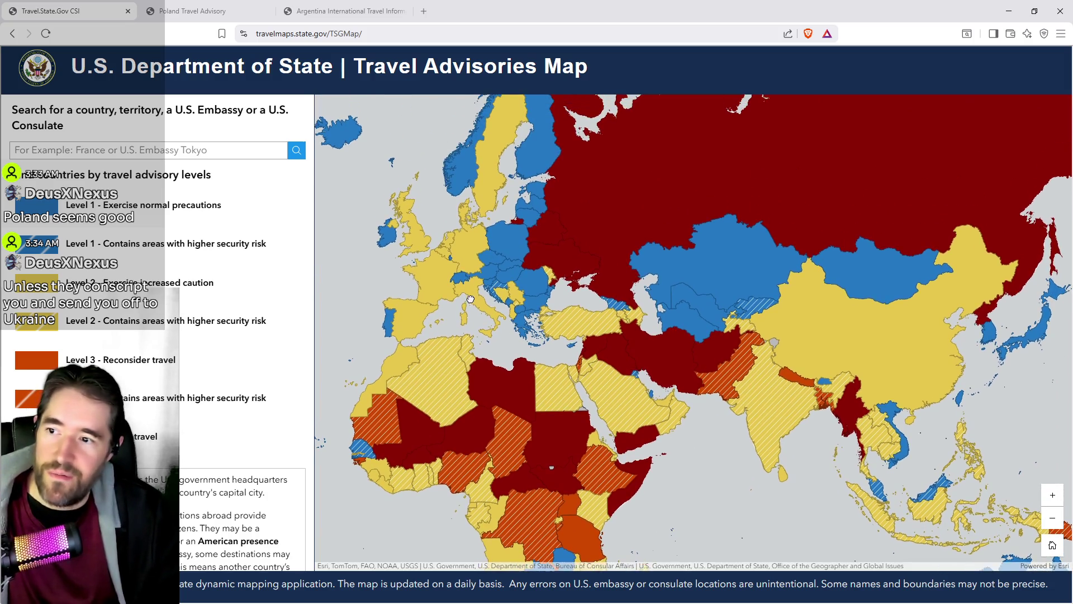
scroll(503, 240, "up", 3)
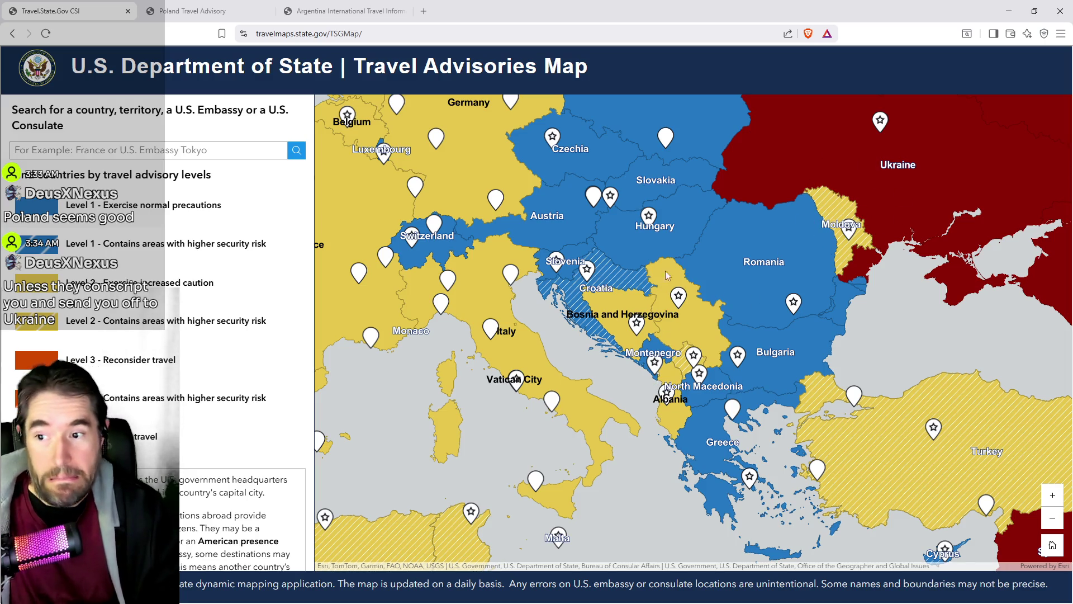
left_click_drag(579, 232, 781, 315)
scroll(589, 246, "down", 2)
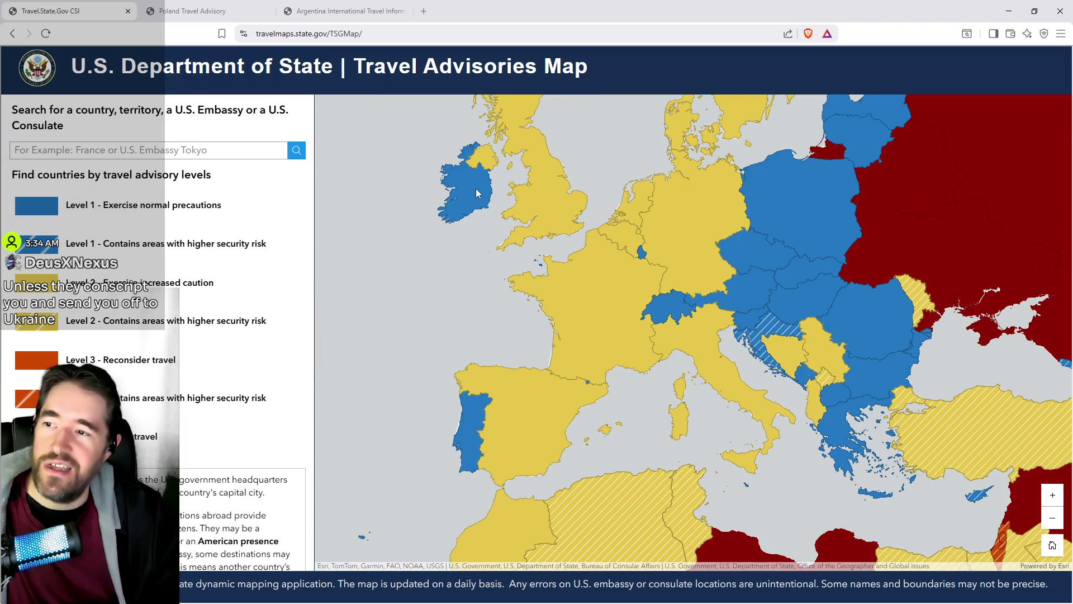
Compare the advisory levels of Ireland and the United Kingdom.
left_click_drag(478, 193, 488, 243)
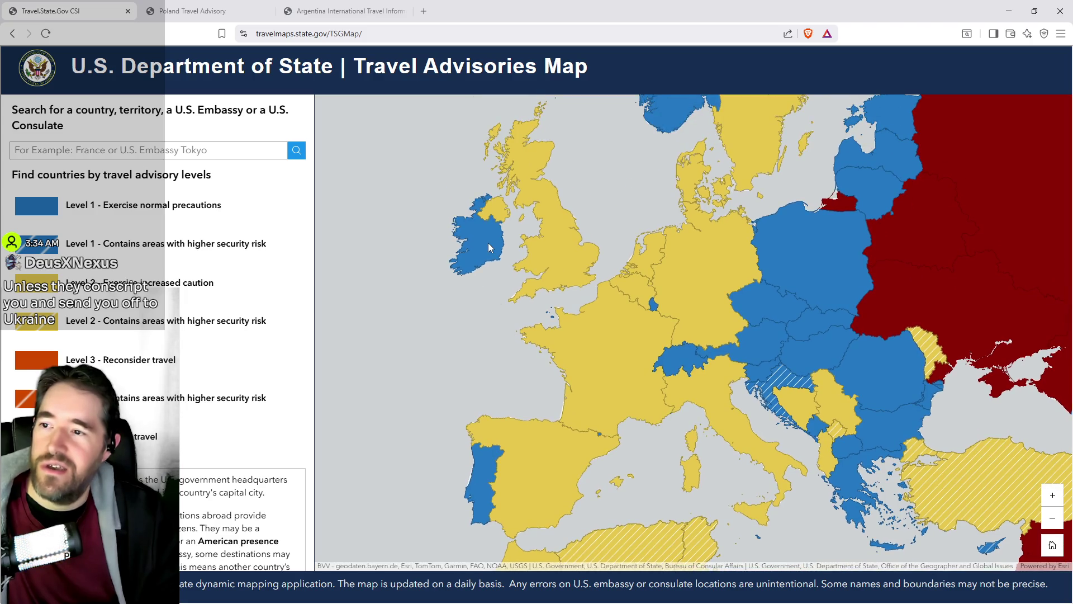
left_click(488, 242)
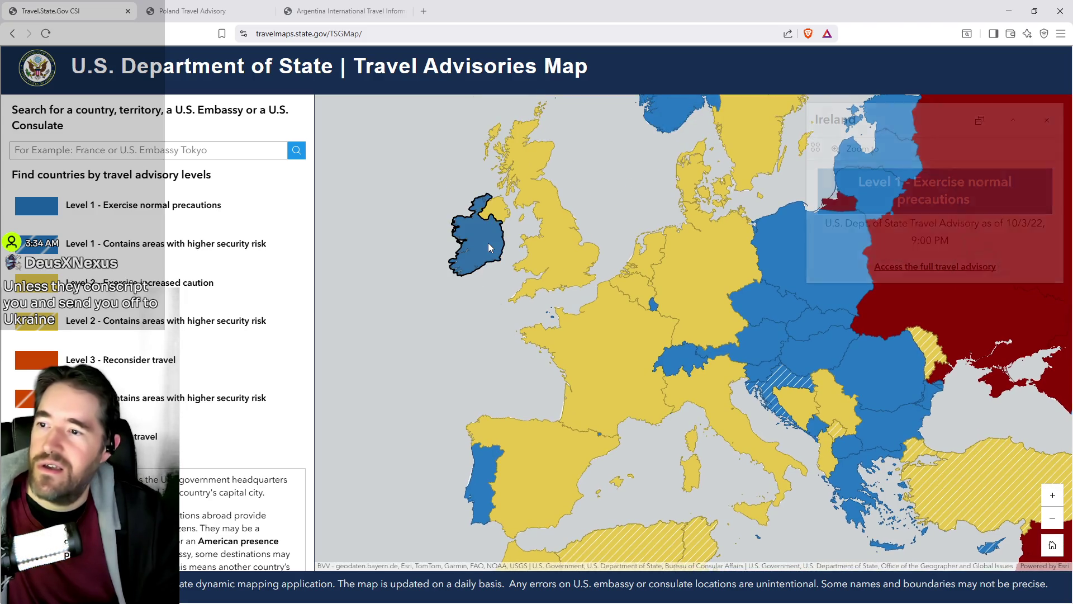
left_click(570, 250)
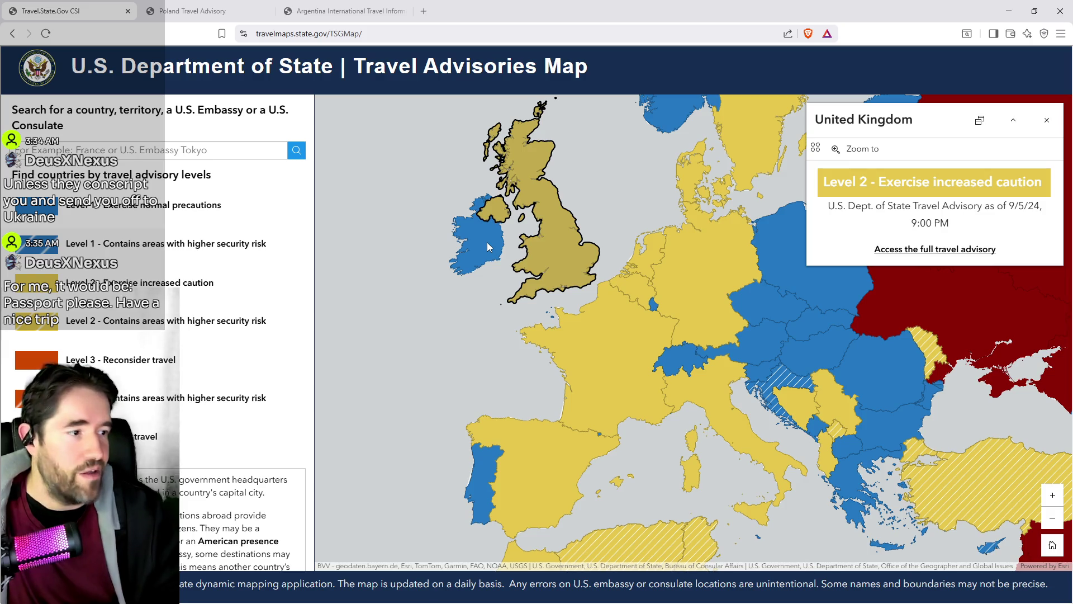
left_click(488, 243)
left_click(569, 250)
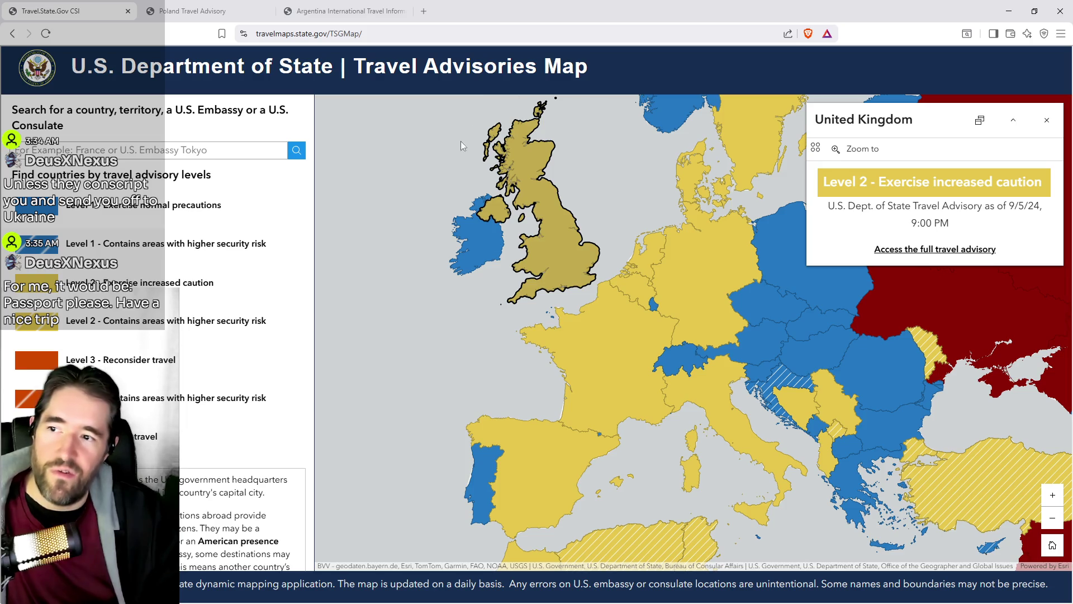
left_click(479, 261)
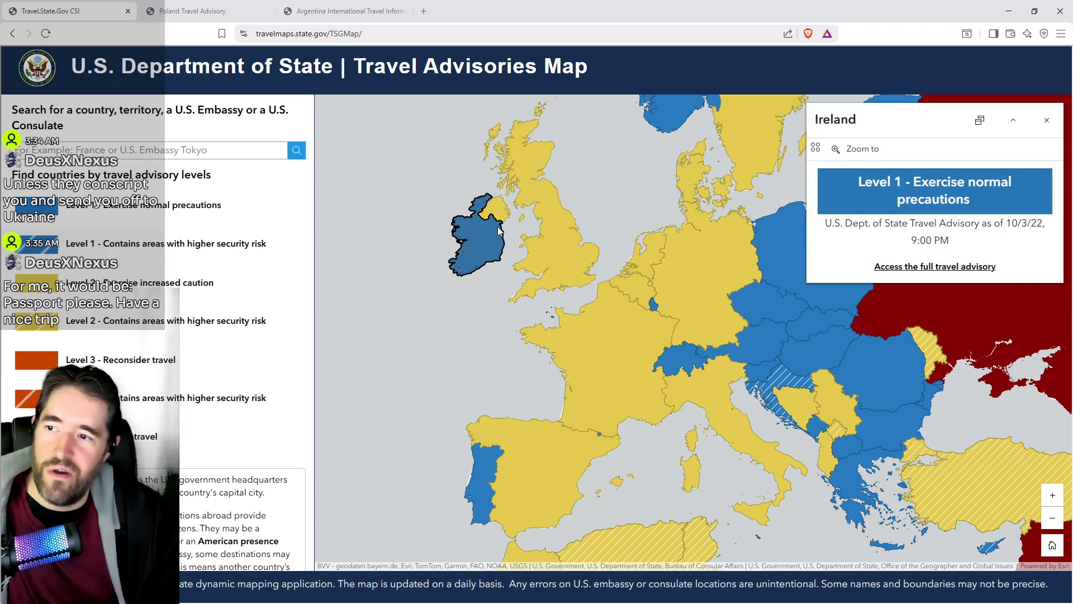
Check advisory levels for Portugal, Luxembourg, Switzerland, Austria, Slovenia, Croatia and Poland.
left_click_drag(496, 358, 423, 344)
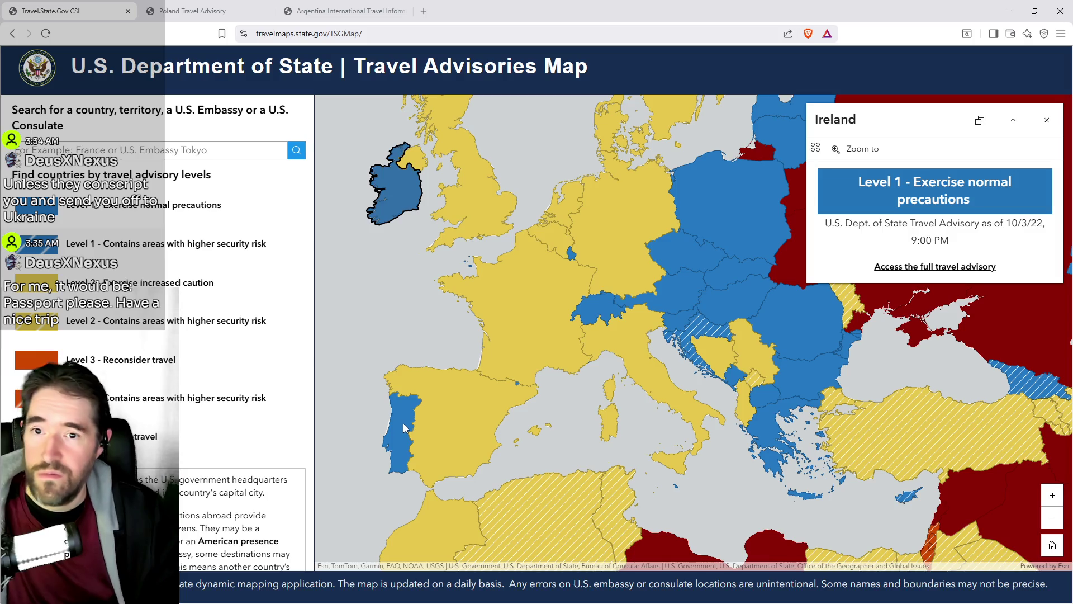
left_click(405, 428)
left_click_drag(570, 363, 514, 400)
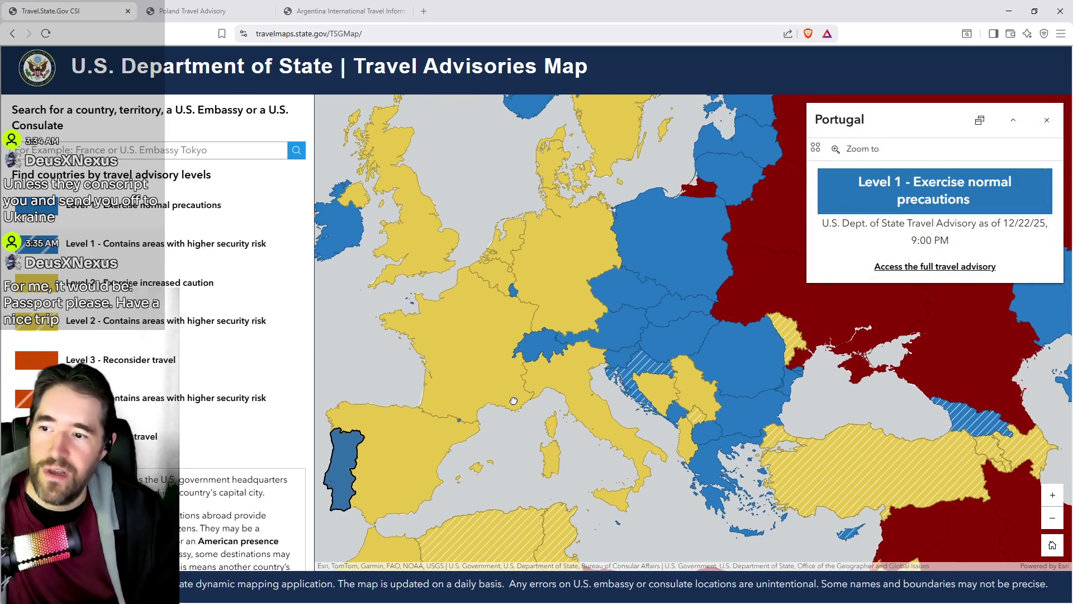
left_click(515, 297)
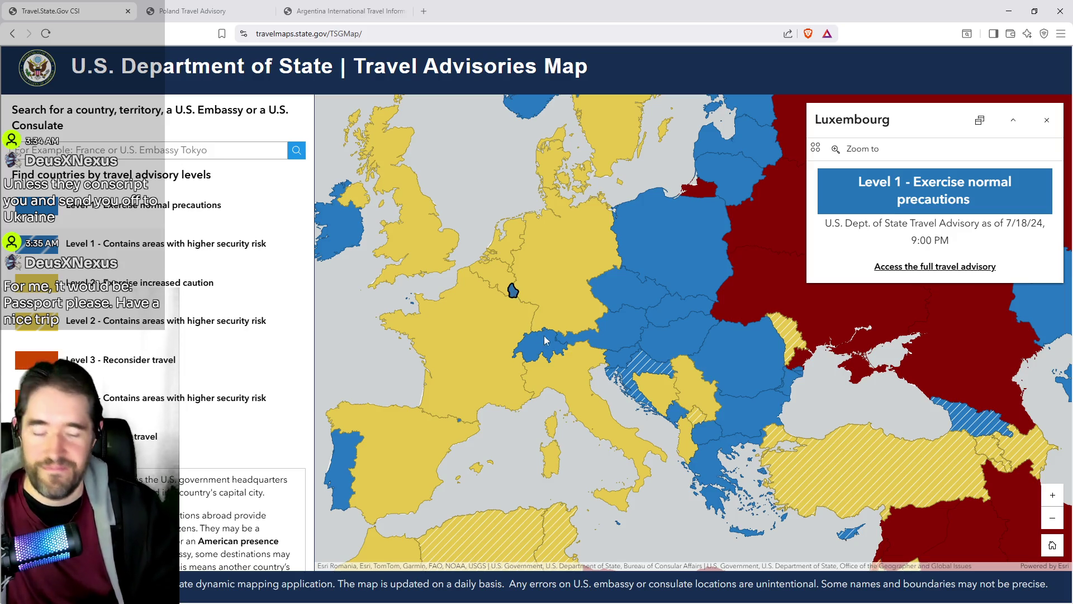
left_click(538, 354)
left_click_drag(579, 368, 497, 381)
left_click(525, 349)
left_click_drag(592, 350, 549, 382)
left_click(506, 398)
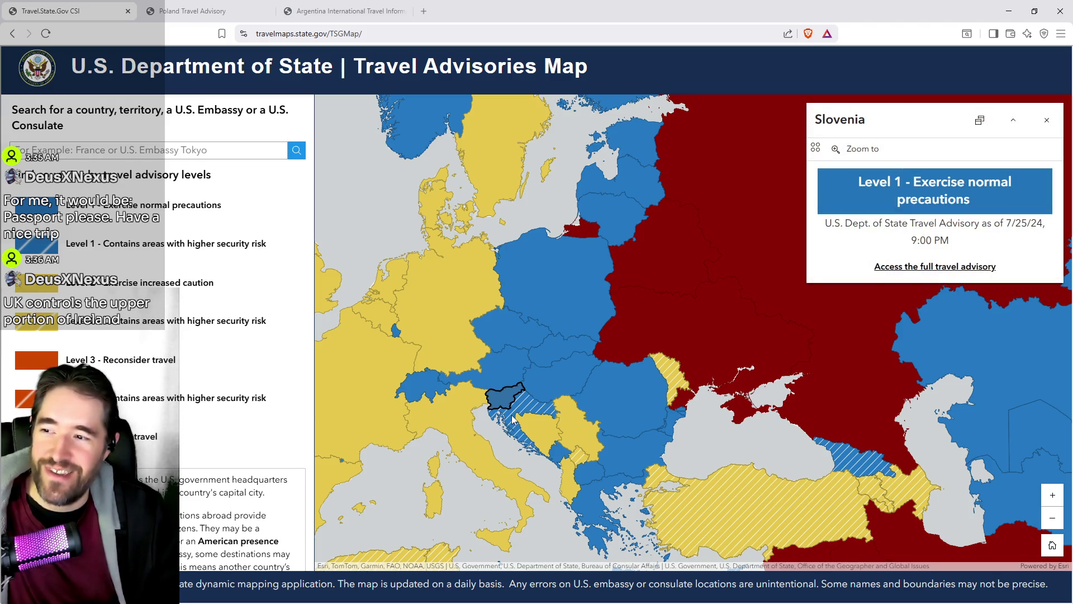
left_click(513, 419)
left_click_drag(563, 307, 516, 340)
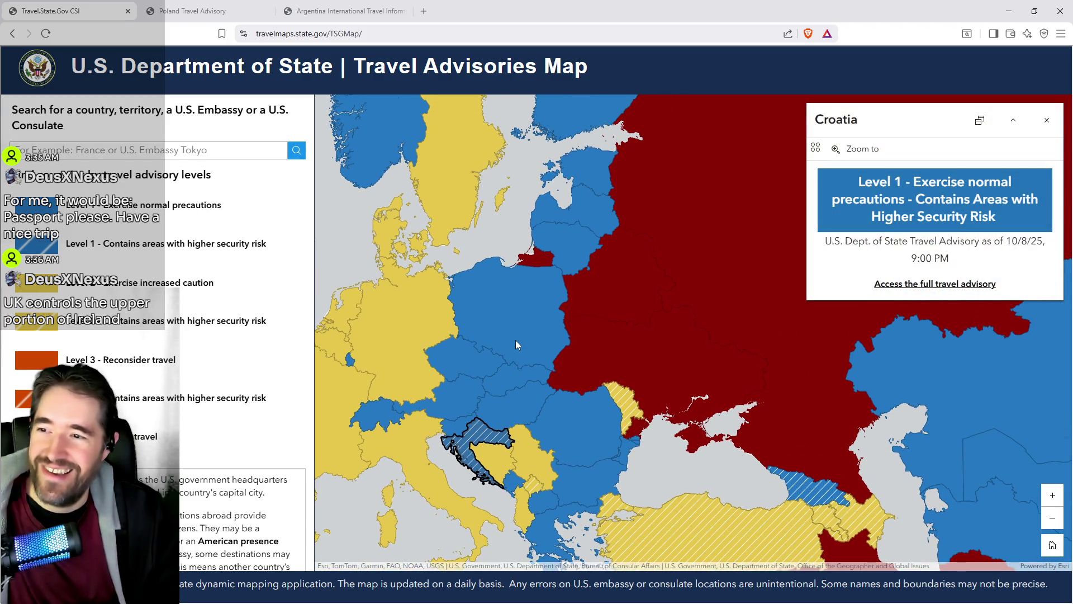
left_click(516, 340)
Pan back to western Europe and show the United Kingdom's Level 2 advisory.
mouse_move(598, 427)
left_mouse_down()
mouse_move(580, 498)
mouse_move(598, 514)
left_mouse_up()
mouse_move(550, 376)
left_mouse_down()
mouse_move(576, 335)
mouse_move(845, 378)
left_mouse_up()
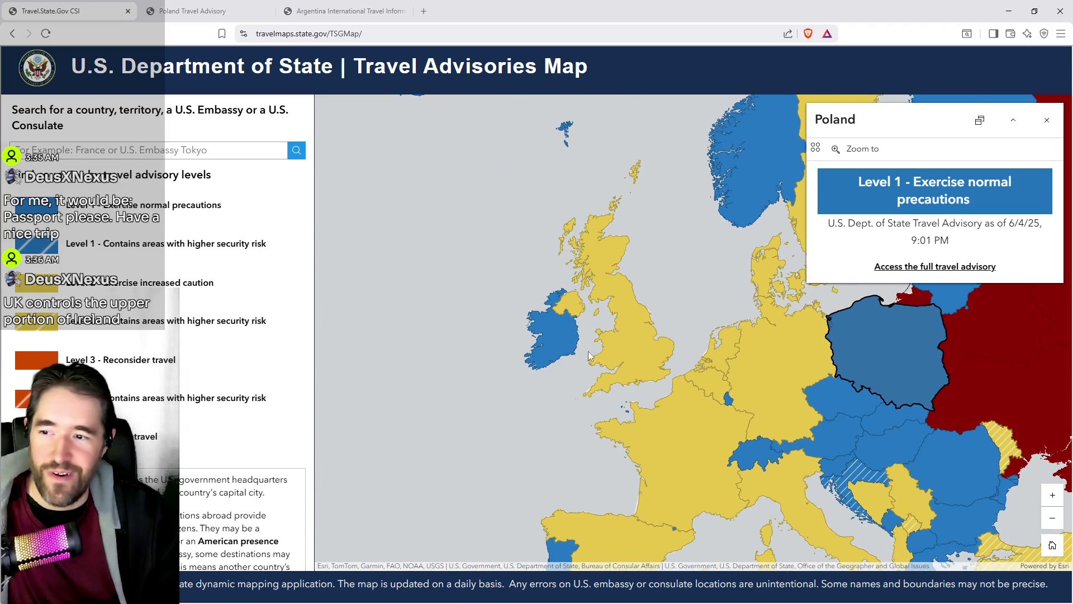
left_click(572, 303)
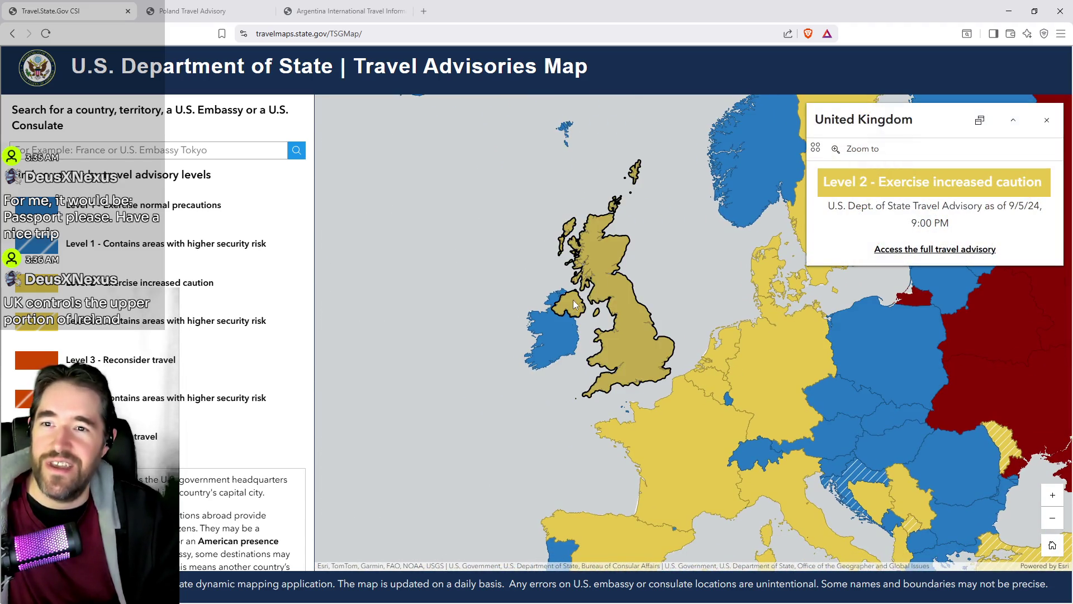
scroll(562, 314, "up", 2)
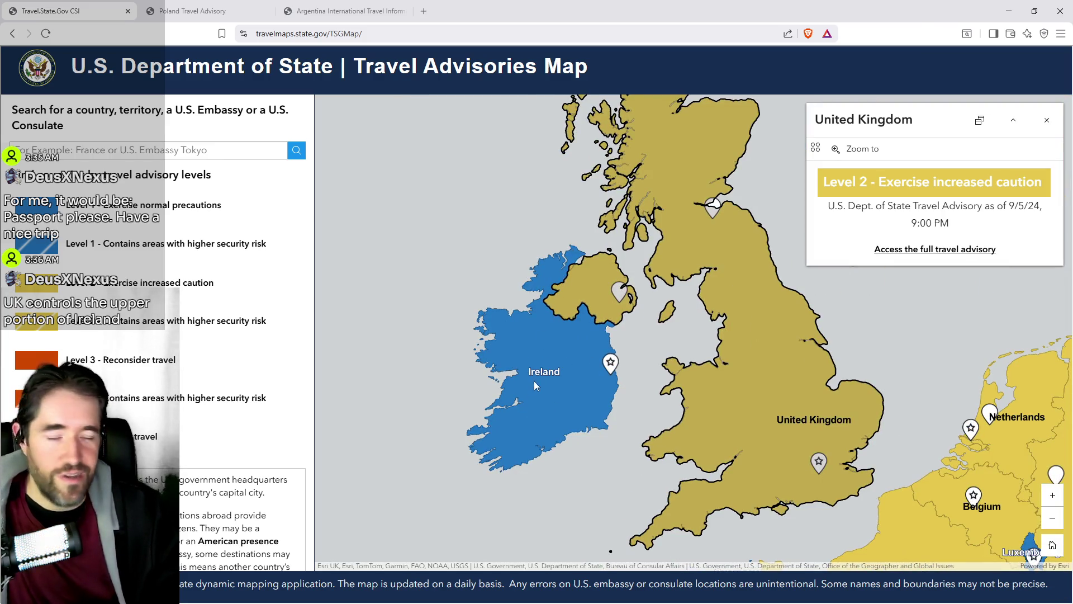
scroll(598, 441, "down", 5)
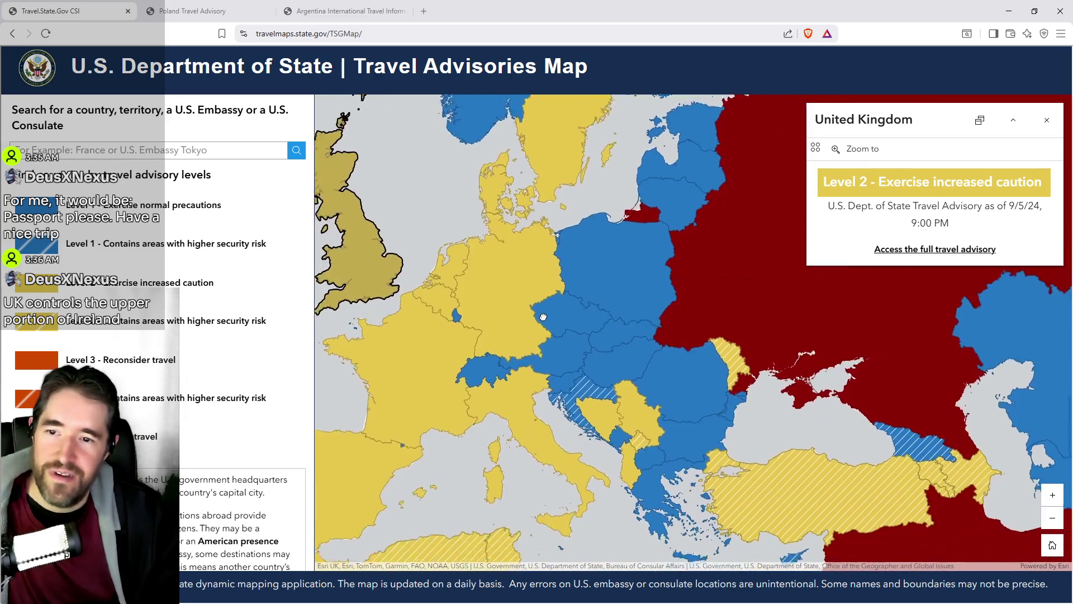
scroll(595, 376, "down", 2)
mouse_move(693, 380)
left_mouse_down()
mouse_move(554, 369)
mouse_move(534, 385)
left_mouse_up()
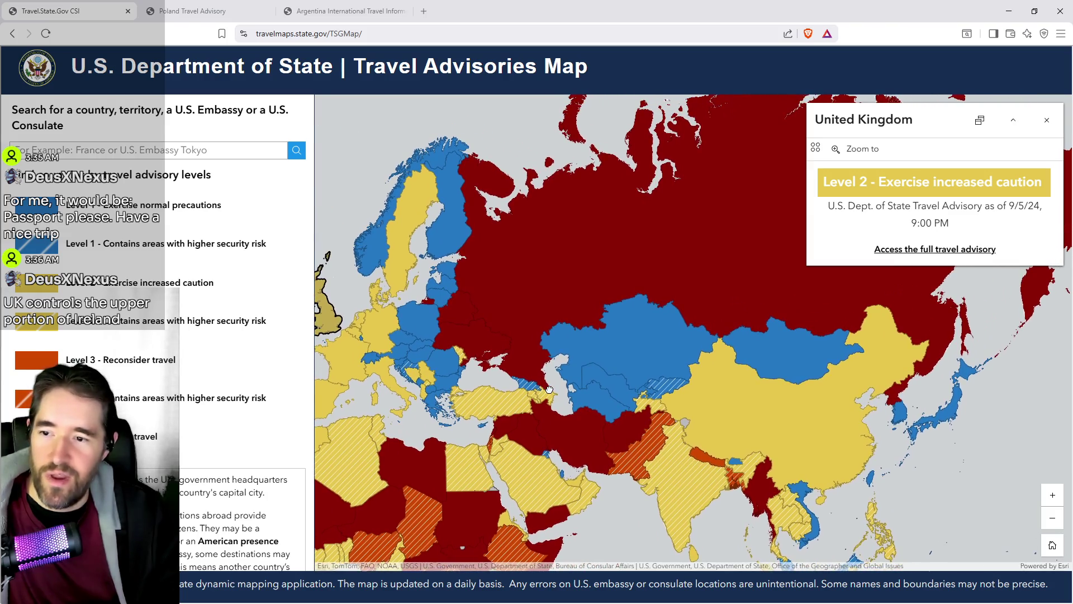
left_click_drag(485, 354, 636, 337)
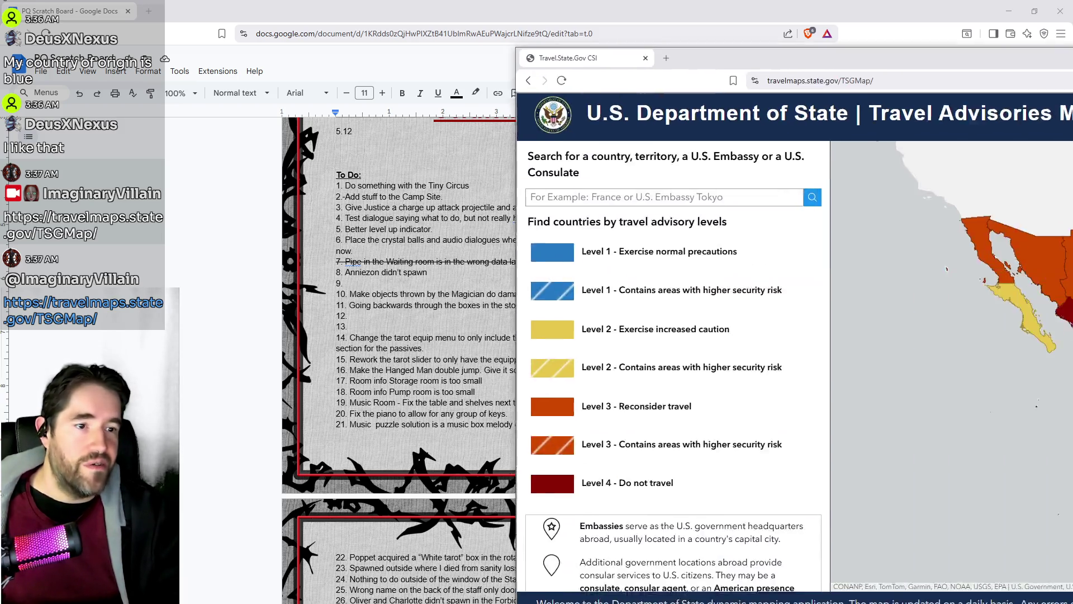
Move the advisories map window back over the PQ Scratch Board document.
mouse_move(1072, 42)
left_mouse_down()
mouse_move(925, 41)
mouse_move(1019, 52)
left_mouse_up()
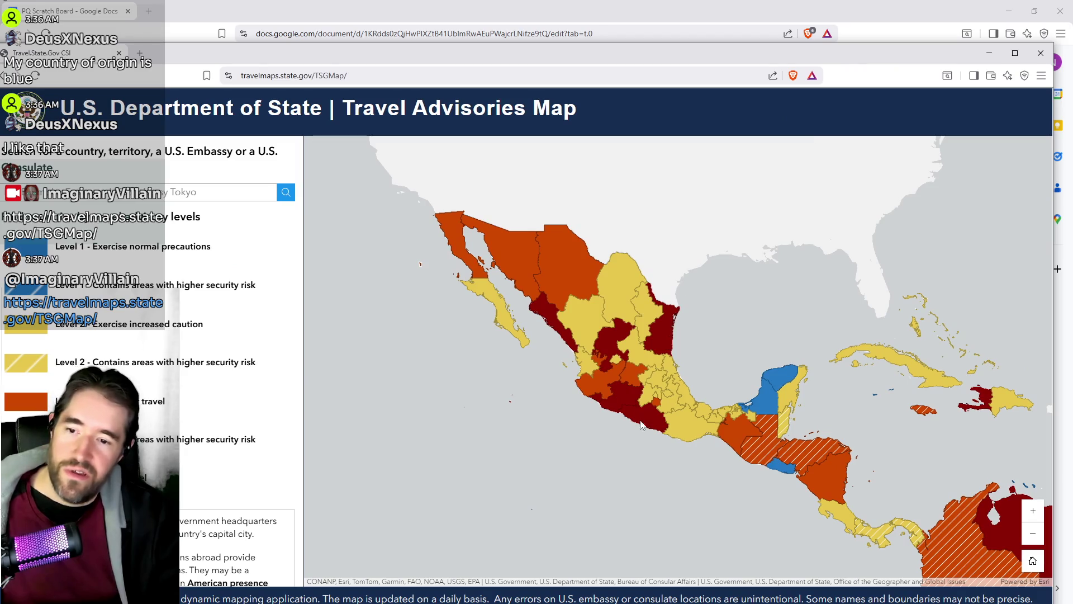
Zoom and pan the map to Mexico's northern states, Baja California and Sonora.
scroll(643, 291, "up", 1)
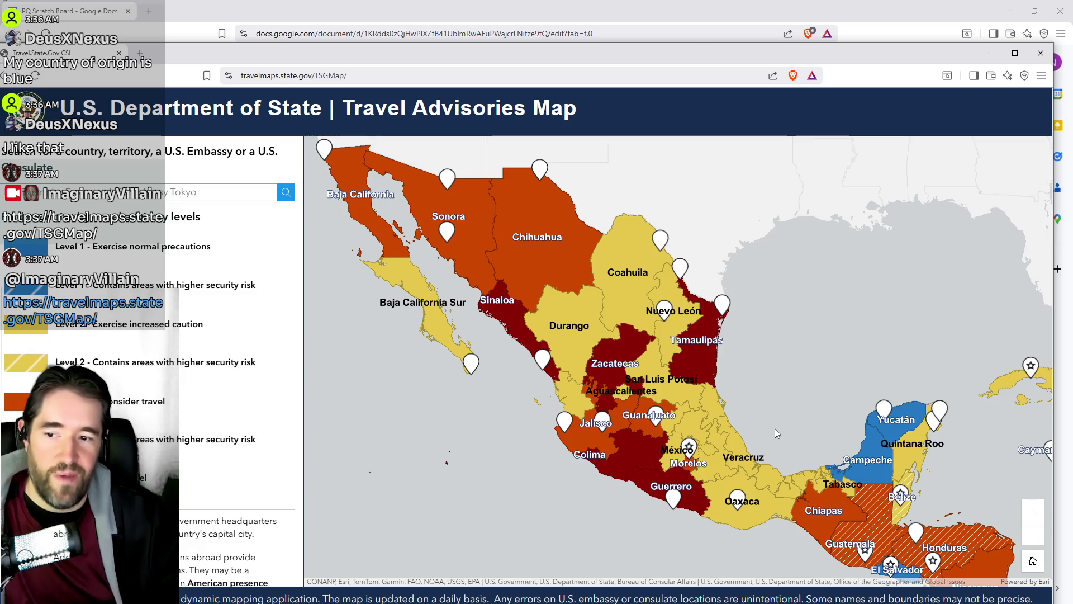
mouse_move(766, 420)
left_mouse_down()
mouse_move(714, 390)
mouse_move(716, 334)
mouse_move(698, 317)
left_mouse_up()
mouse_move(775, 359)
left_mouse_down()
mouse_move(638, 351)
mouse_move(602, 319)
mouse_move(583, 271)
mouse_move(649, 253)
left_mouse_up()
mouse_move(700, 391)
left_mouse_down()
mouse_move(861, 526)
mouse_move(889, 565)
left_mouse_up()
left_click_drag(738, 430, 714, 371)
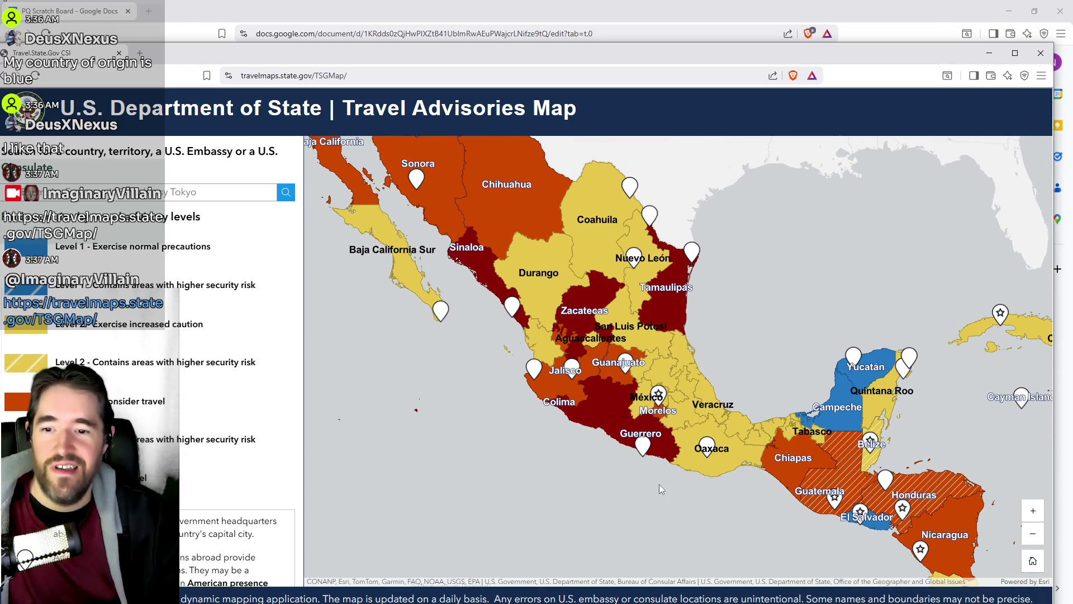
scroll(638, 475, "down", 2)
scroll(615, 468, "up", 4)
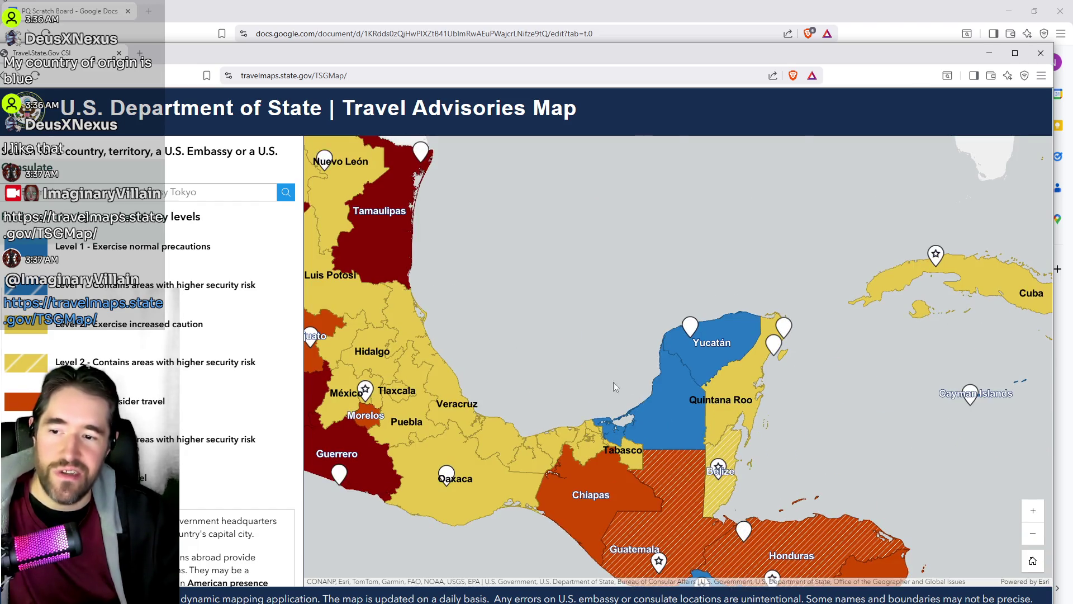
scroll(613, 381, "down", 2)
scroll(403, 195, "up", 2)
left_click_drag(401, 193, 583, 284)
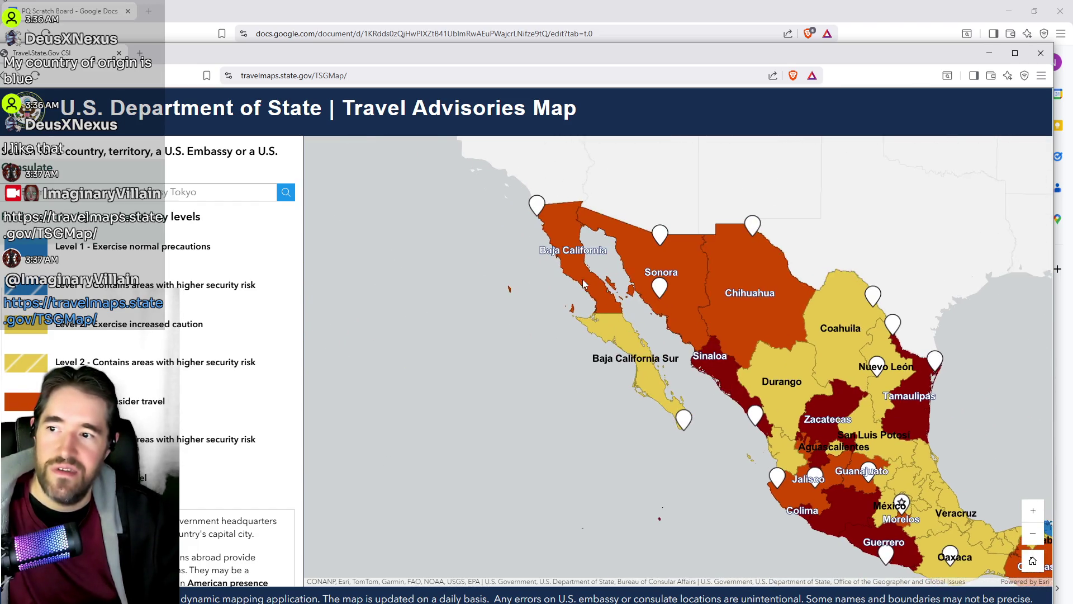
scroll(583, 284, "up", 1)
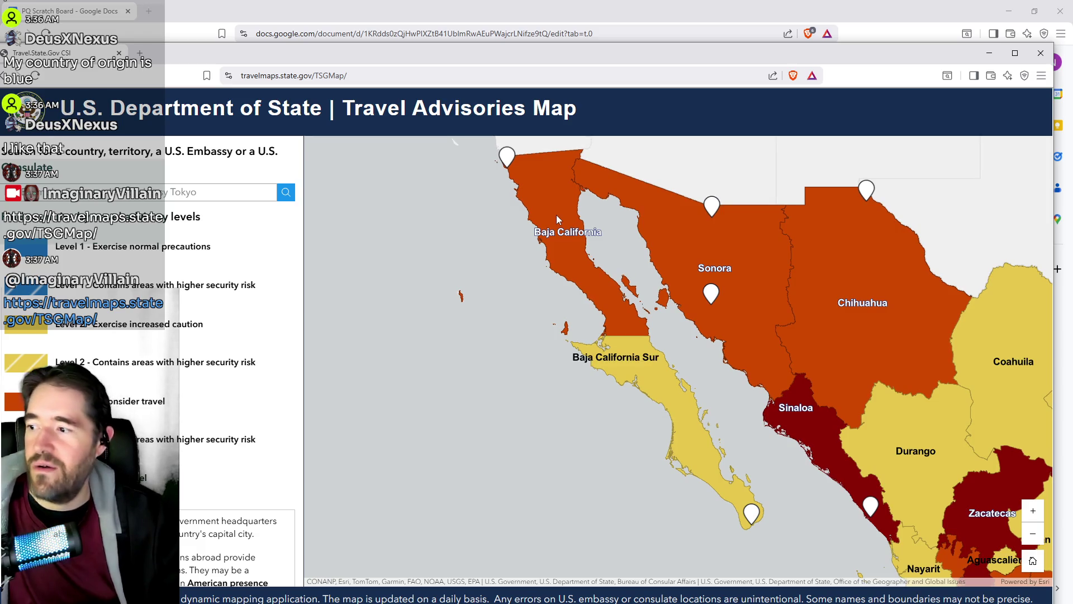
Show Baja California's Level 3 advisory and open the full Mexico travel advisory.
left_click(556, 215)
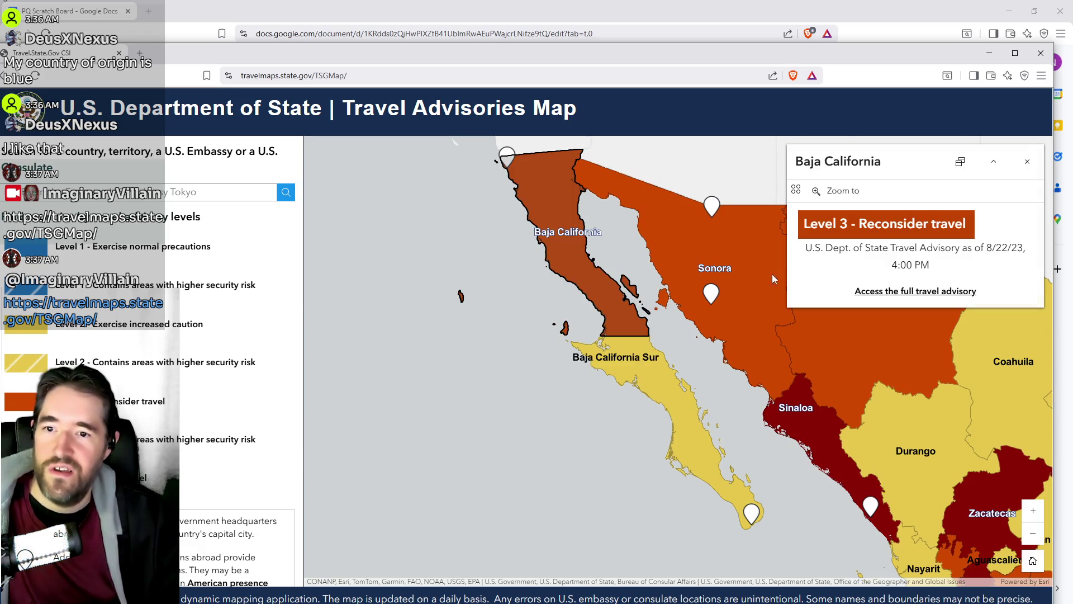
left_click(872, 291)
mouse_move(454, 458)
left_mouse_down()
mouse_move(482, 391)
mouse_move(214, 355)
left_mouse_up()
scroll(378, 391, "down", 5)
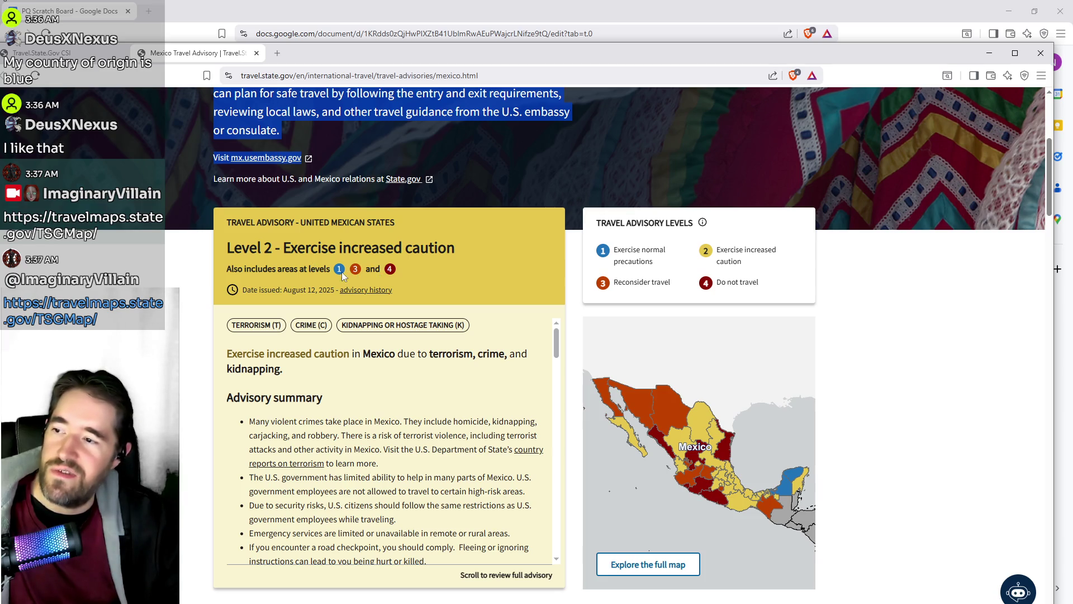
scroll(358, 347, "down", 4)
scroll(357, 352, "up", 2)
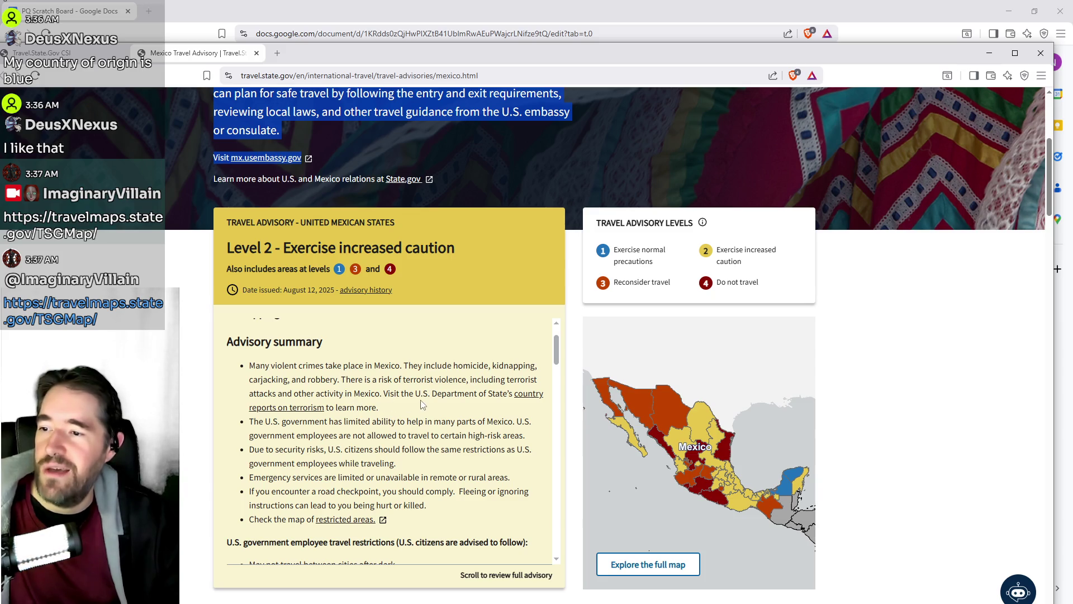
scroll(355, 399, "down", 1)
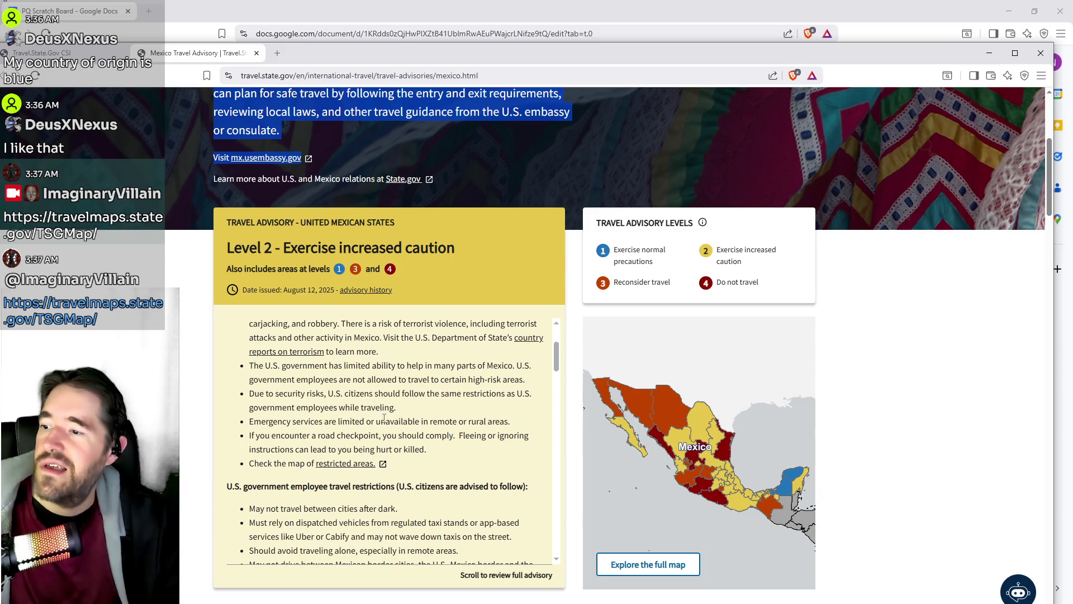
scroll(431, 428, "down", 1)
scroll(432, 428, "down", 1)
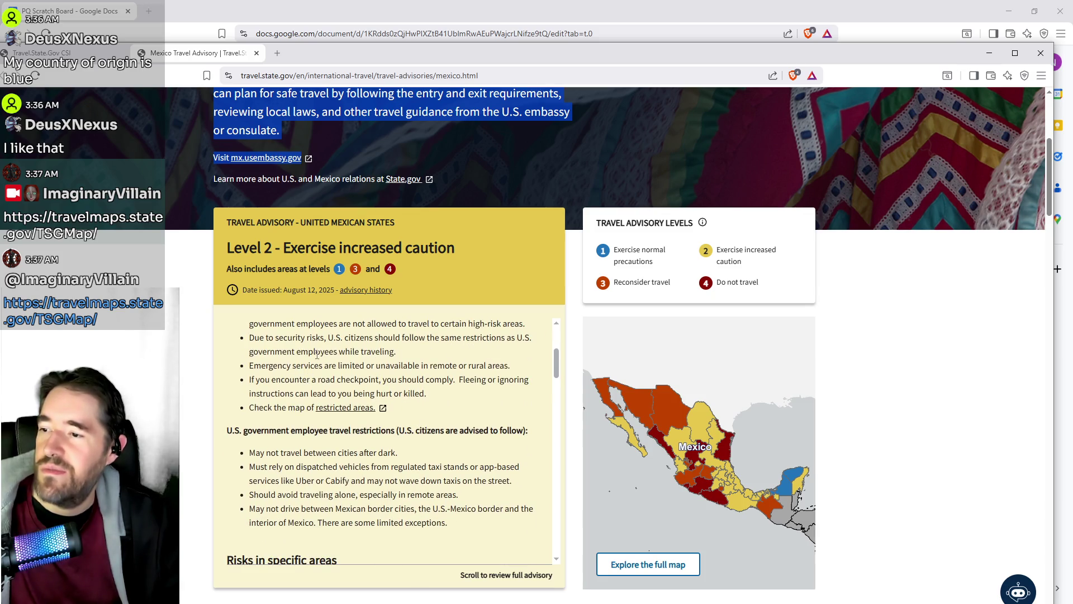
scroll(362, 430, "down", 1)
scroll(361, 430, "down", 5)
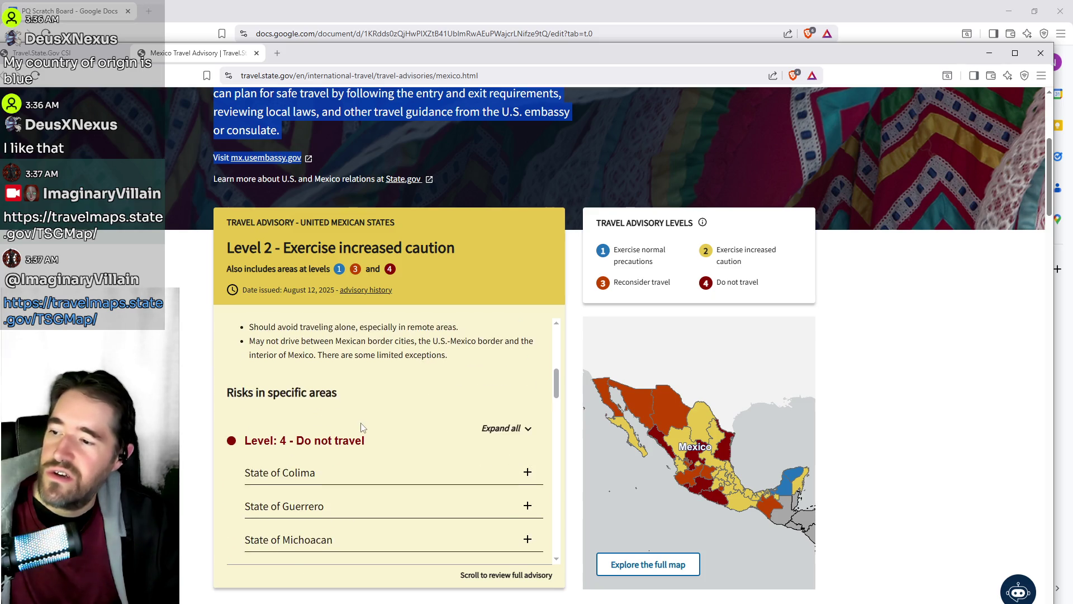
scroll(365, 425, "up", 1)
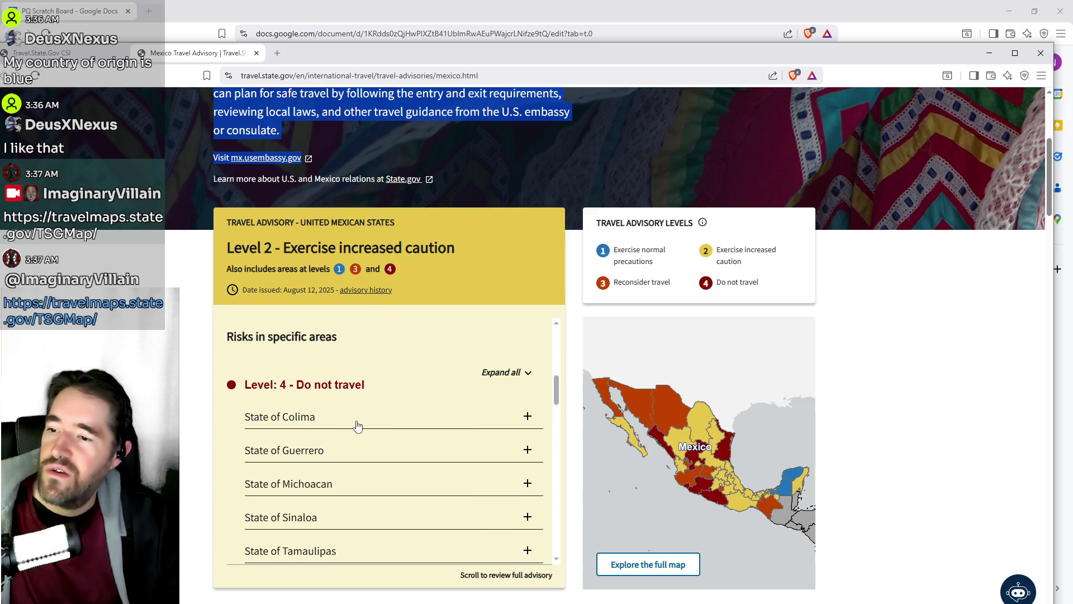
scroll(347, 408, "down", 1)
left_click(343, 369)
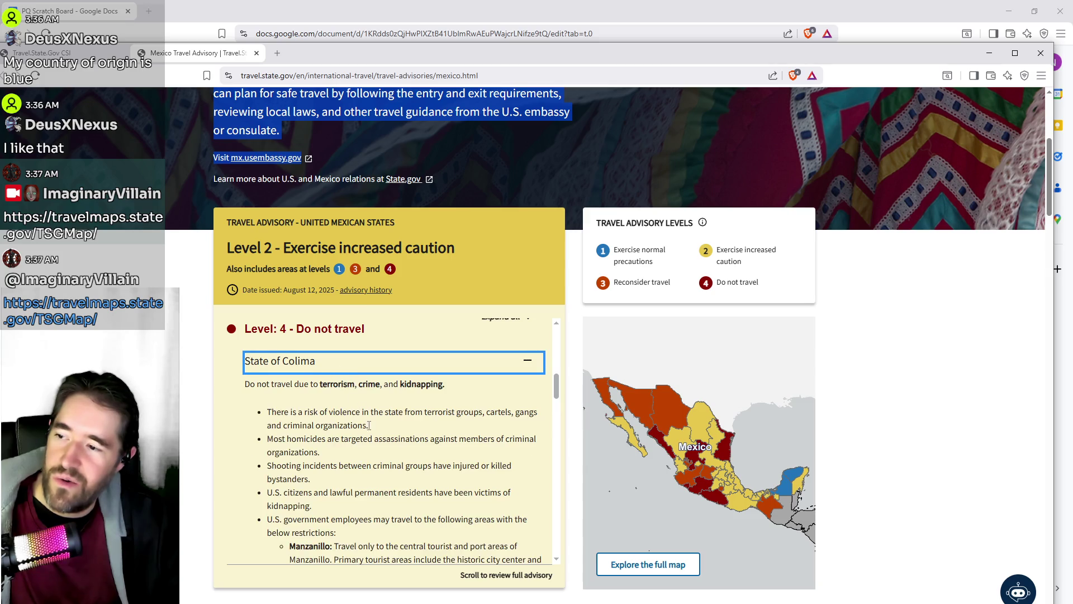
scroll(358, 380, "down", 1)
scroll(338, 407, "down", 1)
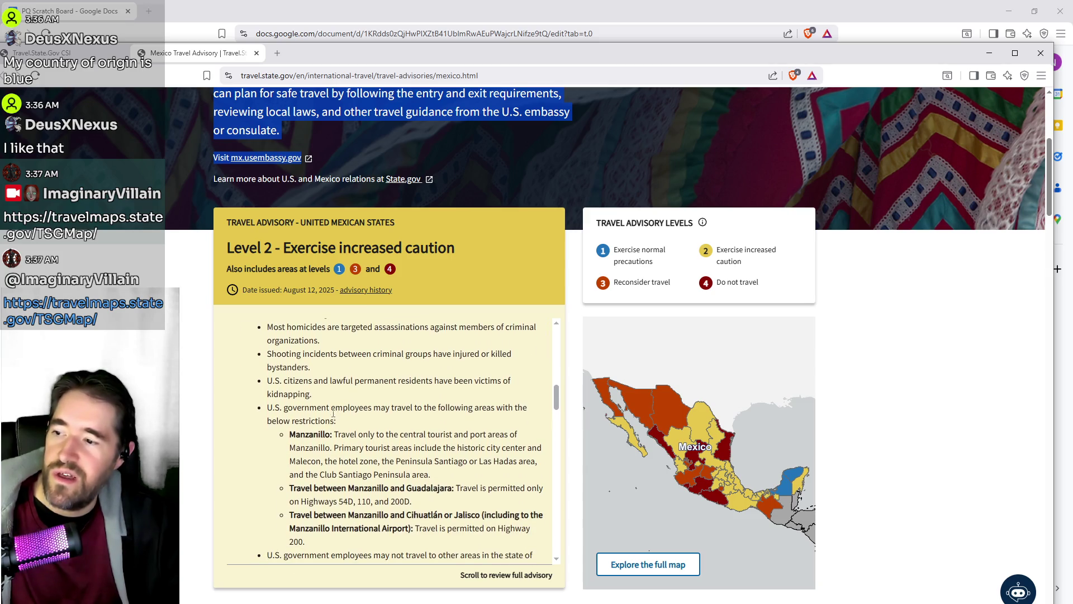
scroll(339, 430, "down", 1)
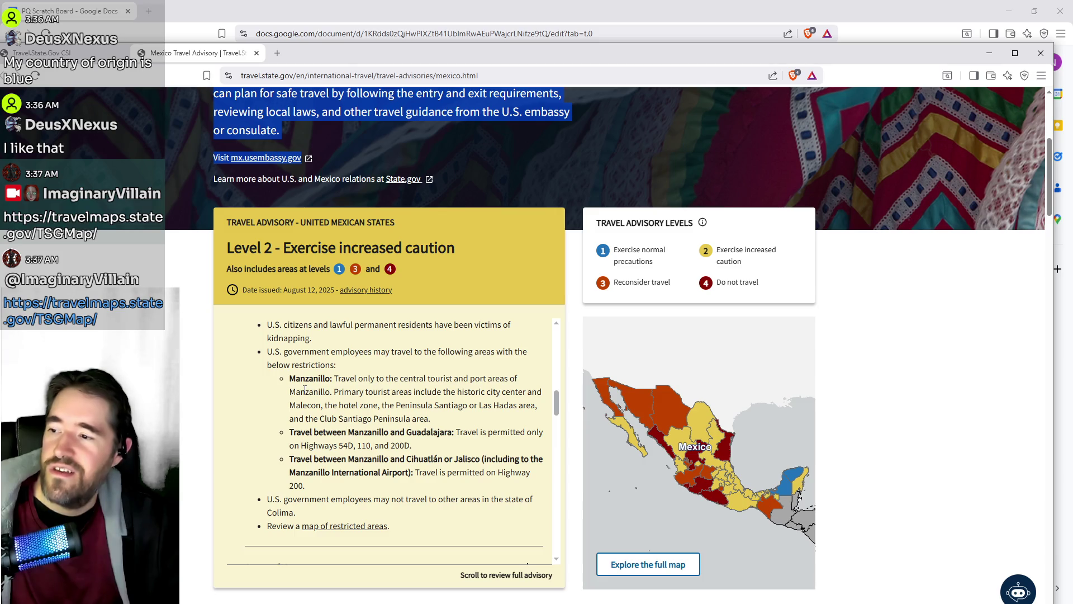
scroll(388, 419, "down", 1)
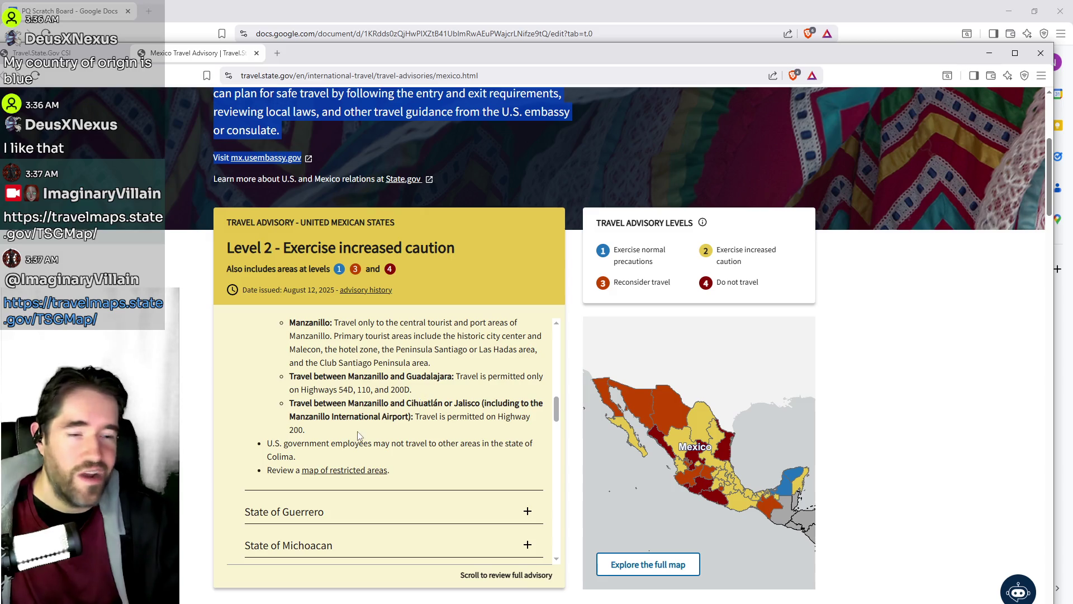
scroll(362, 436, "down", 1)
scroll(368, 429, "up", 5)
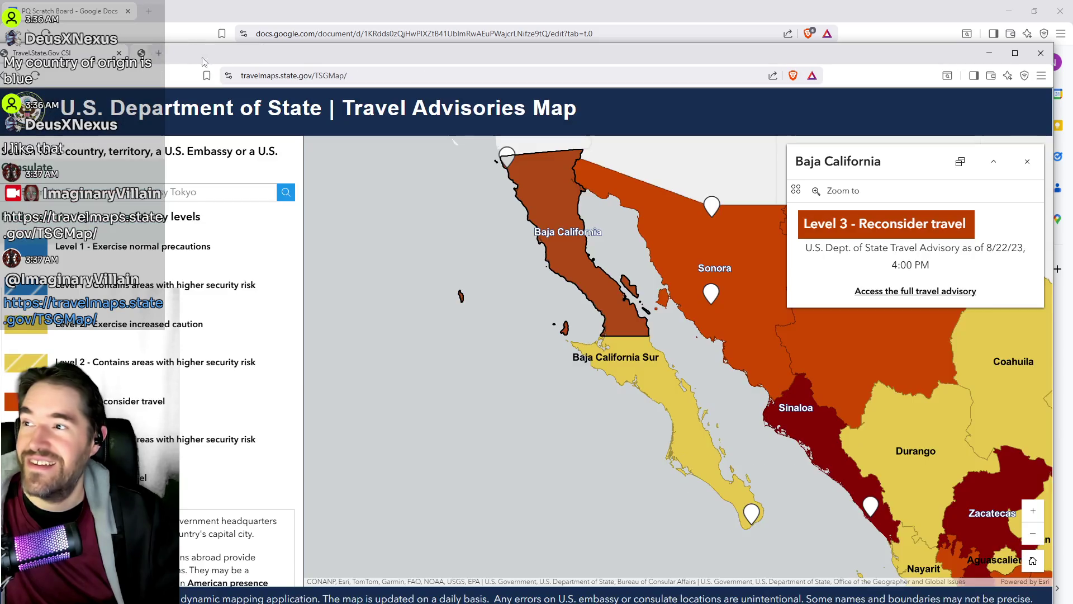
middle_click(189, 56)
Dismiss the Baja California advisory popup and zoom out to the world map.
scroll(481, 346, "down", 3)
scroll(490, 359, "down", 3)
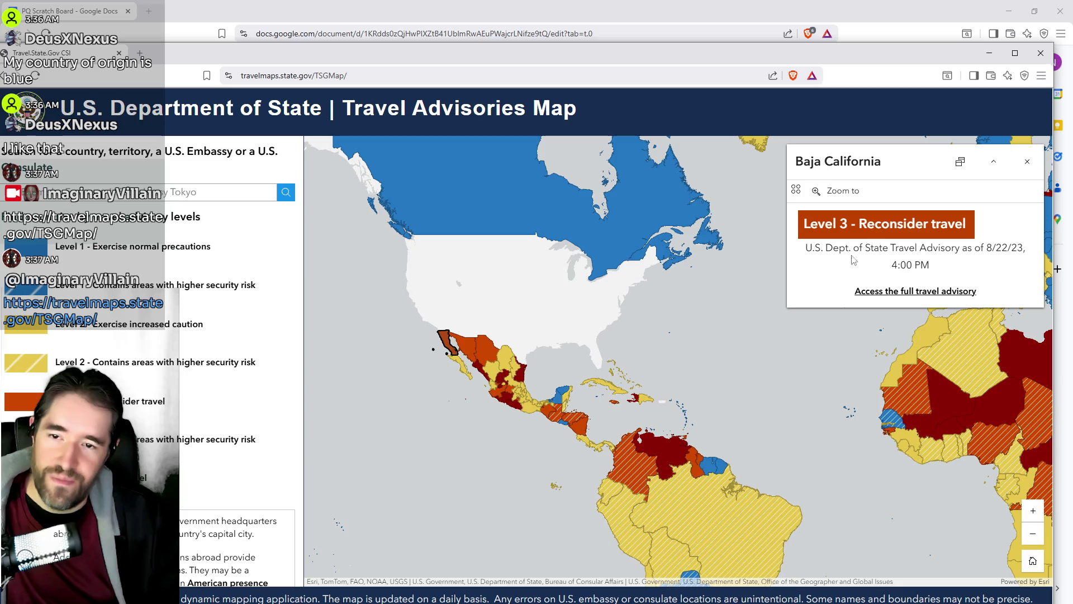
left_click(1027, 161)
scroll(854, 344, "down", 2)
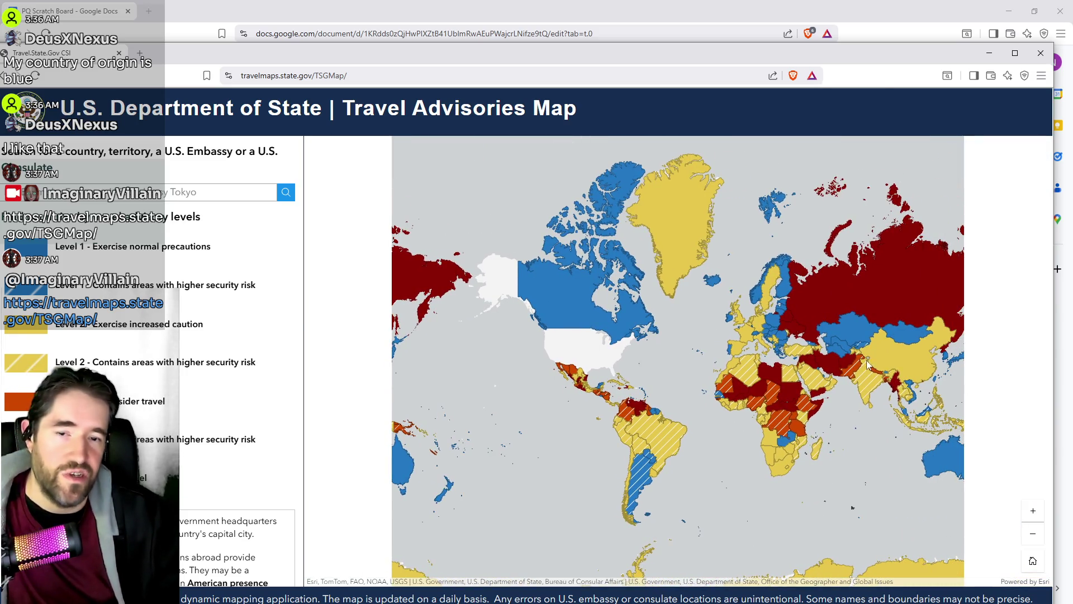
left_click_drag(724, 356, 593, 360)
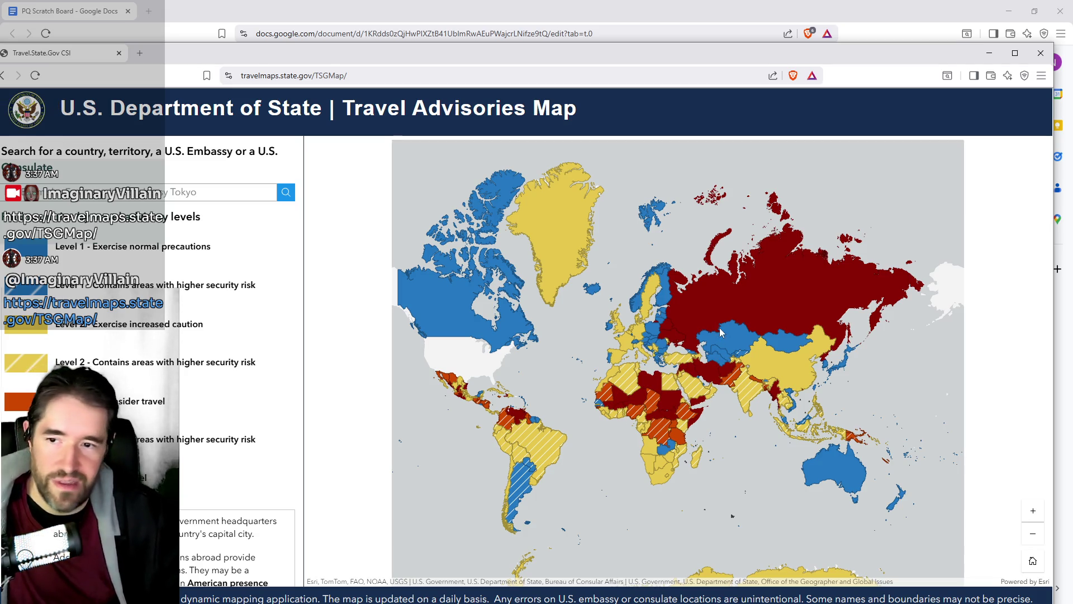
Pan toward India, show Burma's Level 4 Do Not Travel advisory, and uncover the document.
scroll(699, 428, "up", 2)
scroll(756, 440, "up", 1)
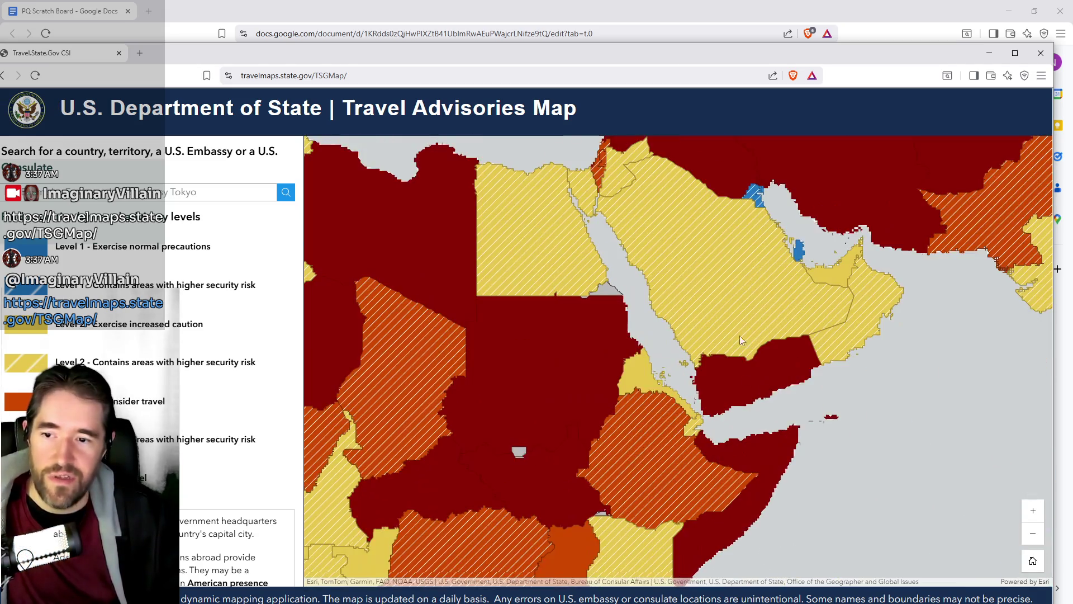
scroll(740, 336, "down", 1)
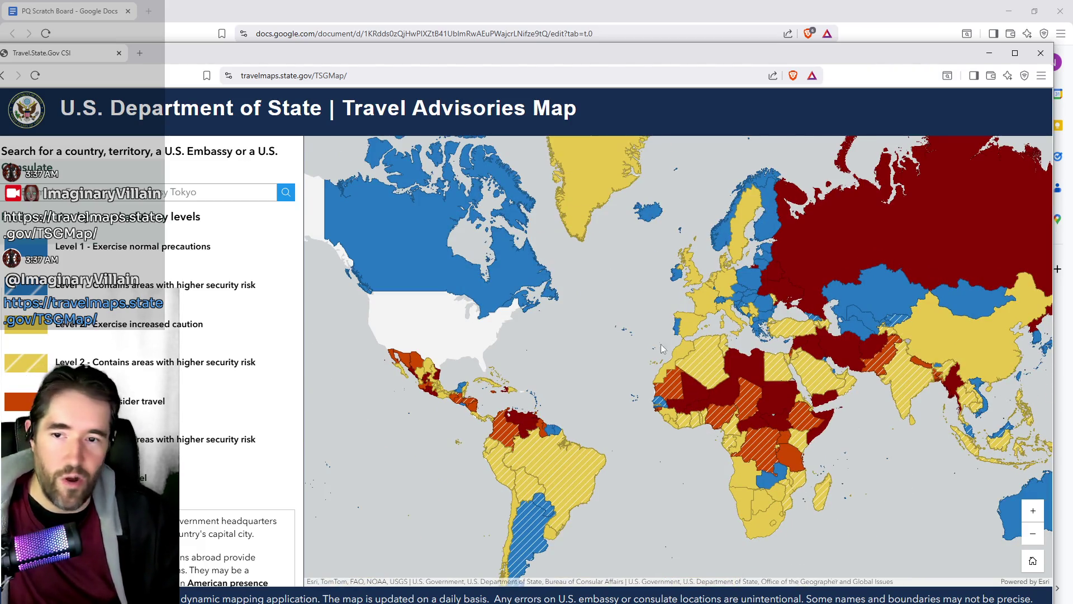
scroll(790, 348, "up", 2)
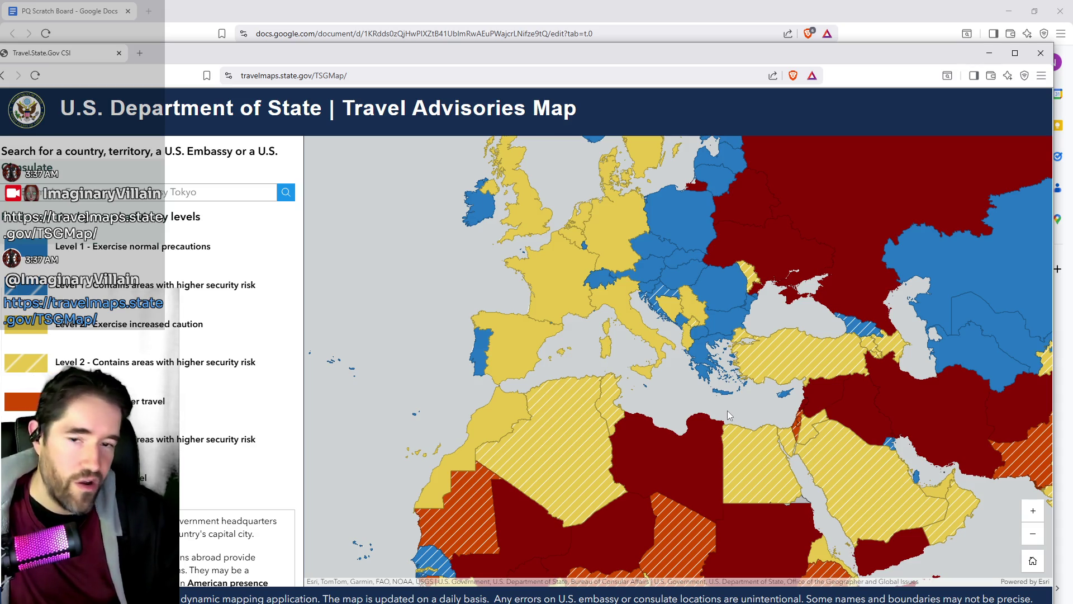
scroll(718, 406, "down", 2)
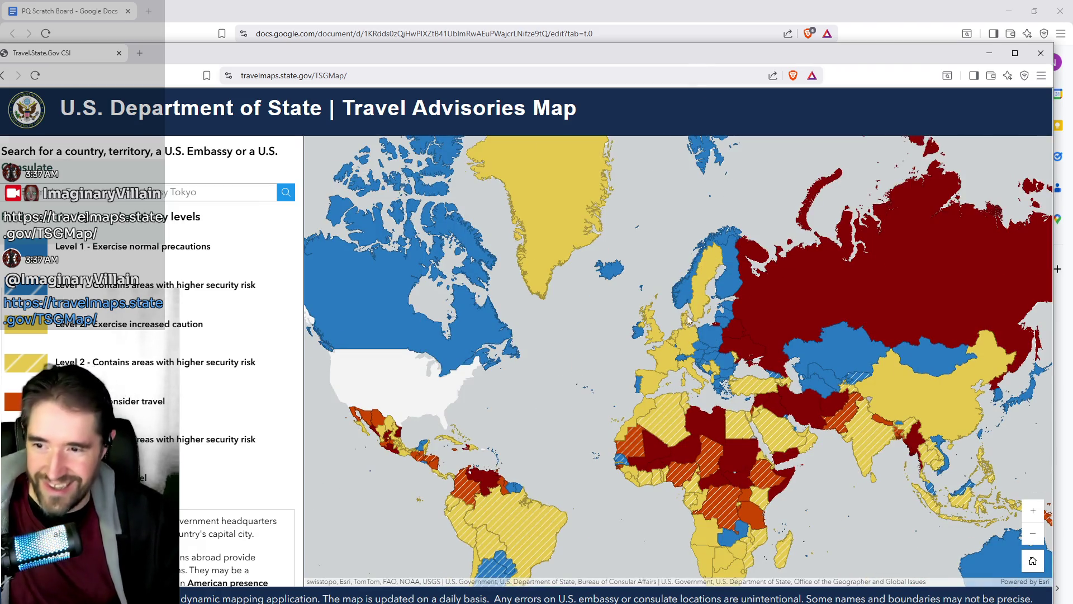
left_click_drag(611, 352, 454, 296)
left_click_drag(695, 357, 583, 348)
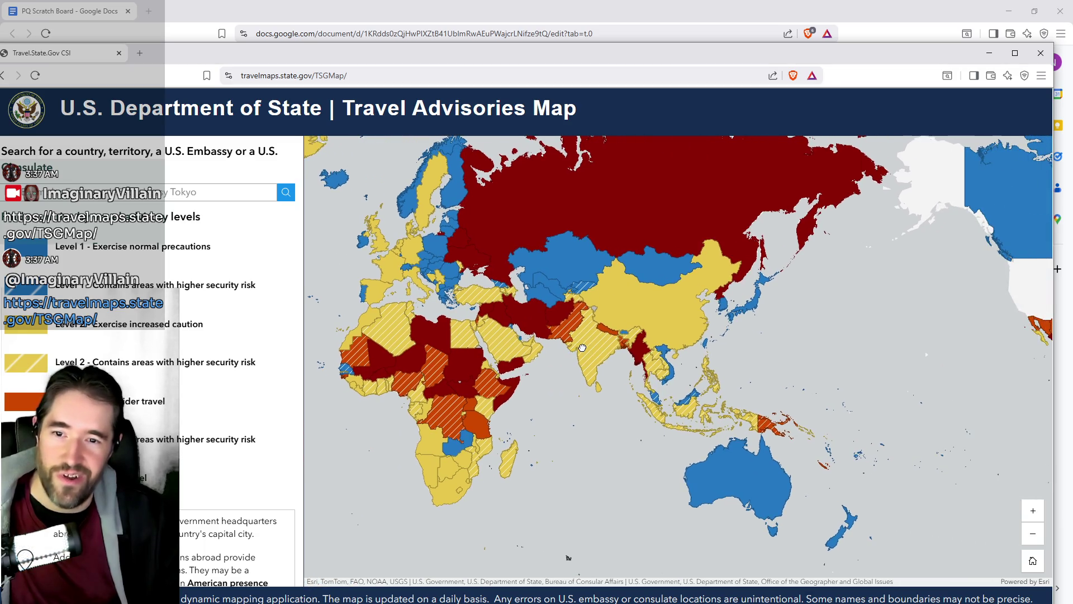
scroll(576, 391, "up", 2)
scroll(588, 389, "down", 1)
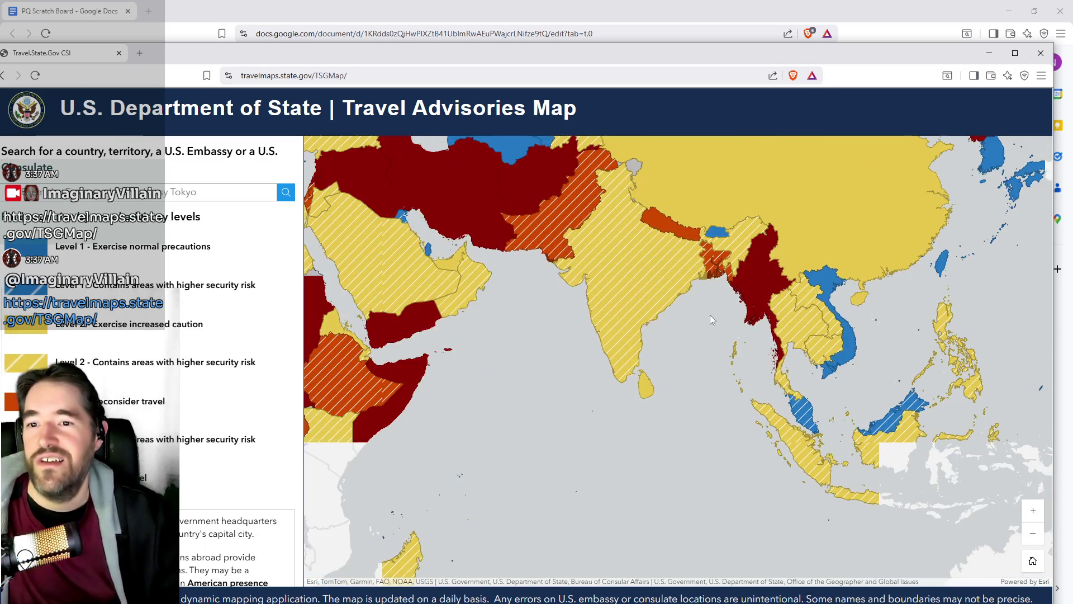
left_click(756, 284)
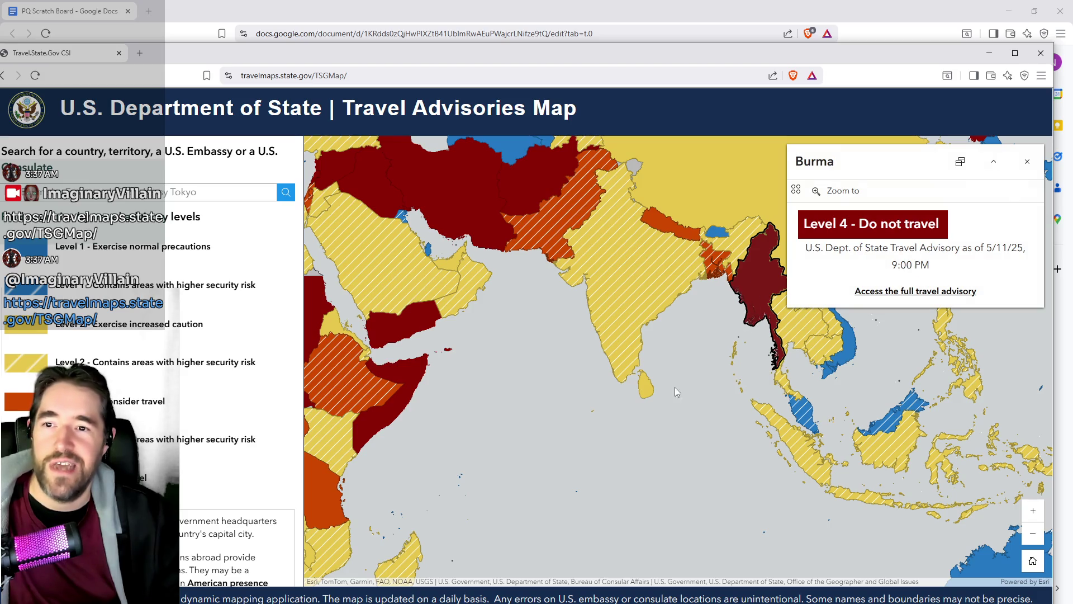
left_click_drag(607, 61, 1072, 56)
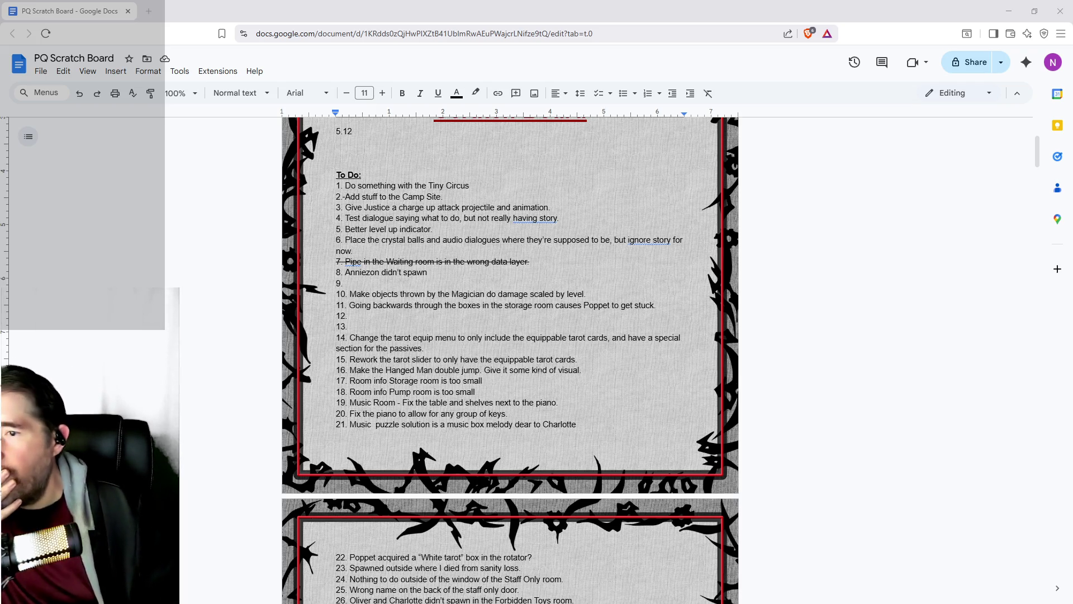
Delete To Do items 15 and 16 (tarot slider and Hanged Man double-jump).
mouse_move(581, 360)
left_mouse_down()
mouse_move(445, 370)
mouse_move(351, 360)
left_mouse_up()
key("BackSpace")
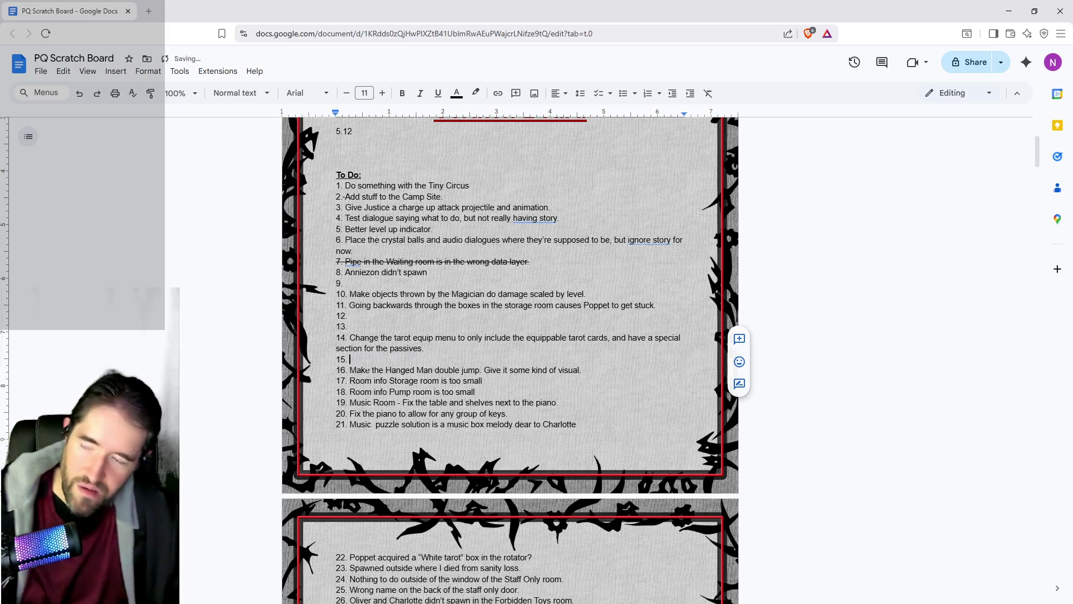
left_click_drag(581, 370, 349, 371)
key("BackSpace")
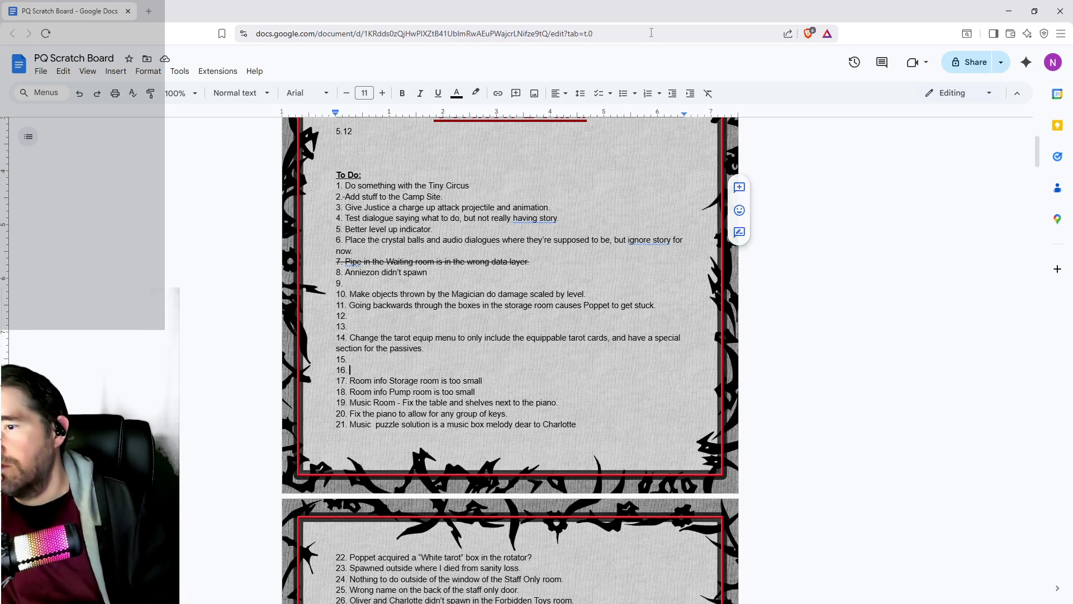
key("alt+Tab")
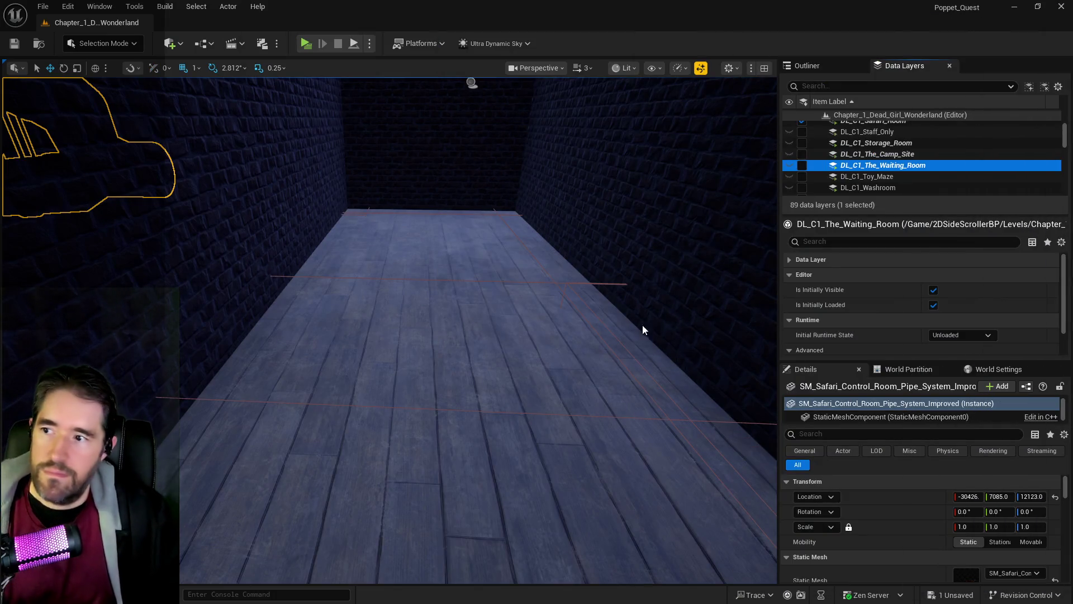
Select BP_Room_Info_Storage_Room and set its New Transform Scale Z to 30.
mouse_move(643, 330)
left_mouse_down()
mouse_move(363, 291)
mouse_move(357, 246)
mouse_move(363, 357)
mouse_move(369, 313)
mouse_move(335, 291)
mouse_move(338, 304)
mouse_move(338, 286)
mouse_move(308, 286)
left_mouse_up()
left_click(408, 311)
left_click_drag(775, 461, 775, 461)
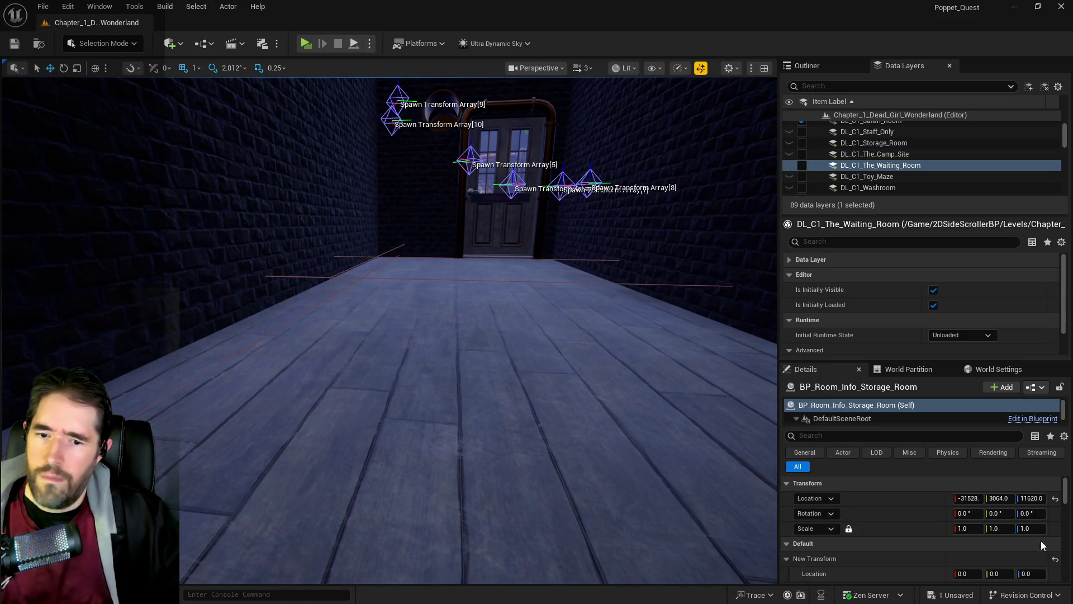
scroll(922, 526, "down", 2)
left_click(1033, 532)
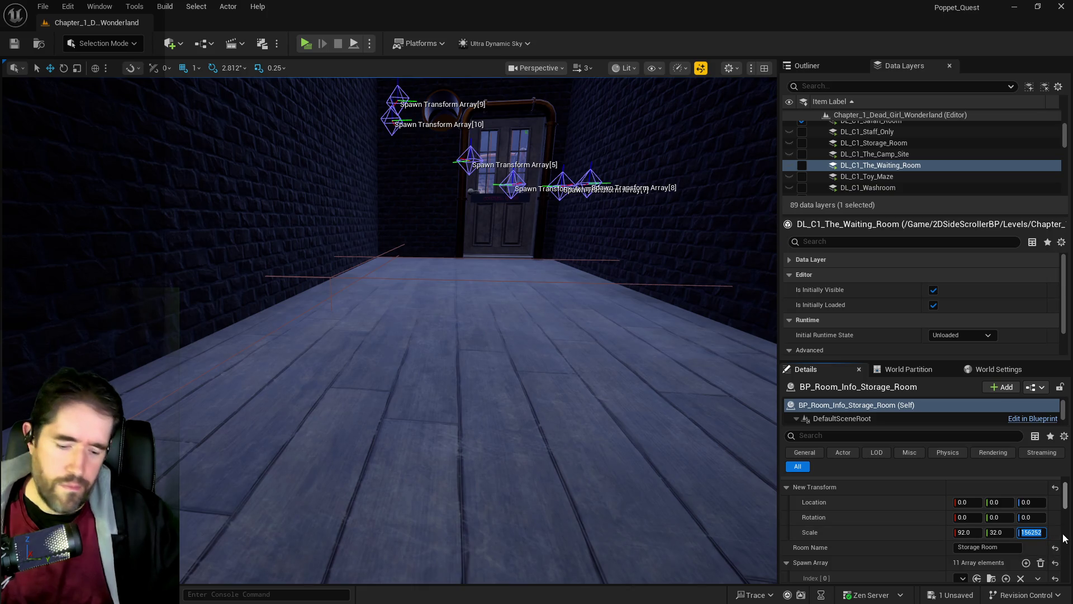
type("30")
key("Return")
left_click_drag(702, 472, 577, 451)
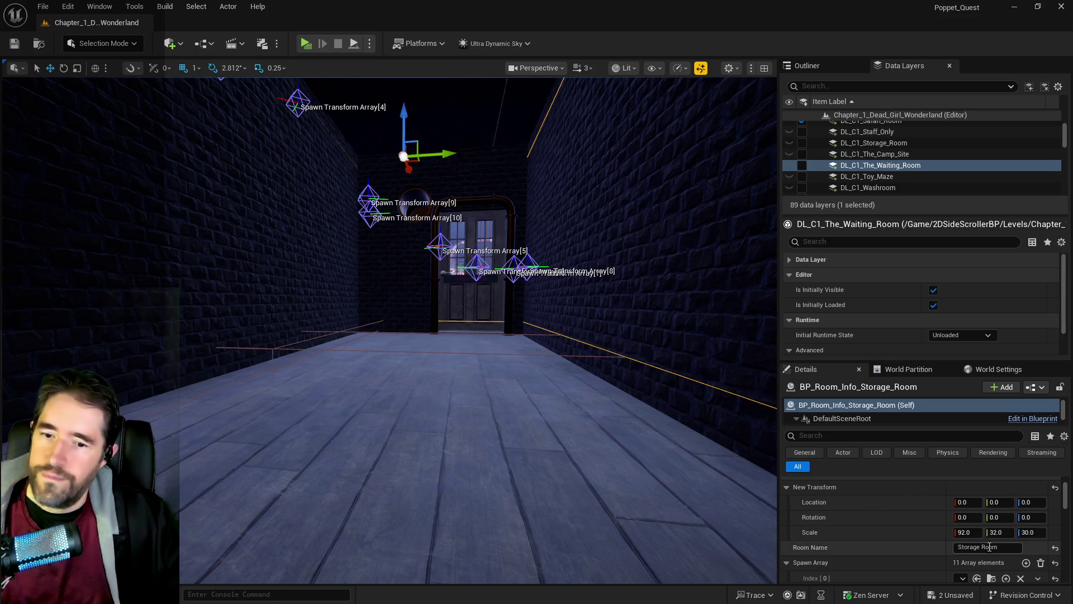
Set the Storage Room info volume's scale to X 93 and Y 33 in Details.
key("e")
key("r")
left_click(1009, 532)
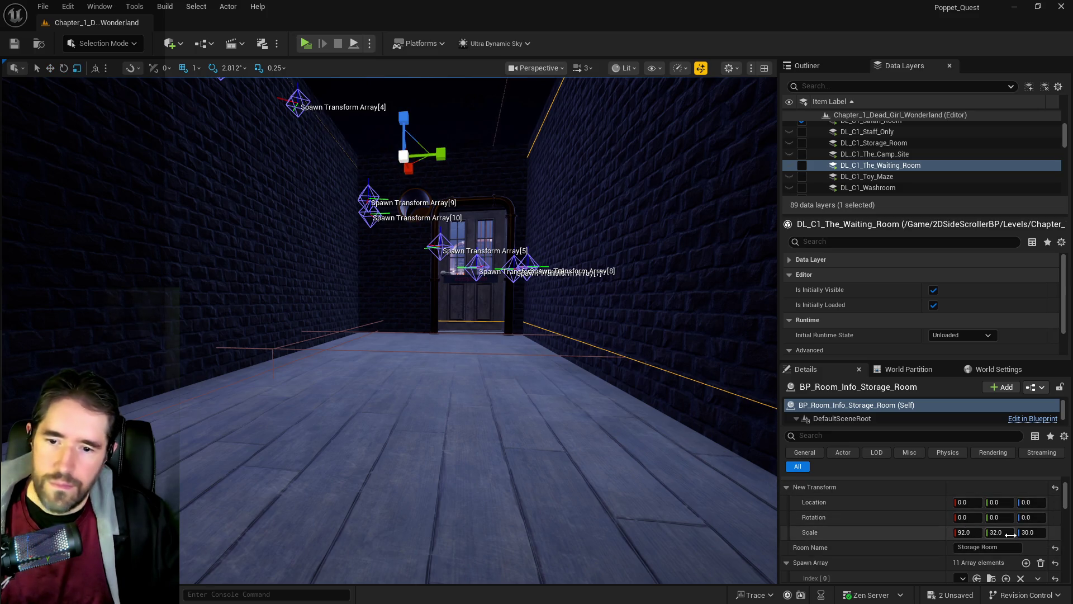
scroll(1009, 534, "up", 1)
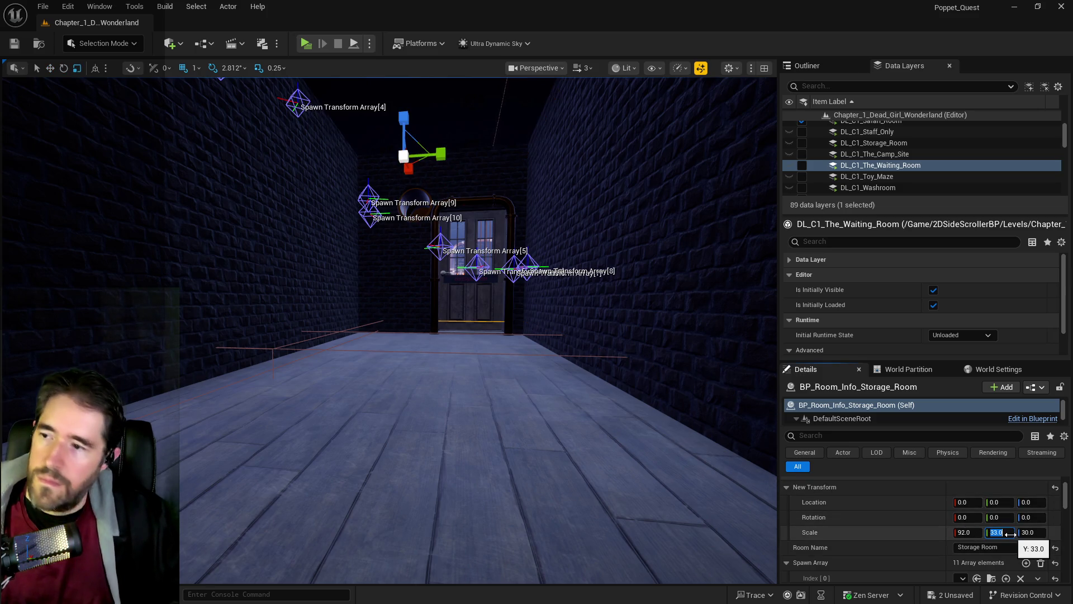
mouse_move(559, 392)
left_mouse_down()
mouse_move(553, 347)
mouse_move(571, 313)
mouse_move(553, 380)
left_mouse_up()
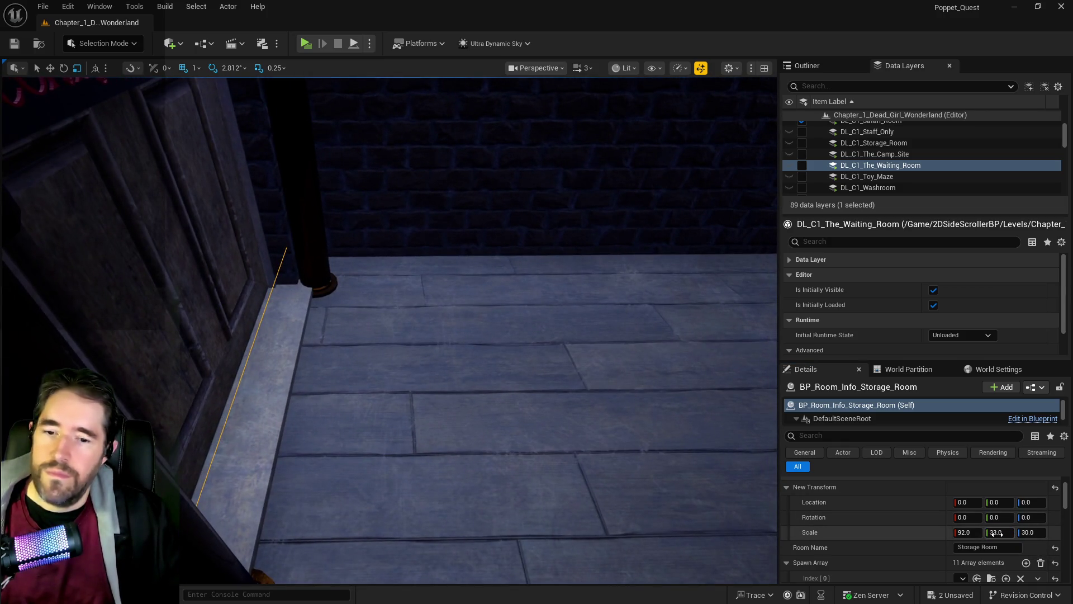
left_click(966, 534)
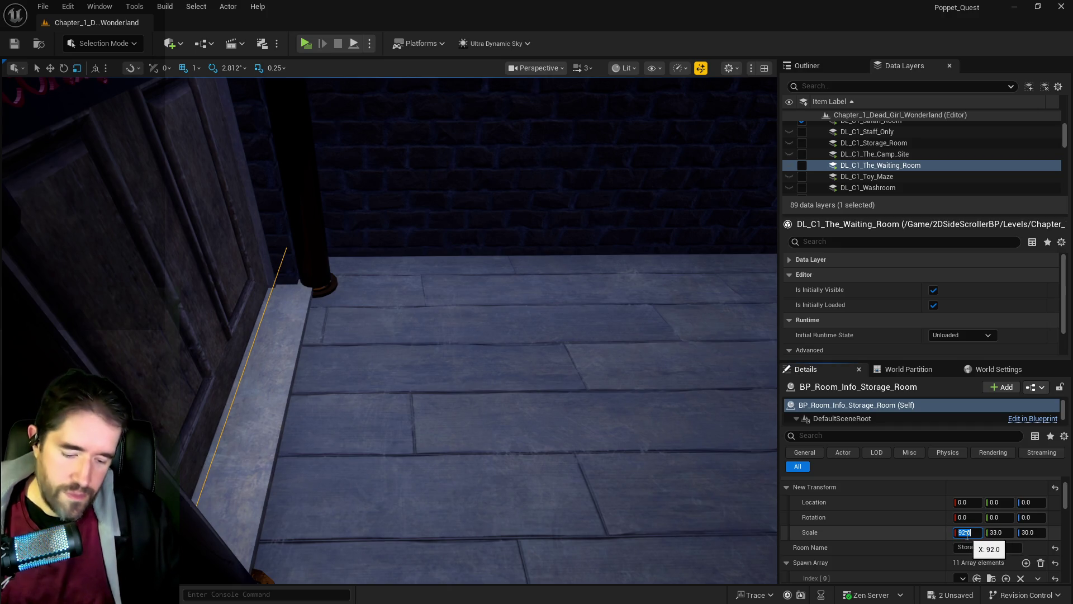
type("93")
key("Return")
Slide the Storage Room info volume along X so it covers the room's spawn markers.
mouse_move(400, 422)
left_mouse_down()
mouse_move(391, 391)
mouse_move(257, 392)
left_mouse_up()
left_click_drag(486, 423, 486, 424)
mouse_move(531, 312)
left_mouse_down()
mouse_move(492, 312)
mouse_move(520, 322)
mouse_move(464, 309)
mouse_move(547, 381)
mouse_move(528, 395)
mouse_move(528, 425)
mouse_move(528, 374)
mouse_move(565, 377)
left_mouse_up()
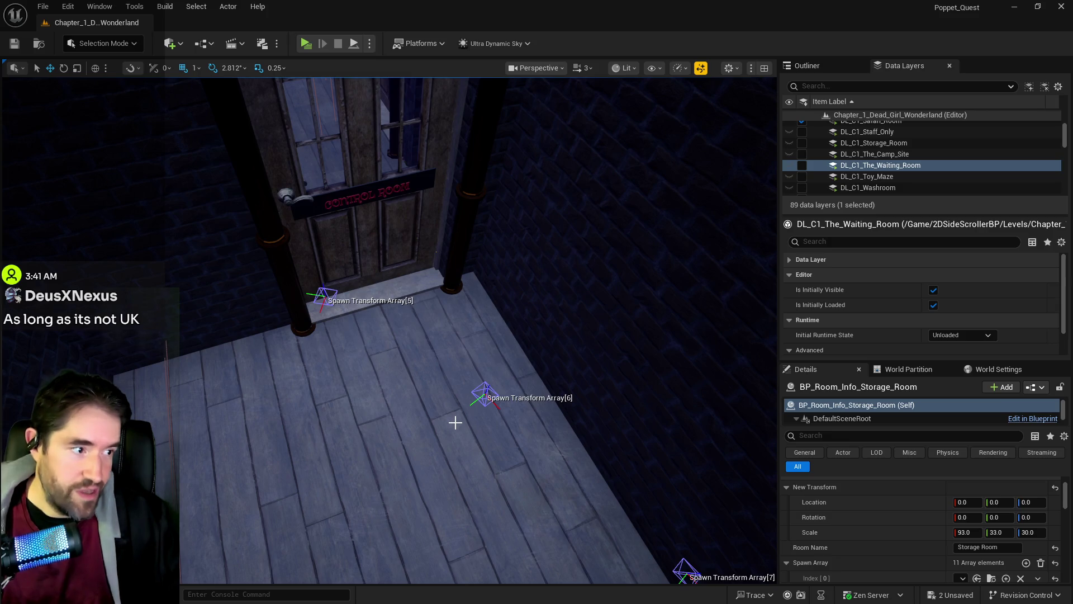
mouse_move(335, 410)
left_mouse_down()
mouse_move(358, 391)
mouse_move(315, 414)
mouse_move(312, 398)
mouse_move(334, 388)
left_mouse_up()
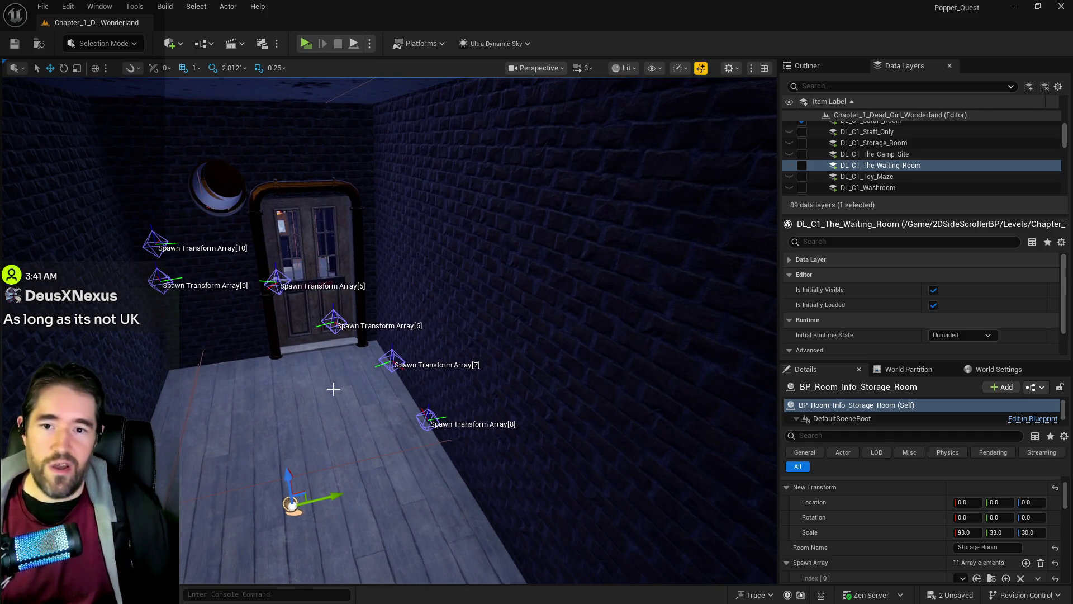
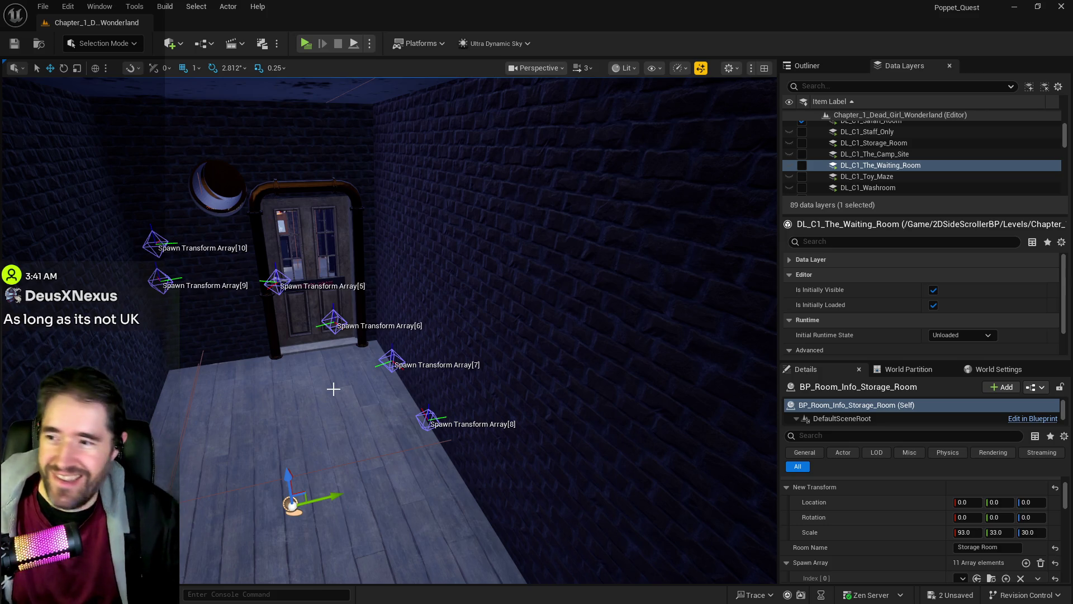
Fly the viewport past the Control and Waiting Rooms back to the spawn markers.
mouse_move(208, 463)
left_mouse_down()
mouse_move(196, 397)
mouse_move(201, 424)
mouse_move(240, 436)
mouse_move(224, 453)
mouse_move(231, 461)
mouse_move(207, 461)
mouse_move(215, 458)
mouse_move(215, 481)
mouse_move(221, 436)
left_mouse_up()
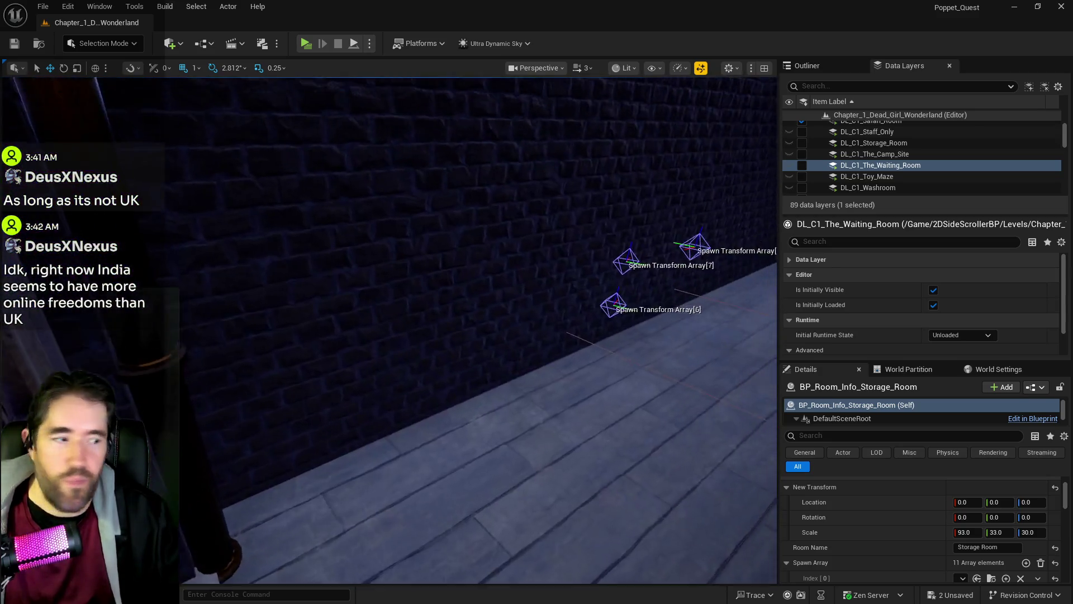
key("d")
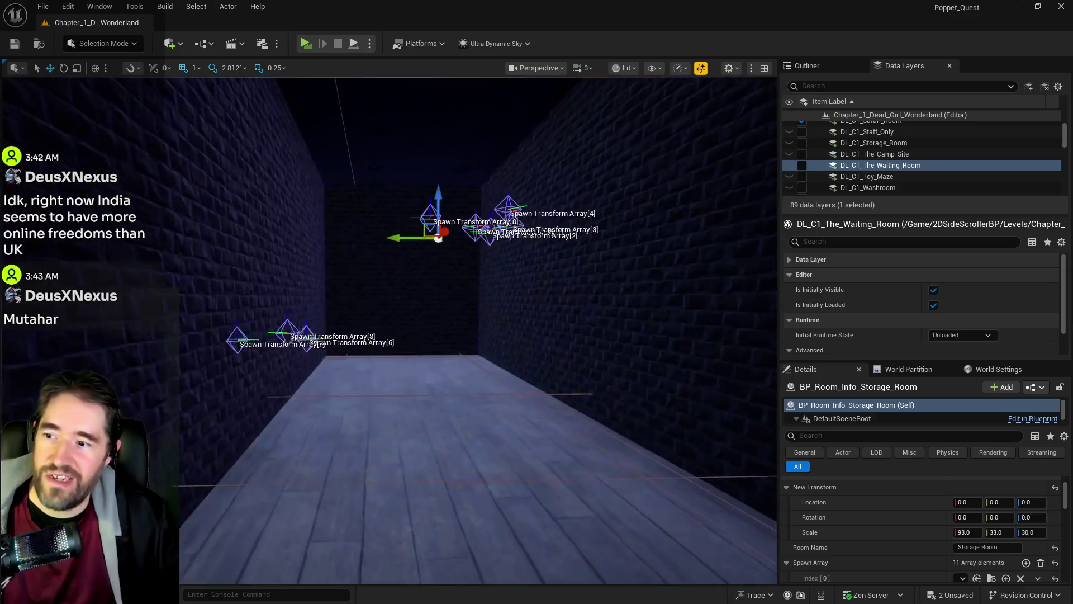
key("w")
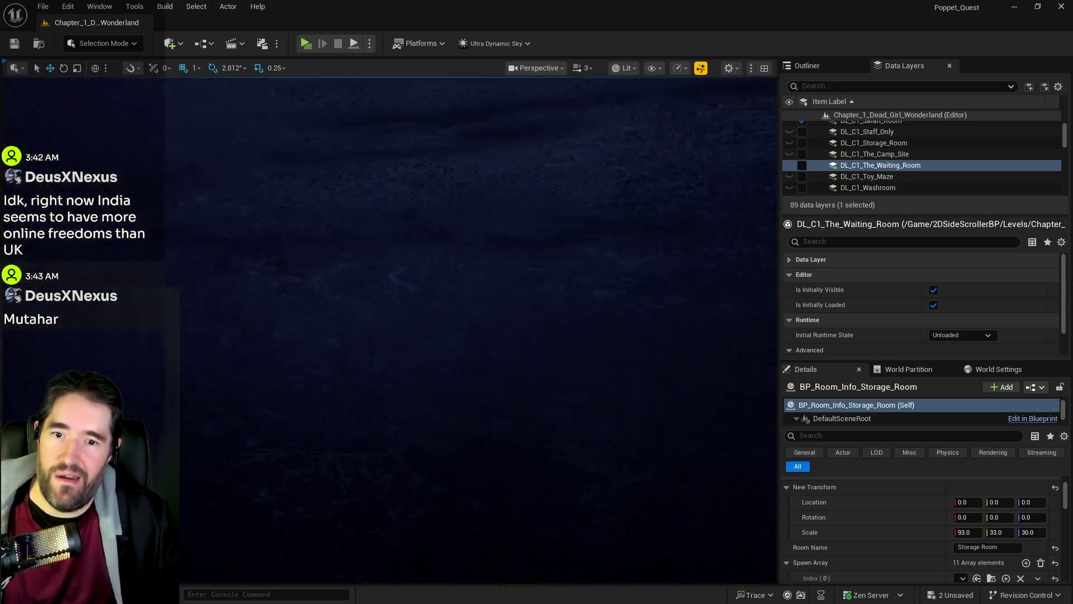
key("w")
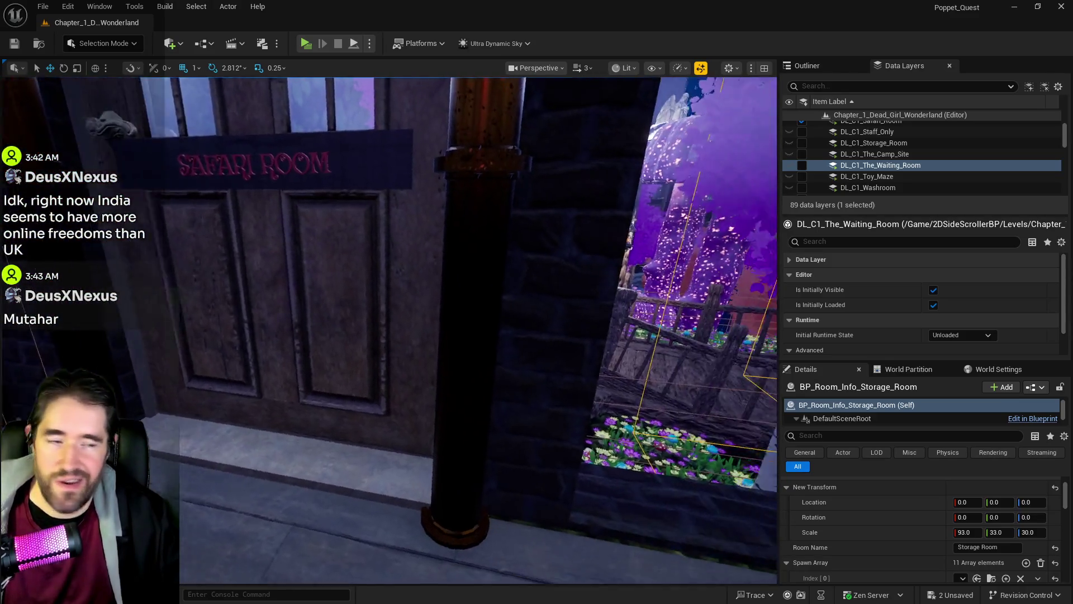
key("w")
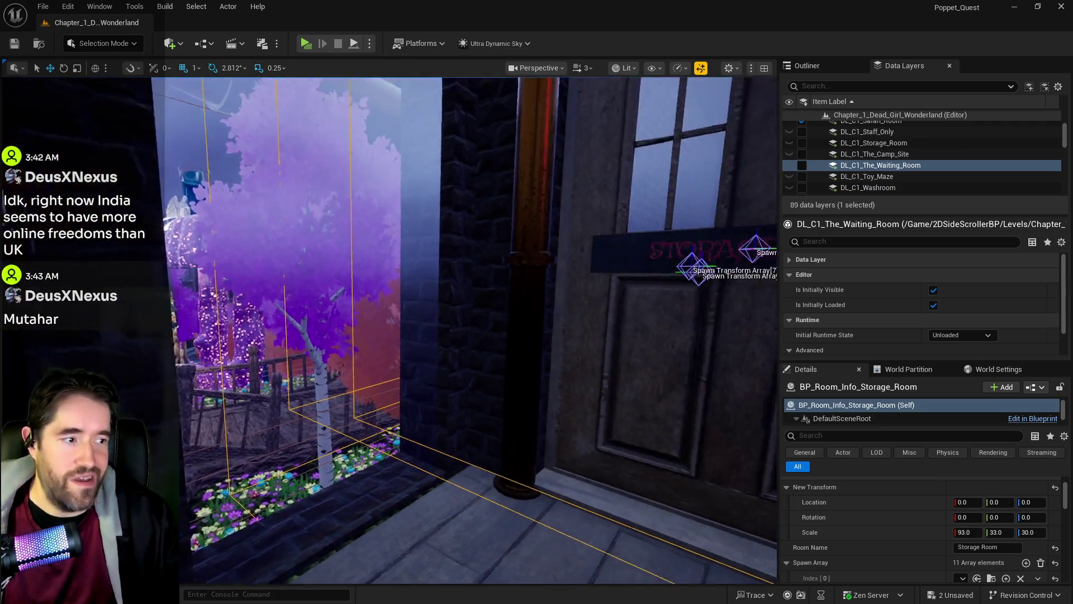
key("w")
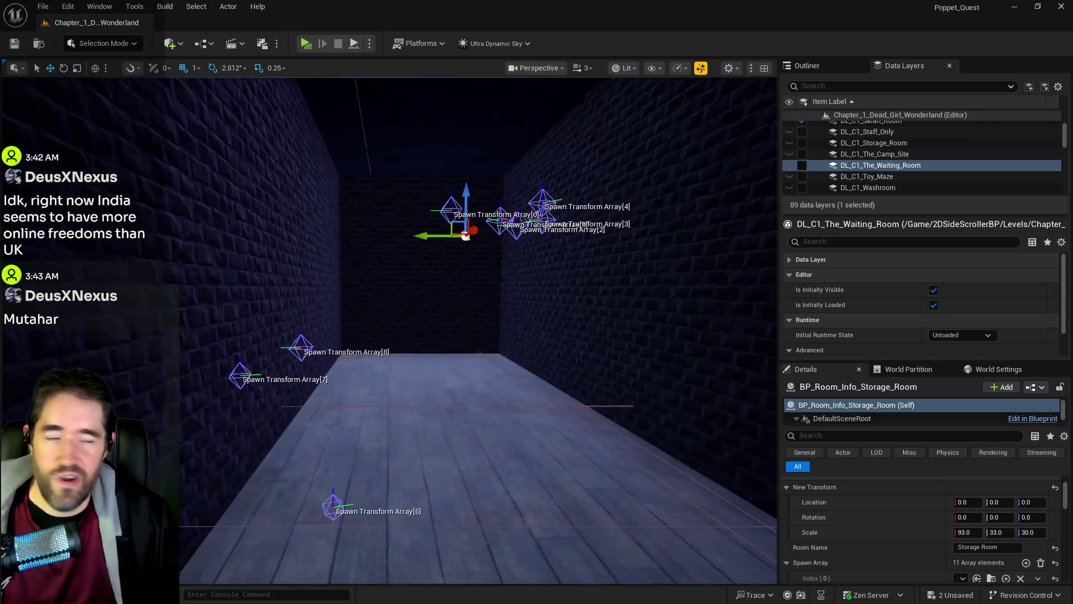
key("w")
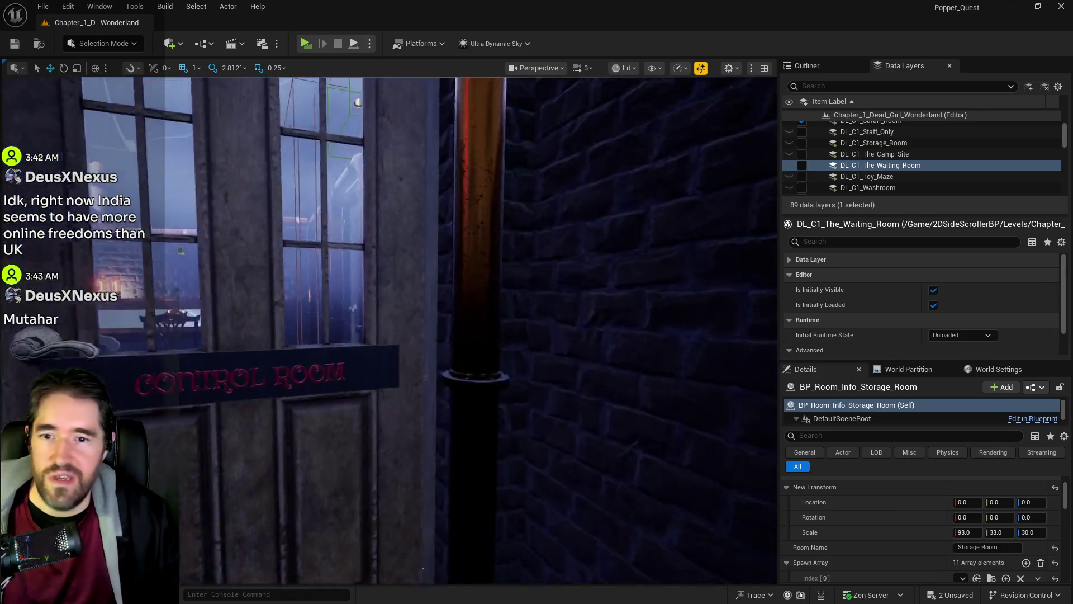
key("a")
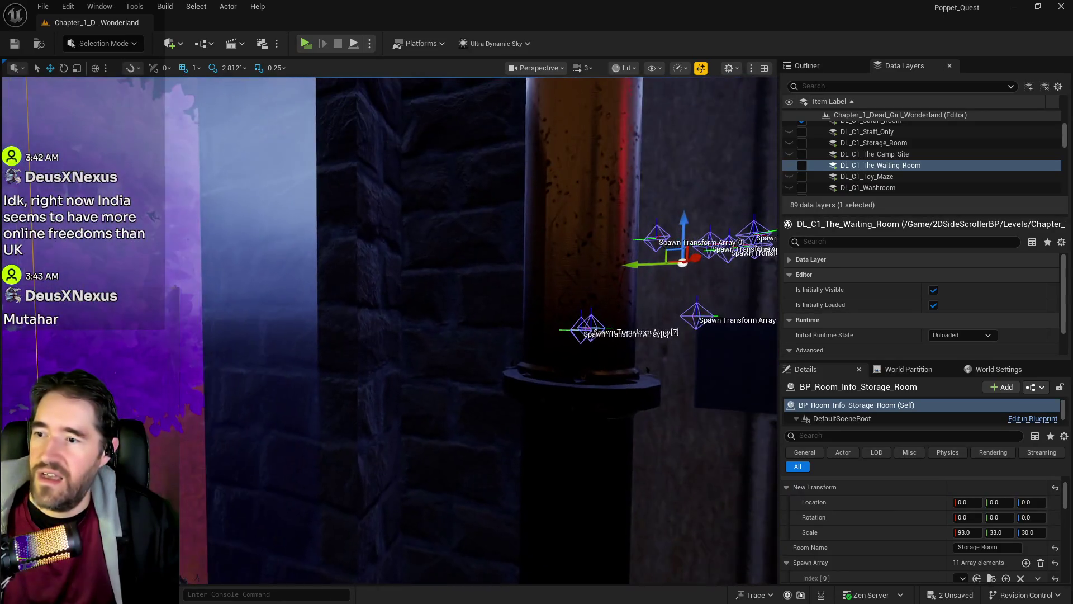
key("s")
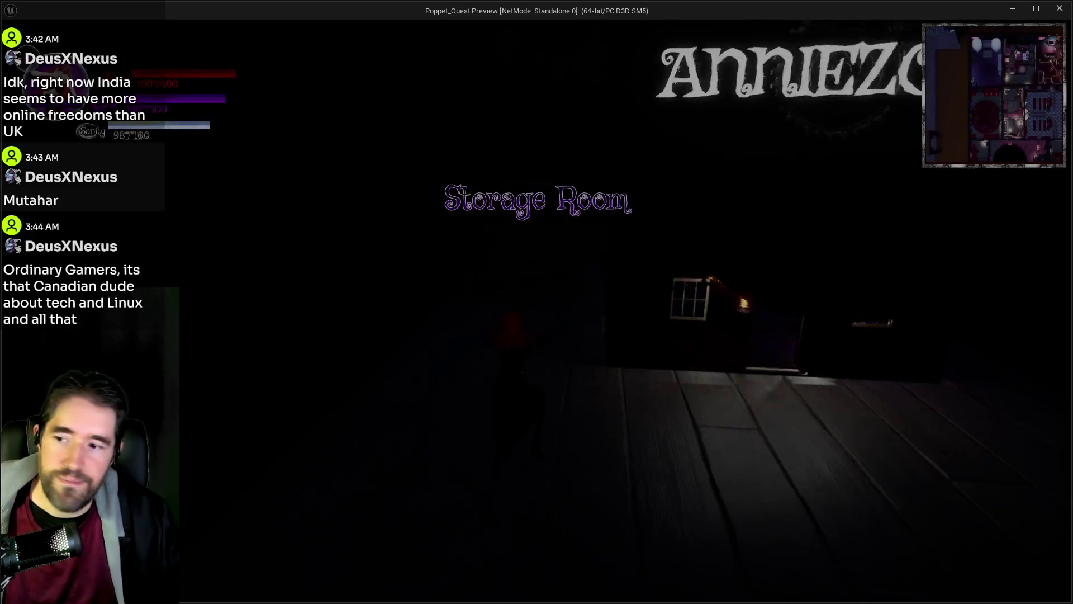
Run the character across the Storage Room in Darkness form, through the purple portal and past the AnnieZons shop.
key("w")
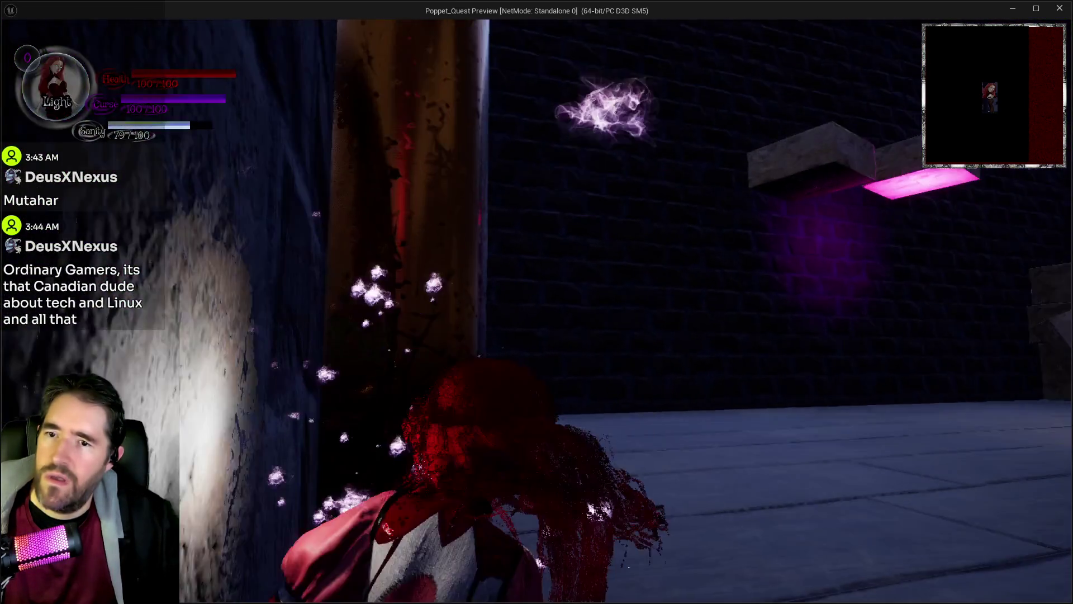
key("q")
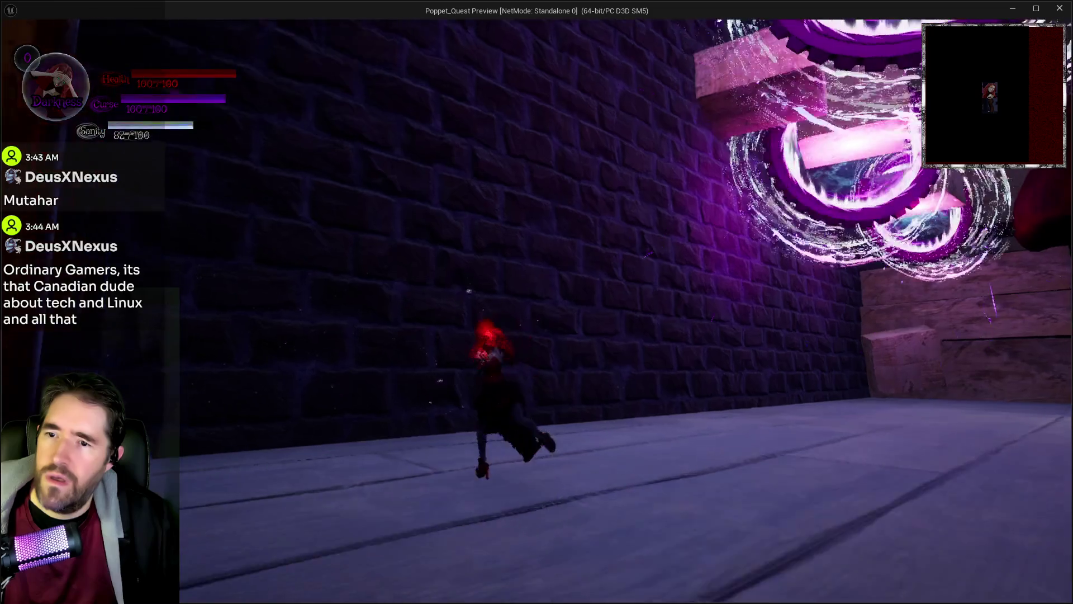
key("w")
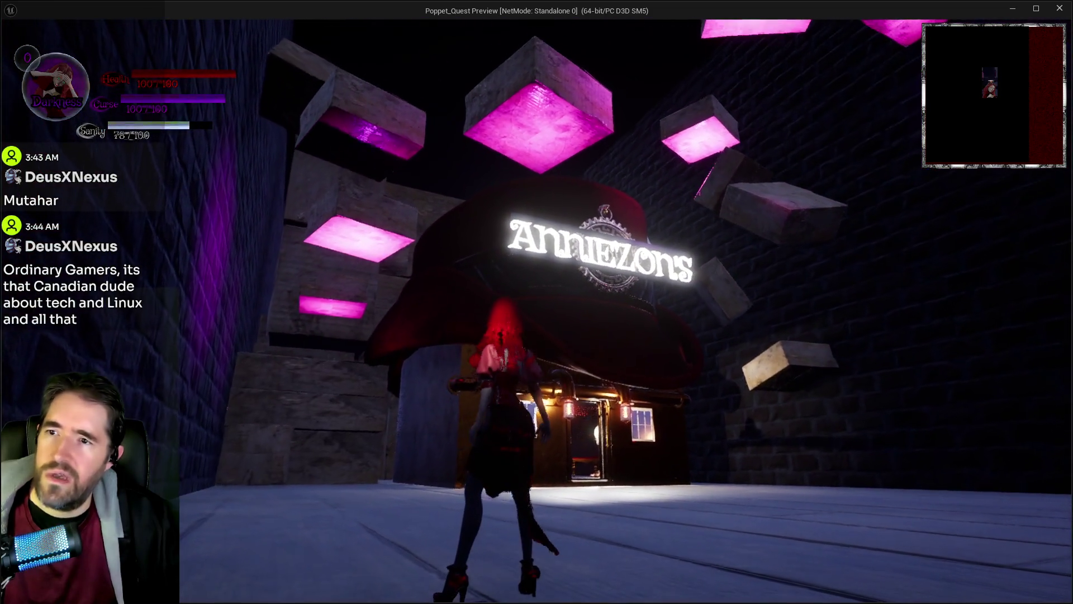
key("d")
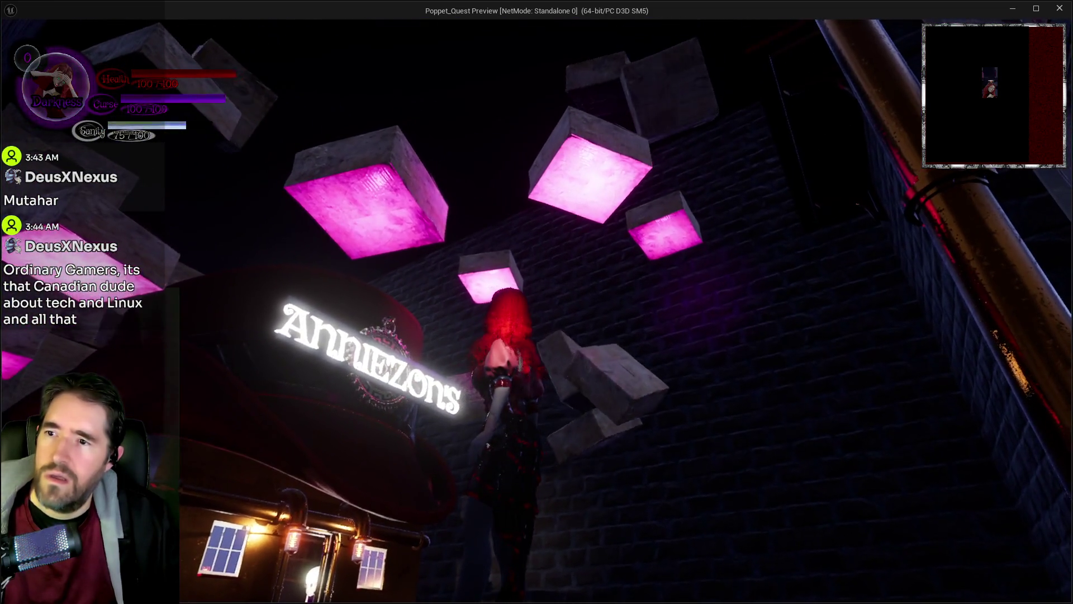
key("w")
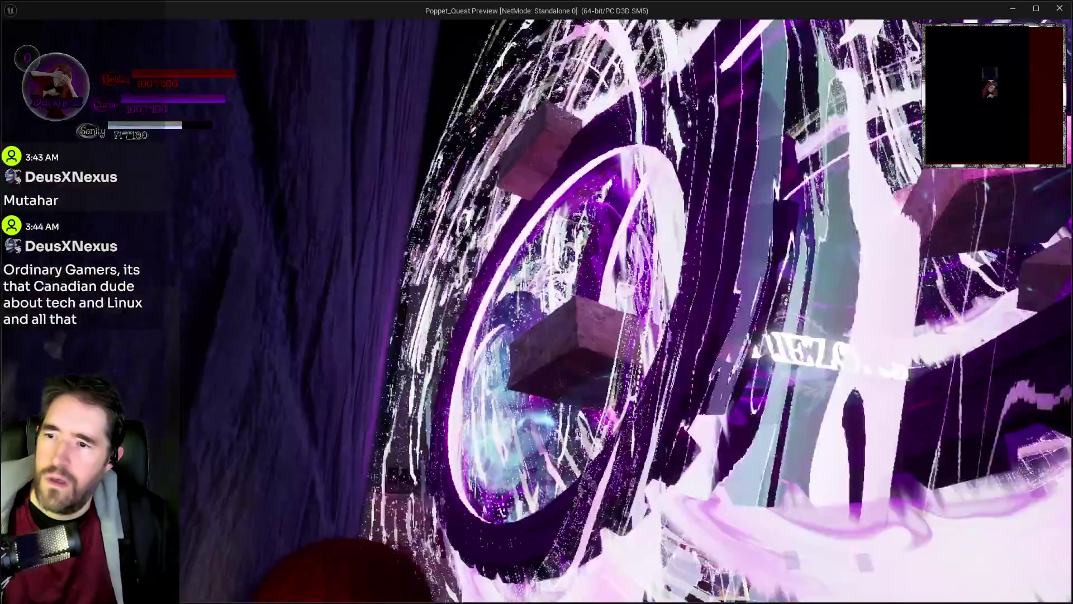
key("w")
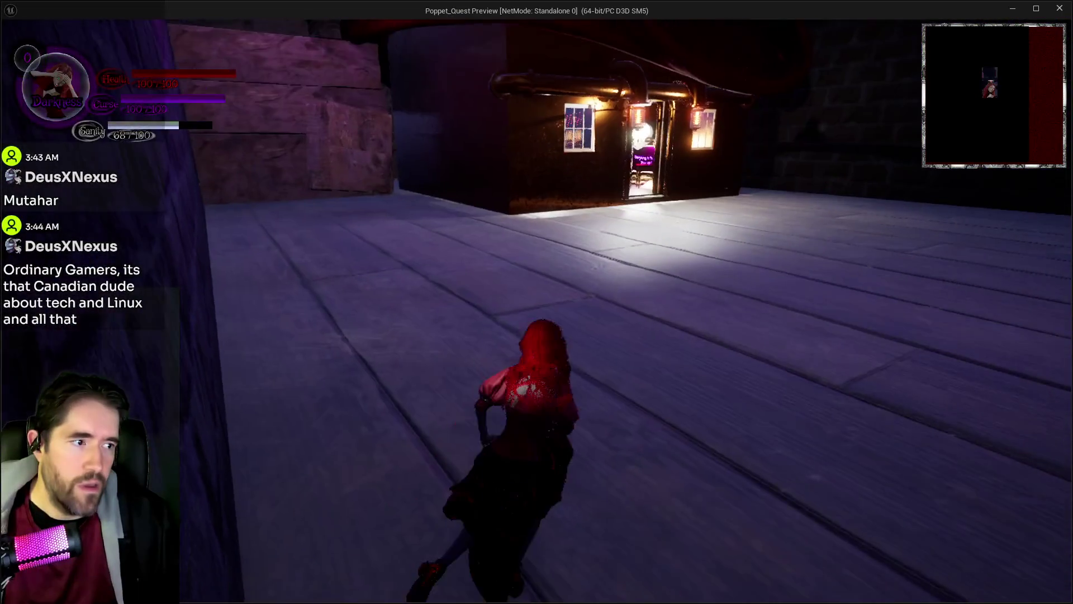
key("w")
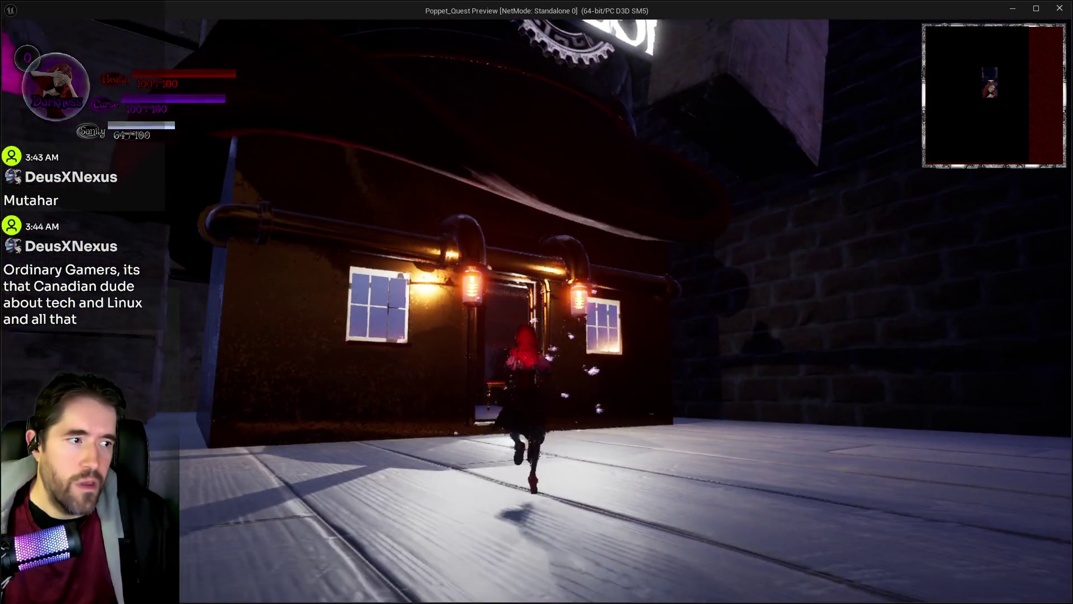
key("w")
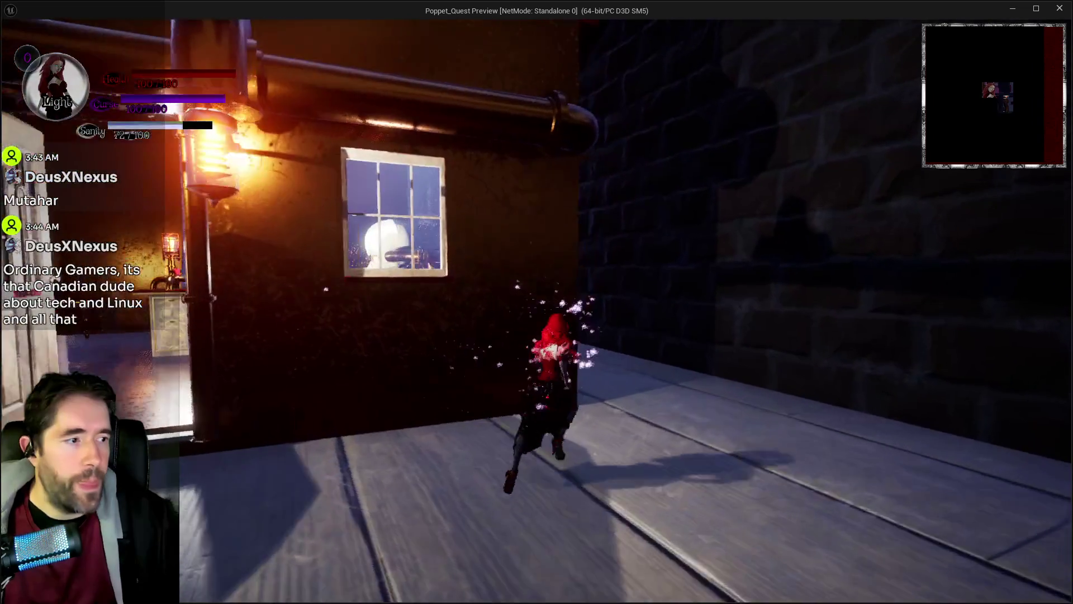
Dash through the dark alley and down the corridor toward the stairs, then exit the preview with Esc.
key("w")
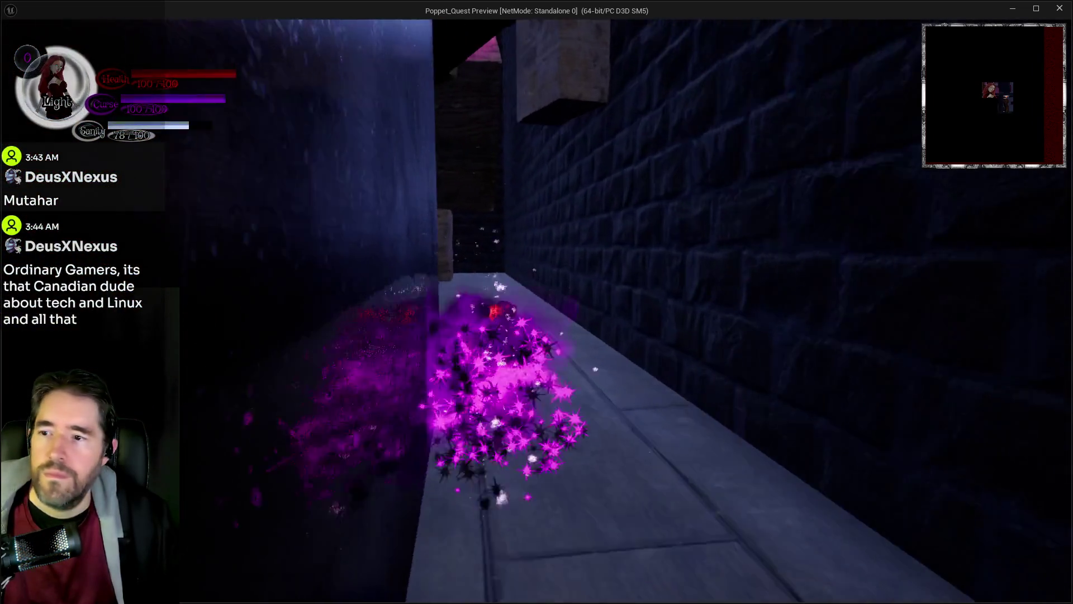
key("w")
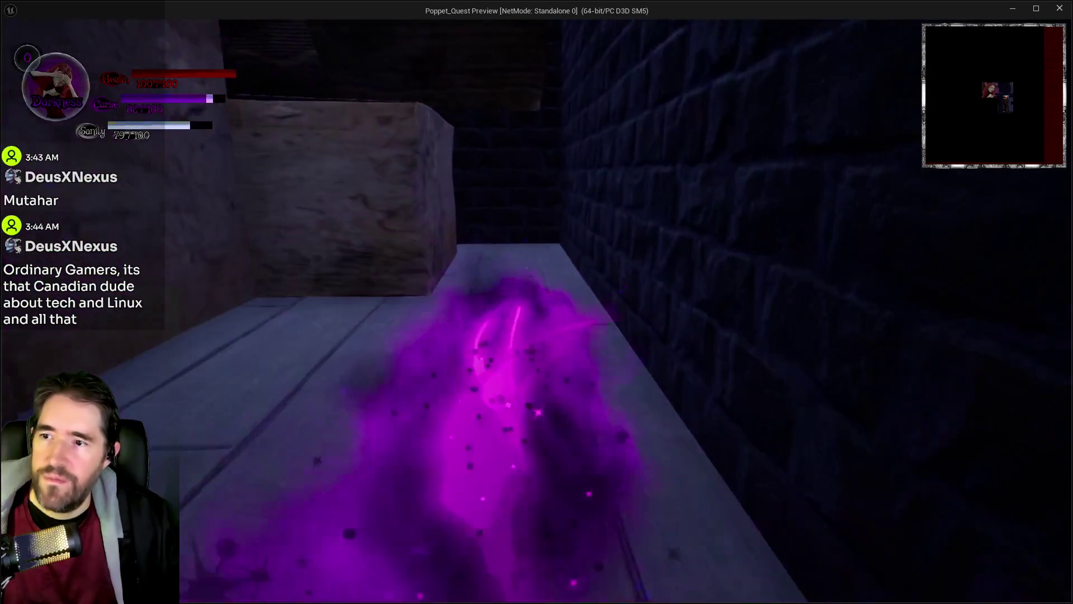
key("w")
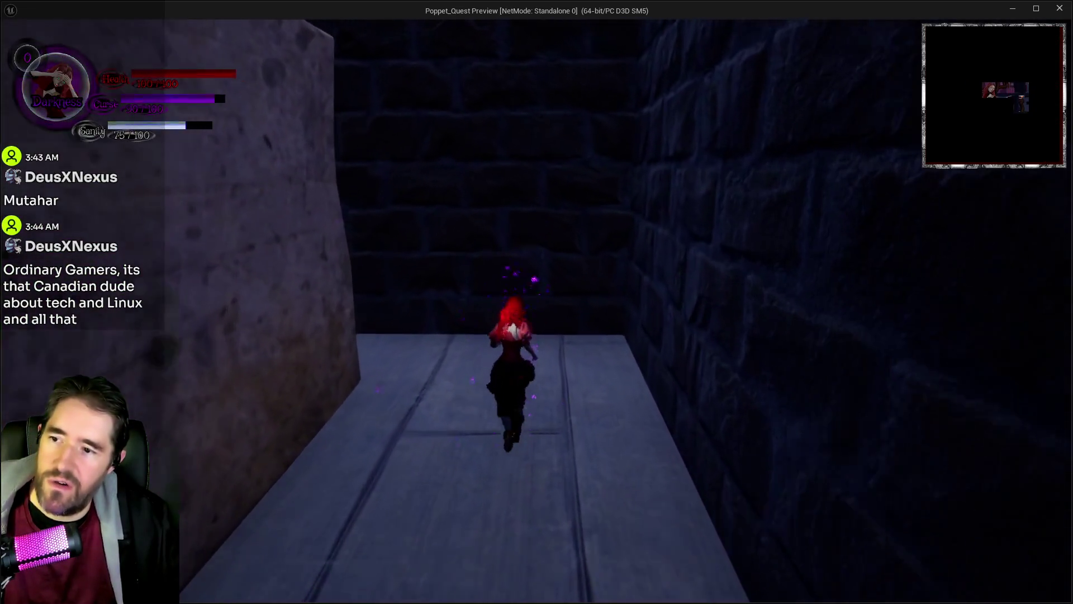
key("w")
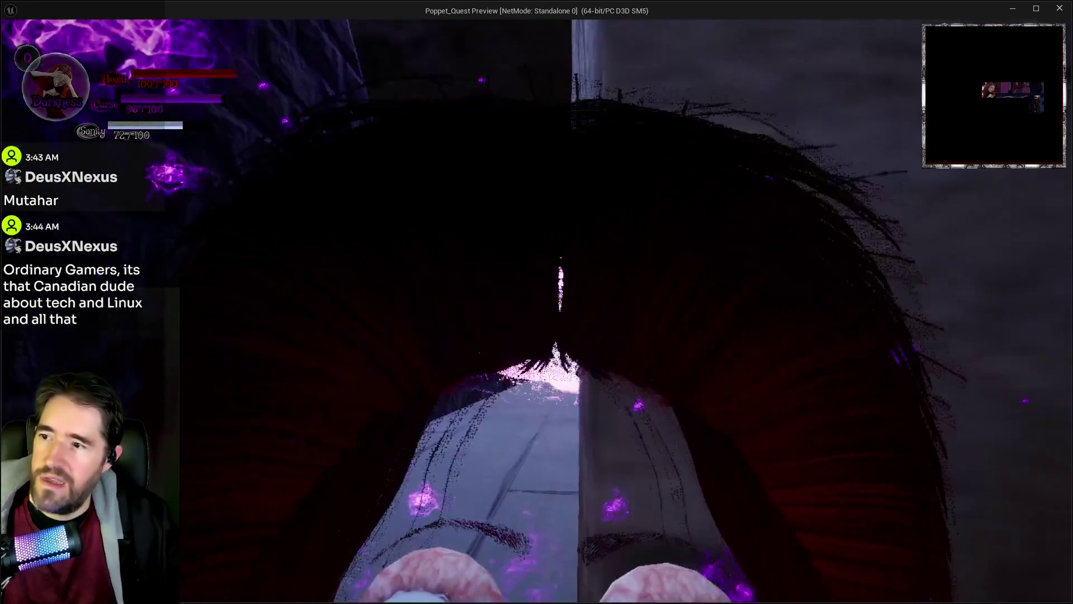
key("w")
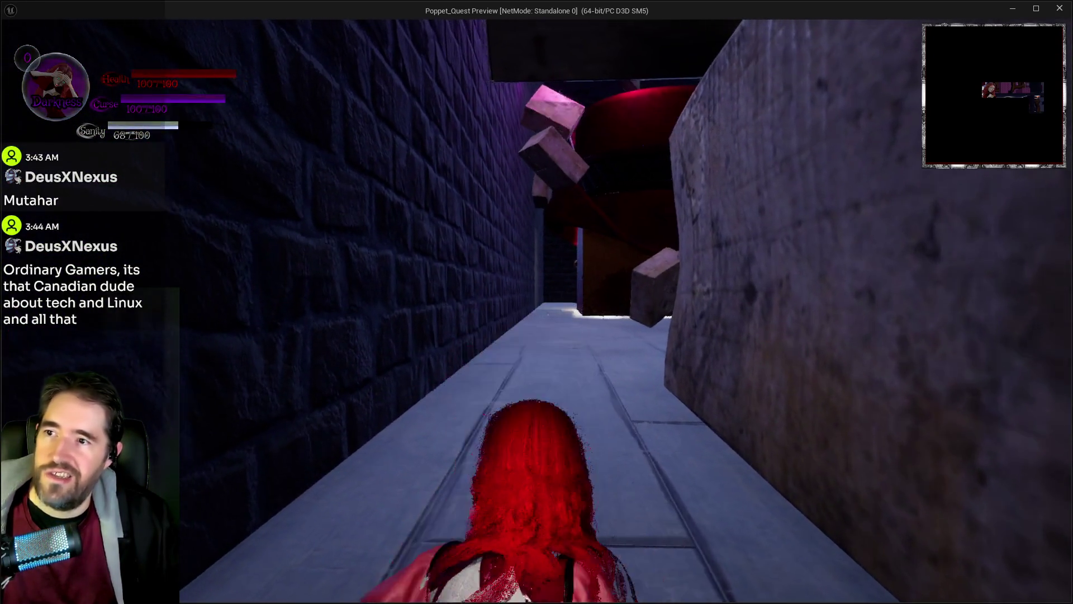
key("w")
key("Escape")
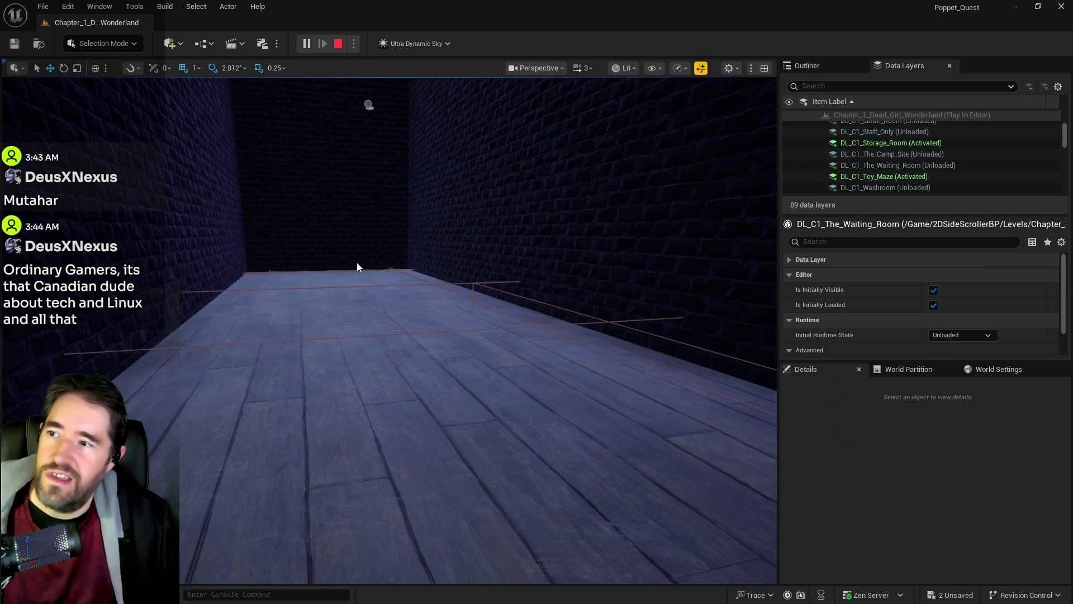
Stop play and frame BP_Room_Info_Storage_Room so its scale becomes 94 × 34 × 30.
left_click(369, 104)
key("f")
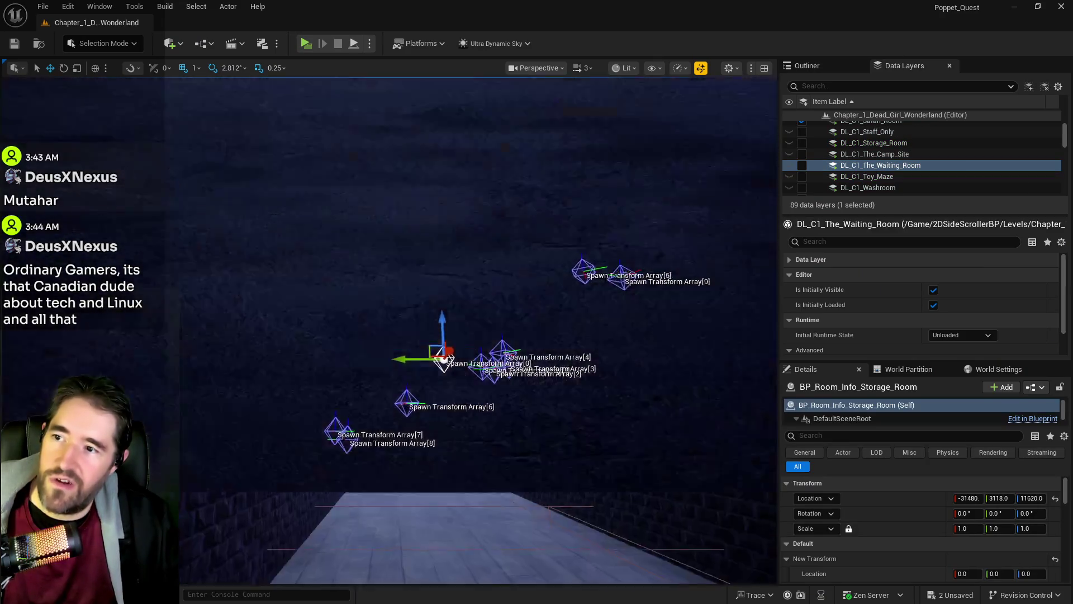
scroll(935, 521, "down", 3)
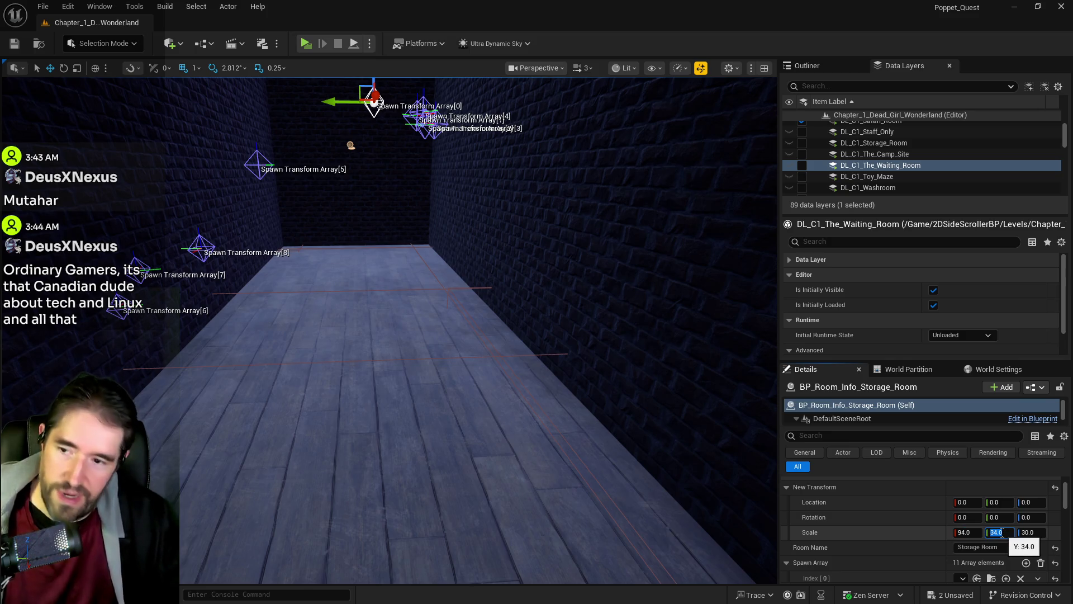
left_click_drag(425, 358, 366, 308)
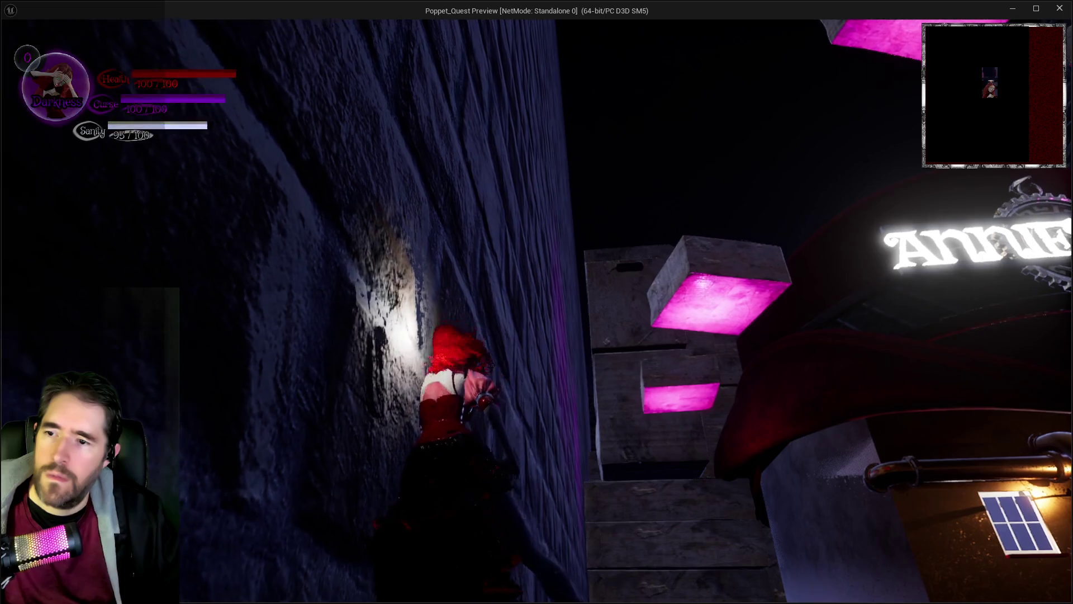
Run toward the AnnieZons shop, switching the character to Light form and back to Darkness.
key("d")
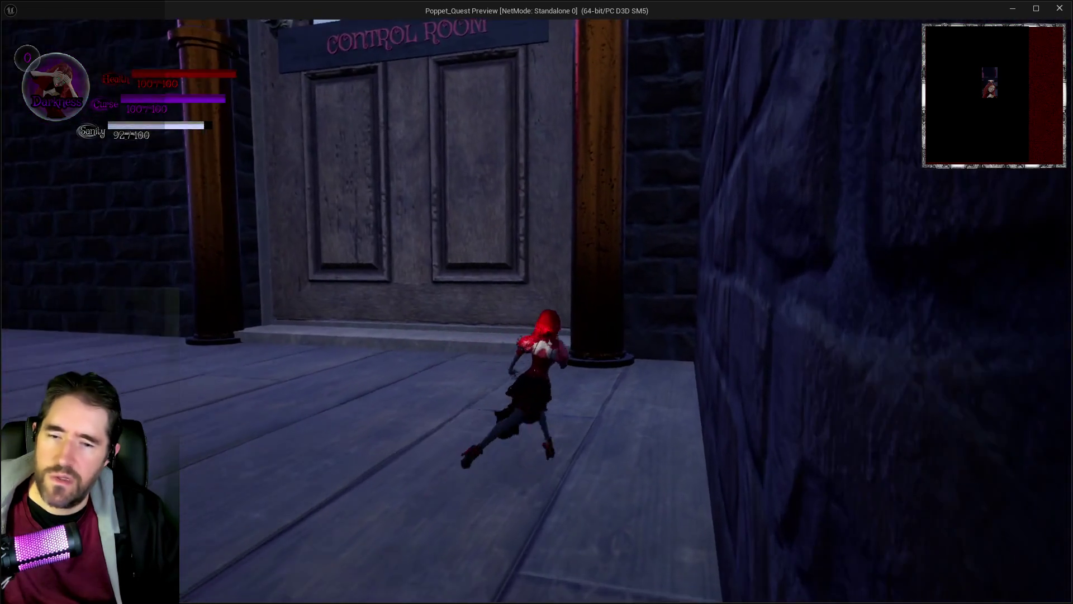
key("w")
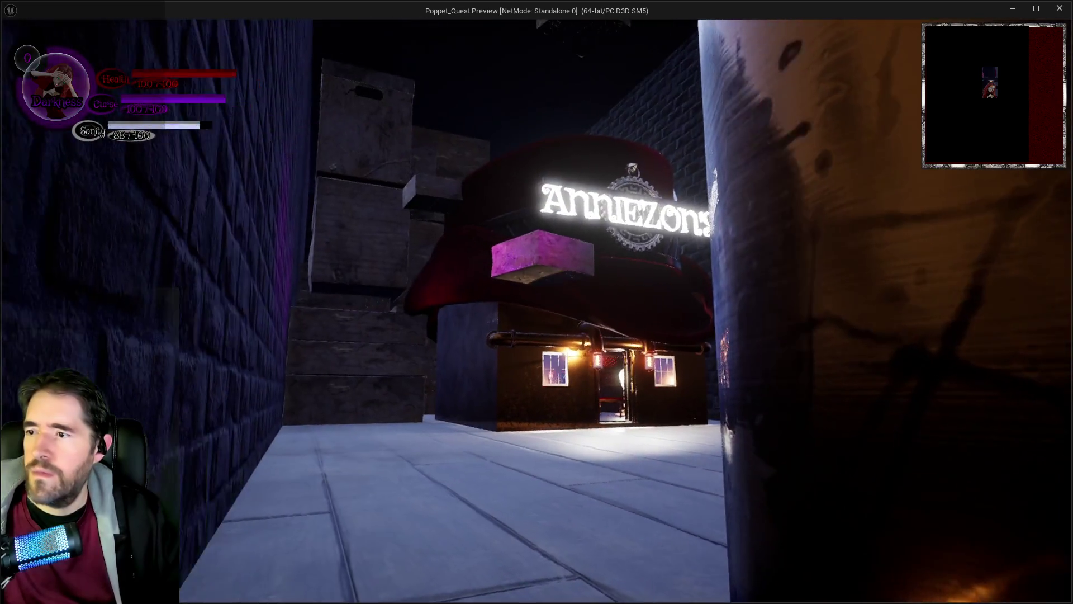
key("e")
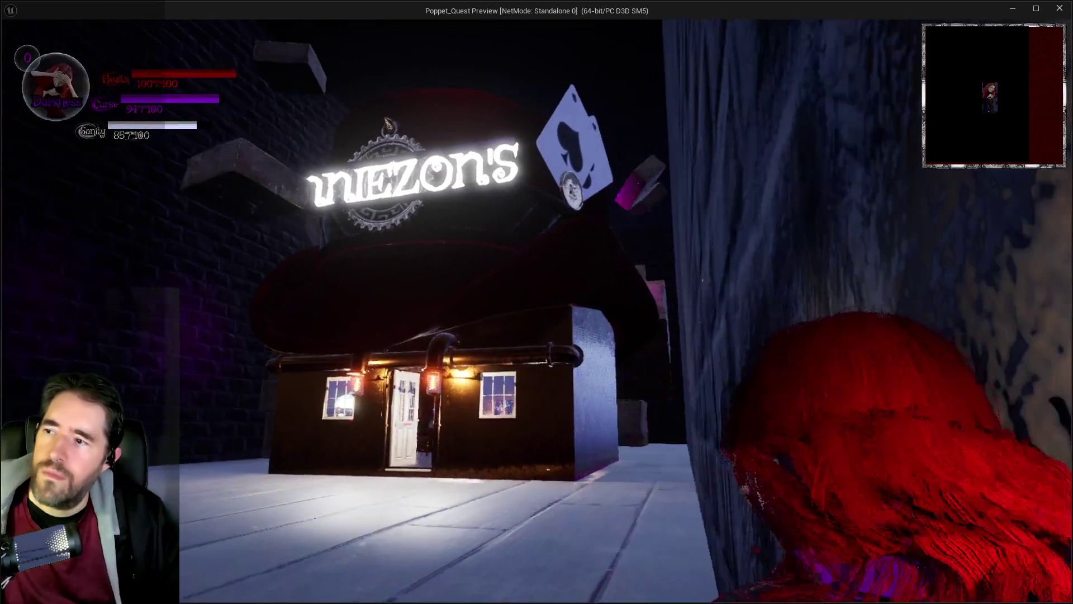
key("e")
Walk the character down the dark alley to the red-lit doorway, then return to the editor and stop play.
key("w")
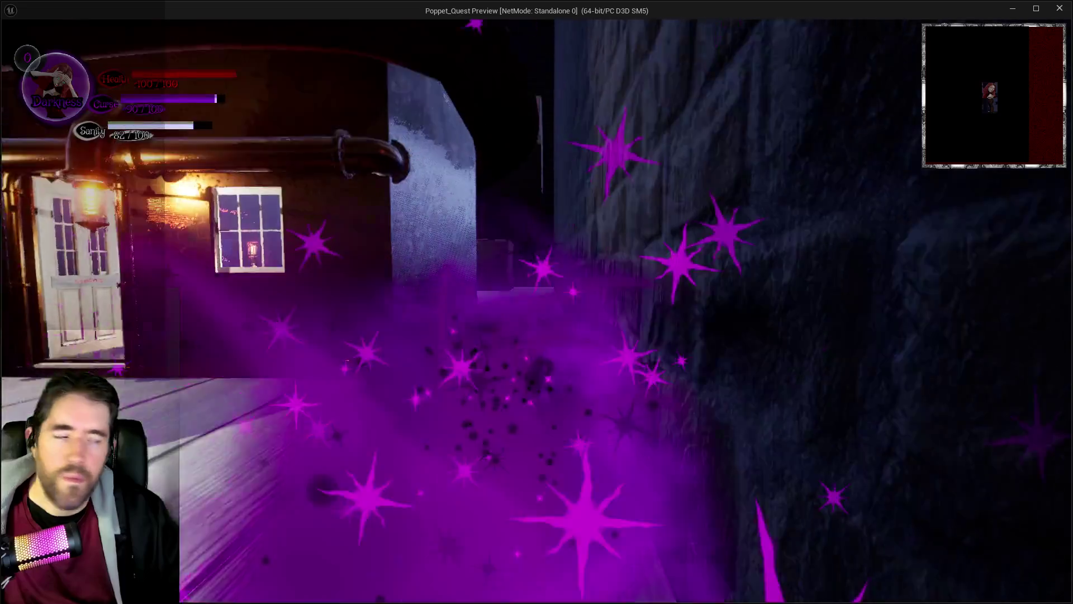
key("w")
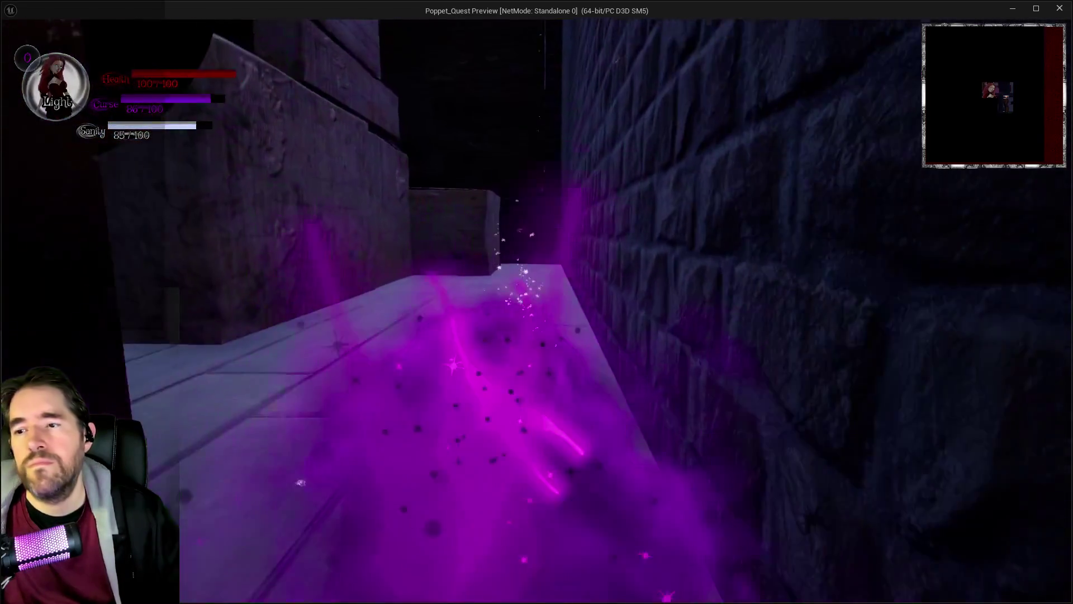
key("w")
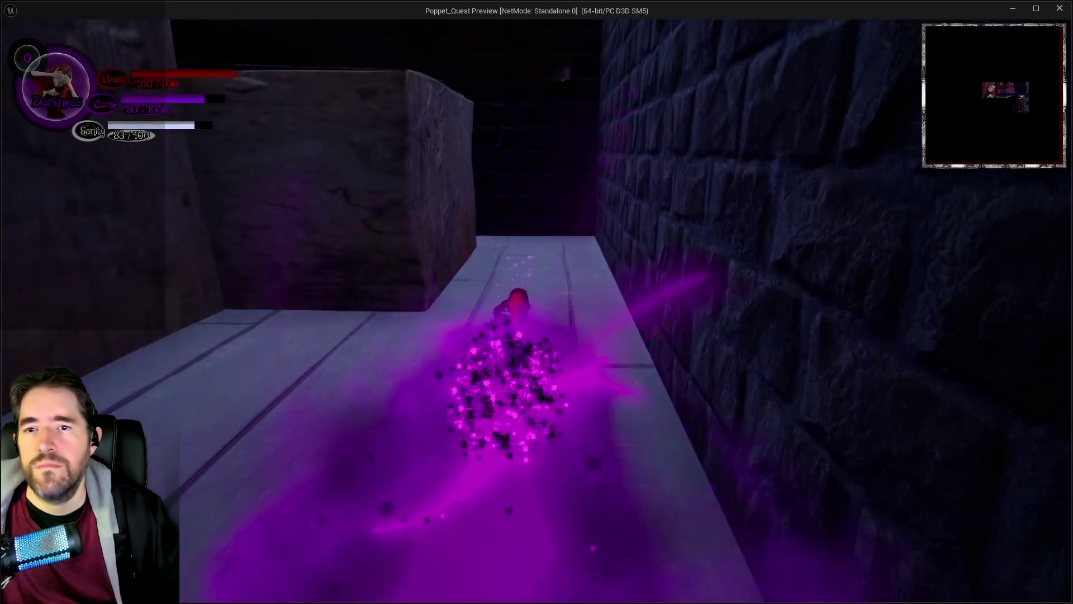
key("w")
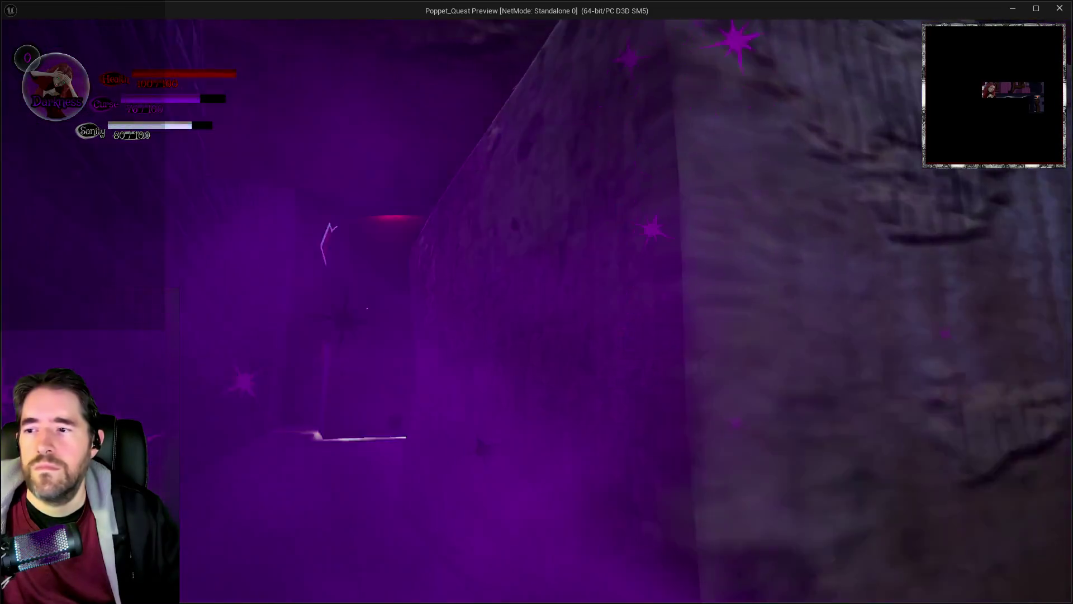
key("w")
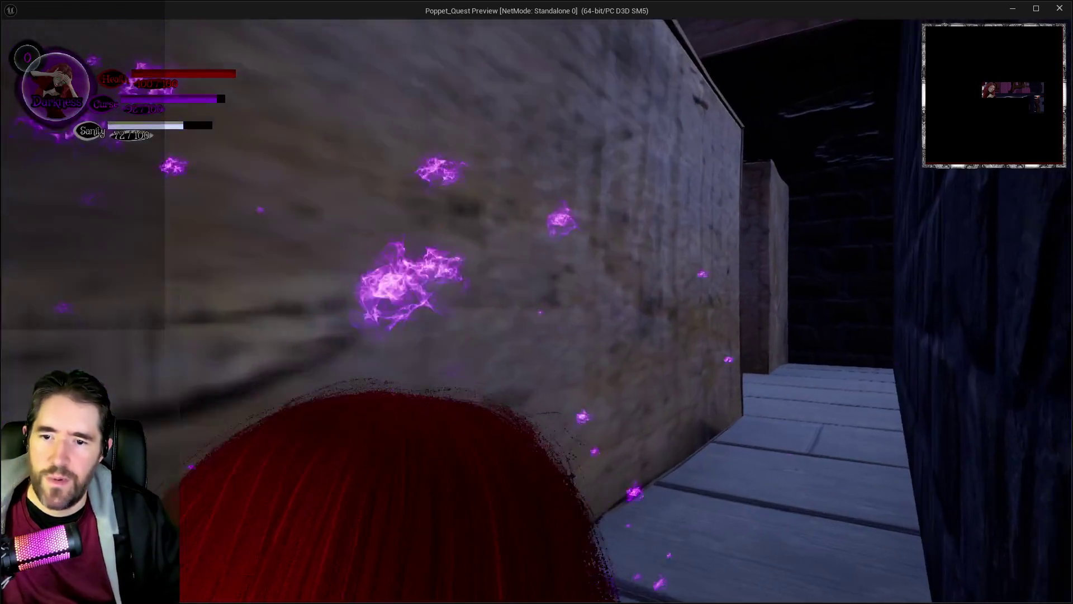
key("alt+Tab")
key("Escape")
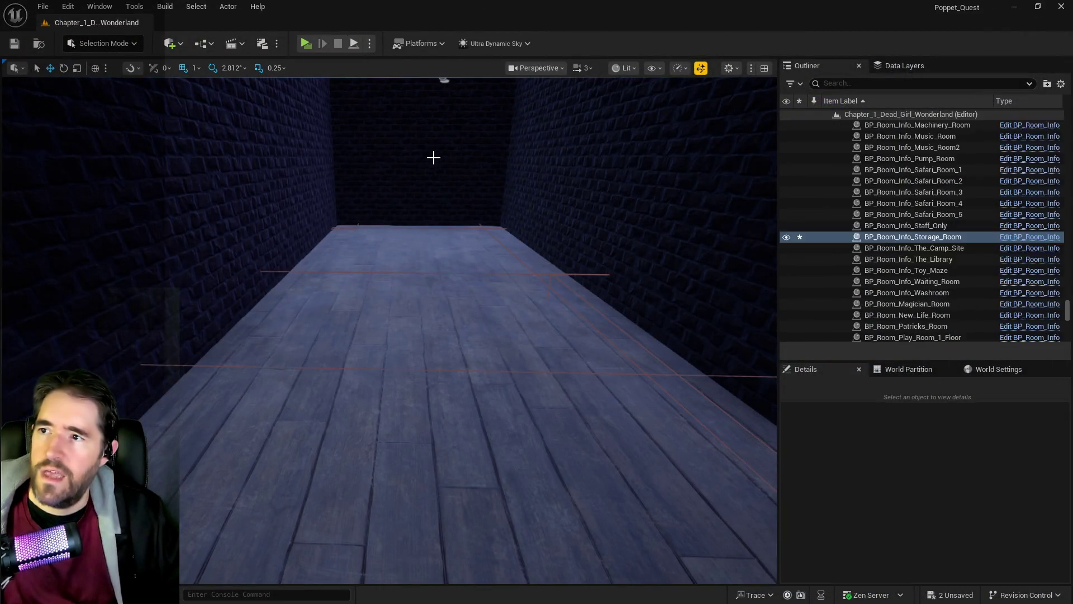
Set the Storage Room info actor's New Transform scale to 94, 33, 36 and fly in to check it.
mouse_move(413, 195)
left_mouse_down()
mouse_move(429, 157)
mouse_move(405, 196)
mouse_move(431, 195)
mouse_move(436, 227)
mouse_move(478, 137)
mouse_move(492, 137)
left_mouse_up()
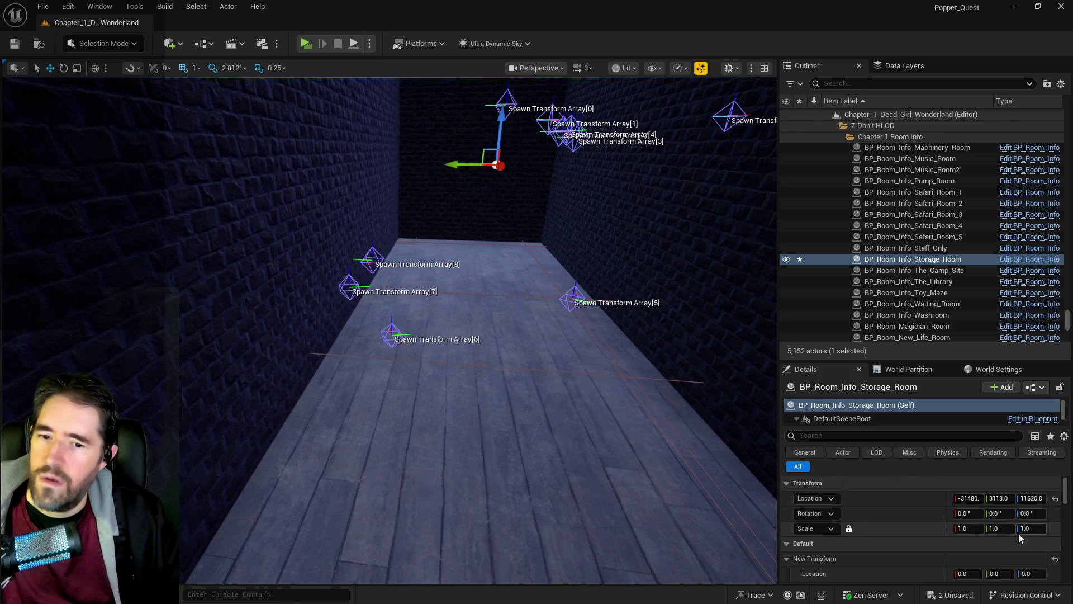
scroll(1032, 547, "down", 2)
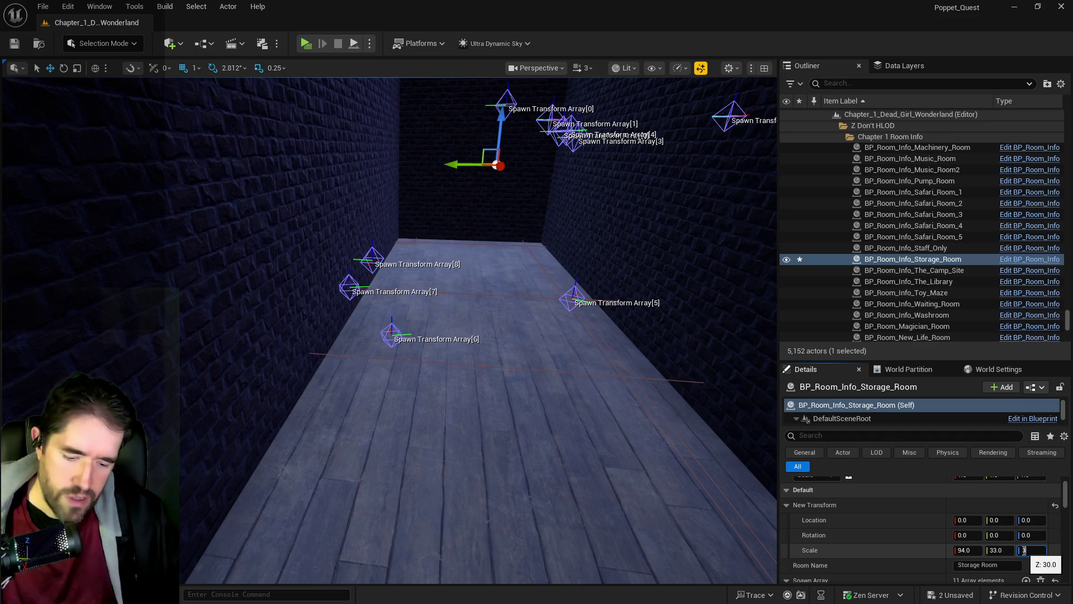
mouse_move(680, 500)
left_mouse_down()
mouse_move(680, 476)
mouse_move(615, 447)
mouse_move(615, 425)
mouse_move(593, 413)
mouse_move(559, 448)
mouse_move(550, 431)
mouse_move(593, 442)
left_mouse_up()
left_click_drag(391, 146, 337, 138)
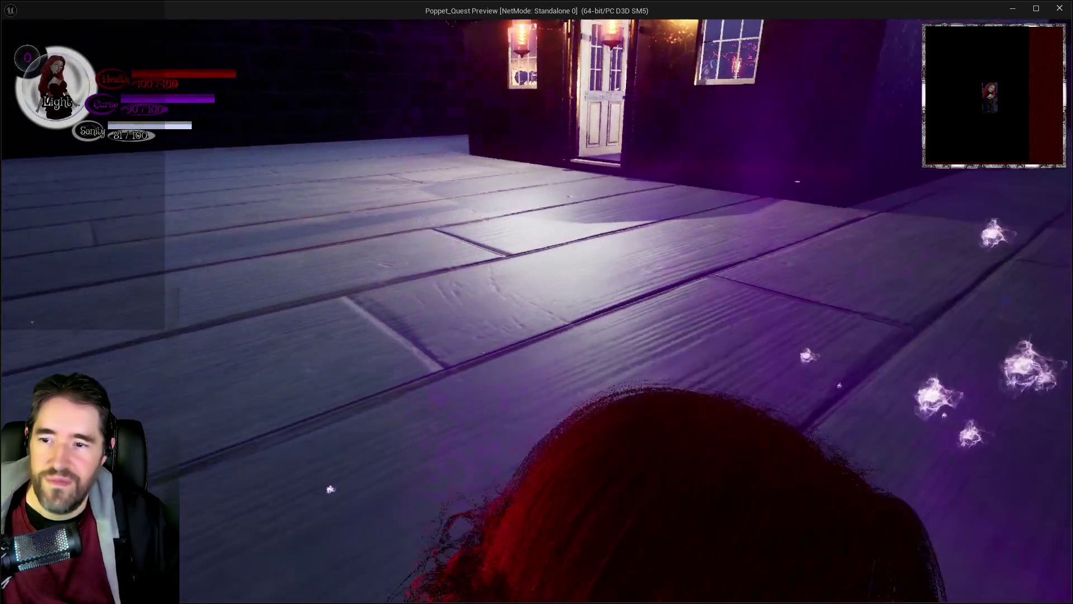
Run the character in Darkness form down the alley to the end wall and around the corner.
key("e")
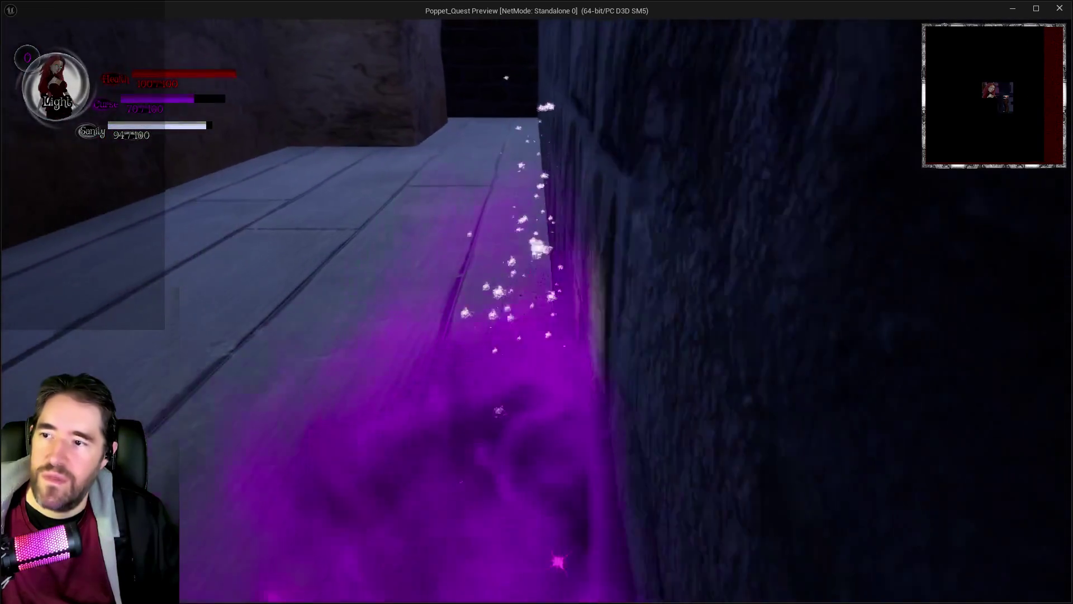
key("q")
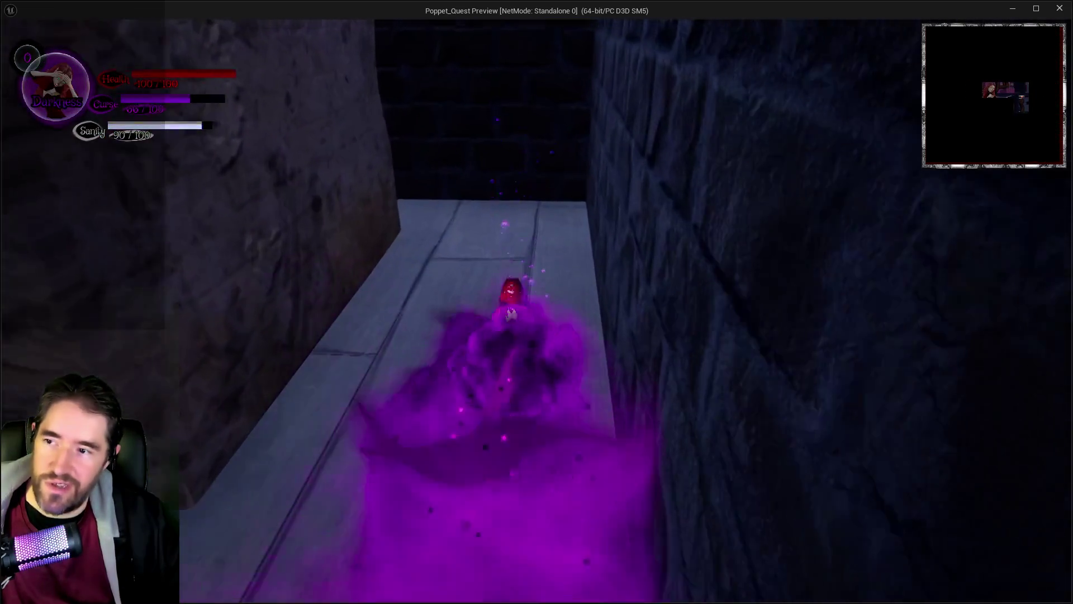
key("w")
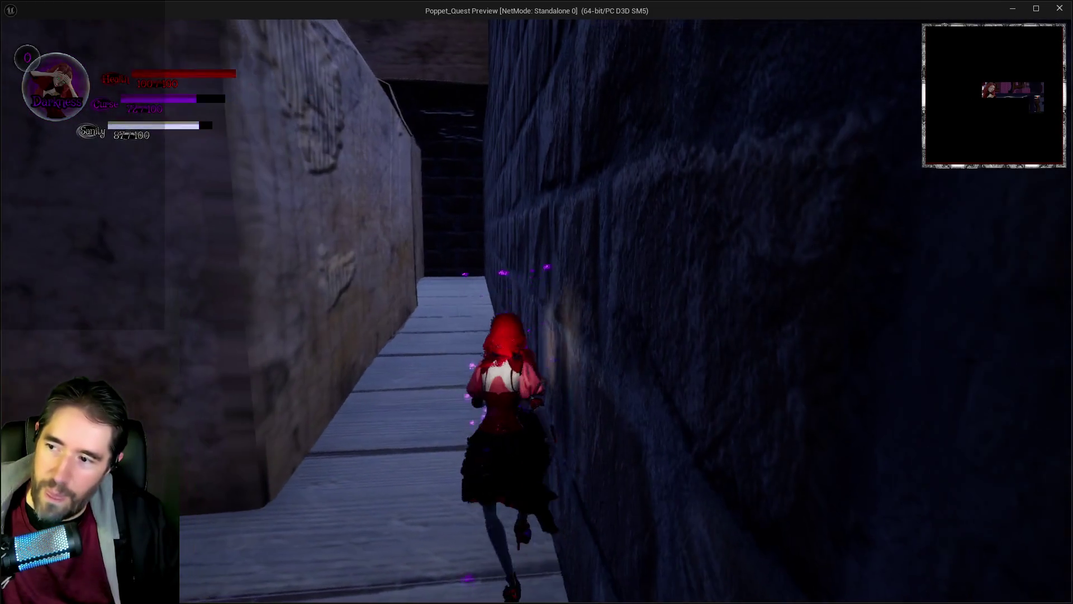
key("w")
key("w")
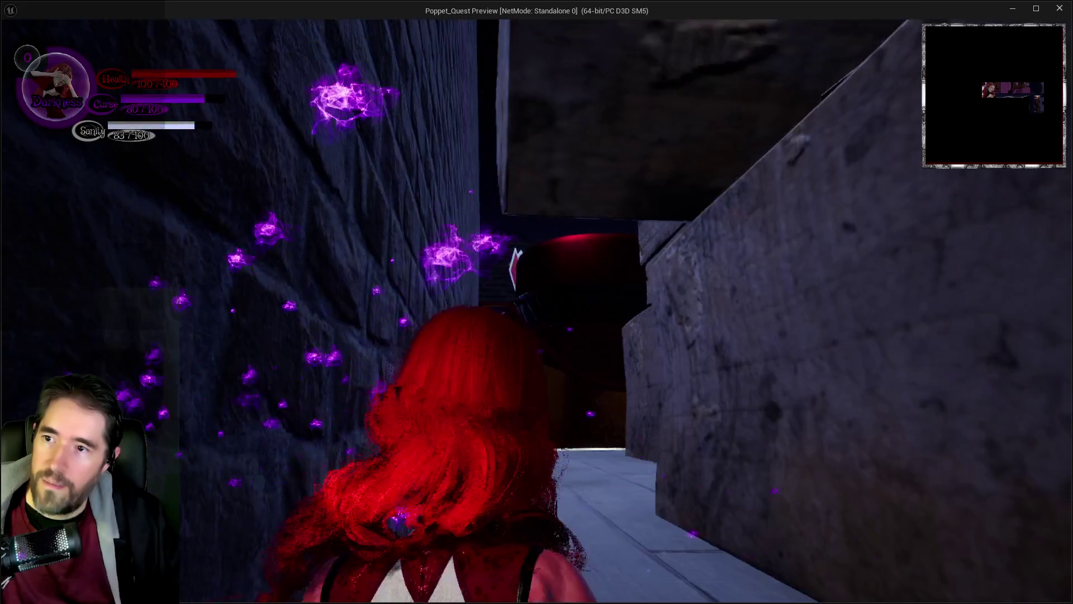
Mist-dash the character down the side corridor toward the shop door, then switch back to the editor.
key("shift")
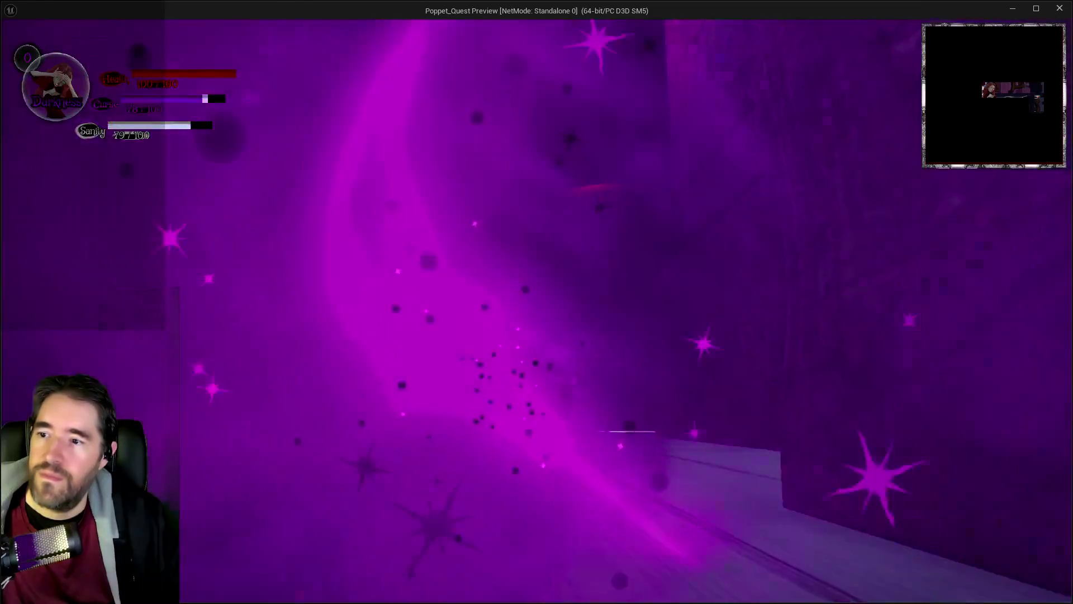
key("w")
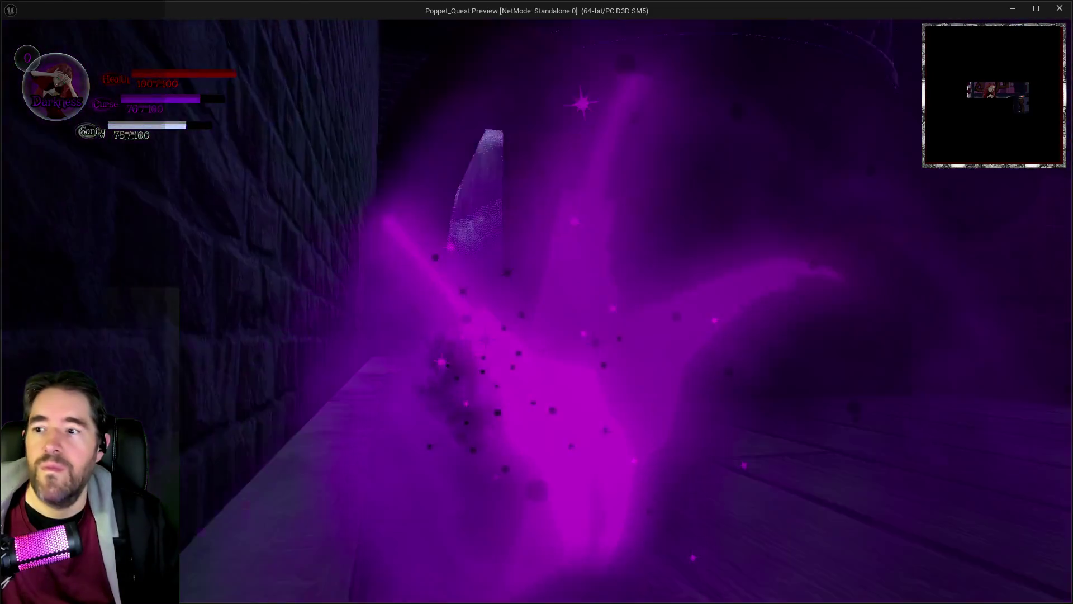
key("shift")
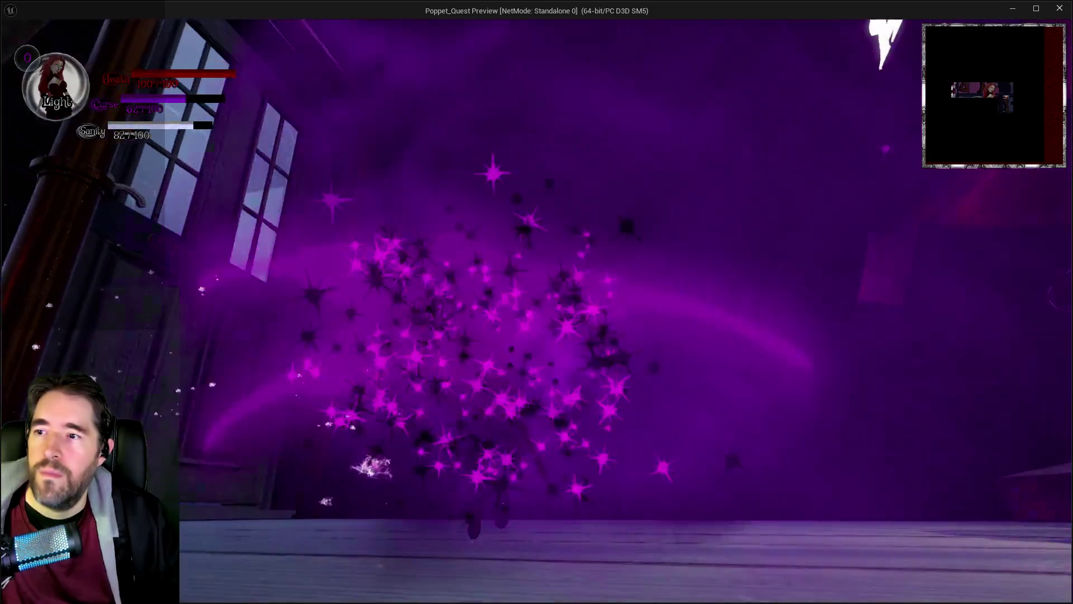
key("shift")
key("w")
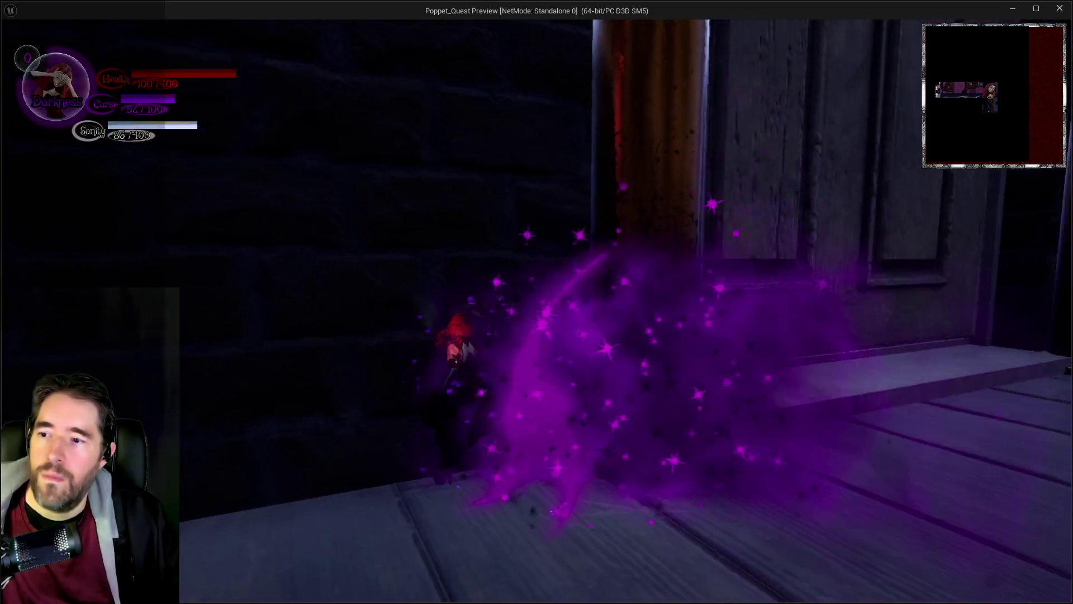
key("q")
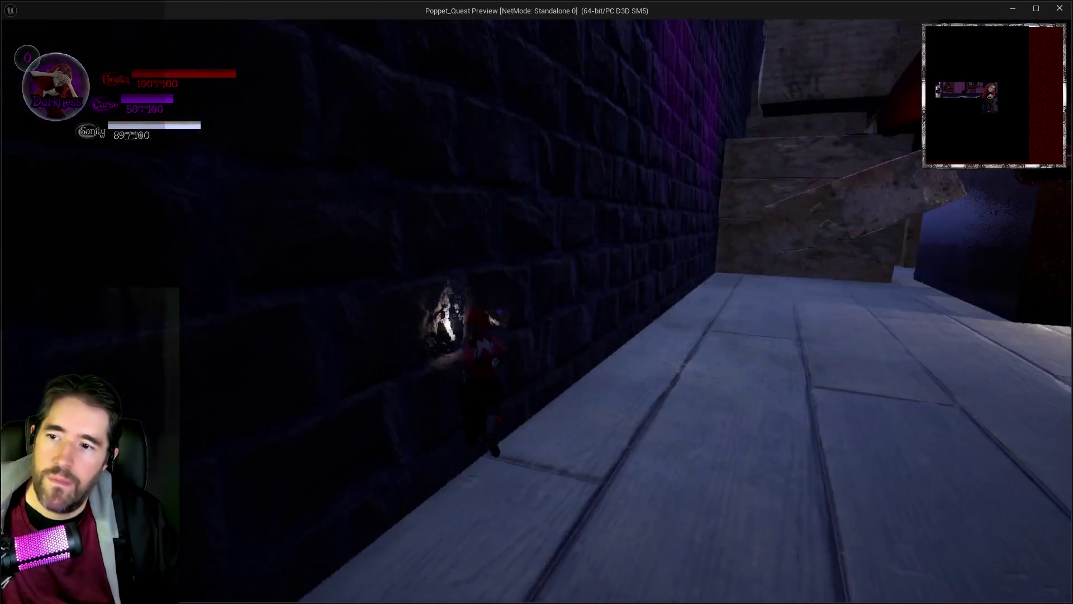
key("alt+Tab")
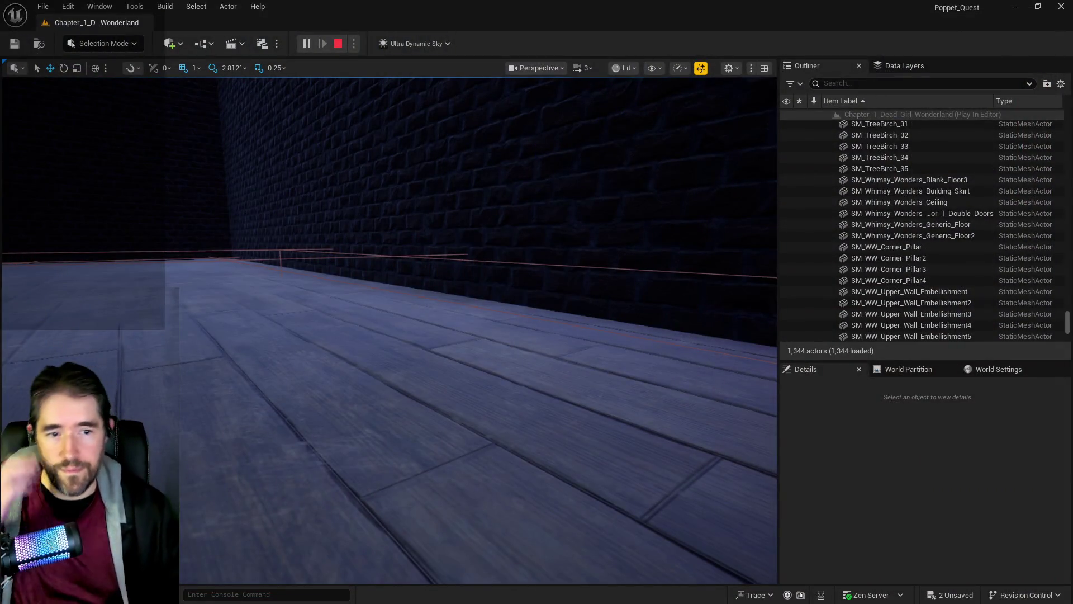
Strike through item 17, 'Room info Storage room is too small', in PQ Scratch Board.
key("alt+Tab")
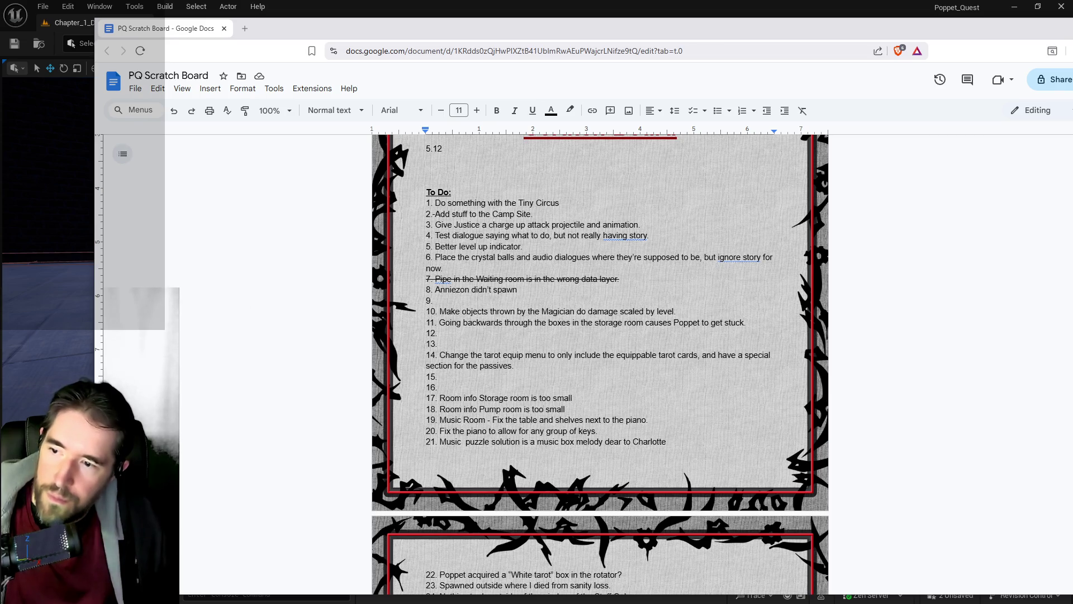
left_click_drag(582, 398, 427, 398)
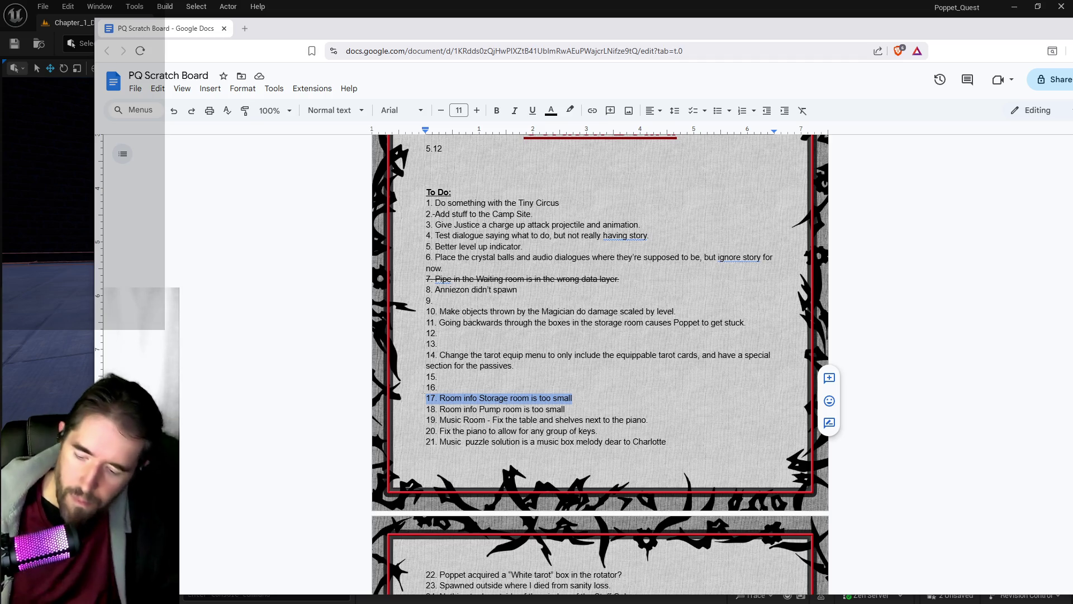
key("alt+shift+5")
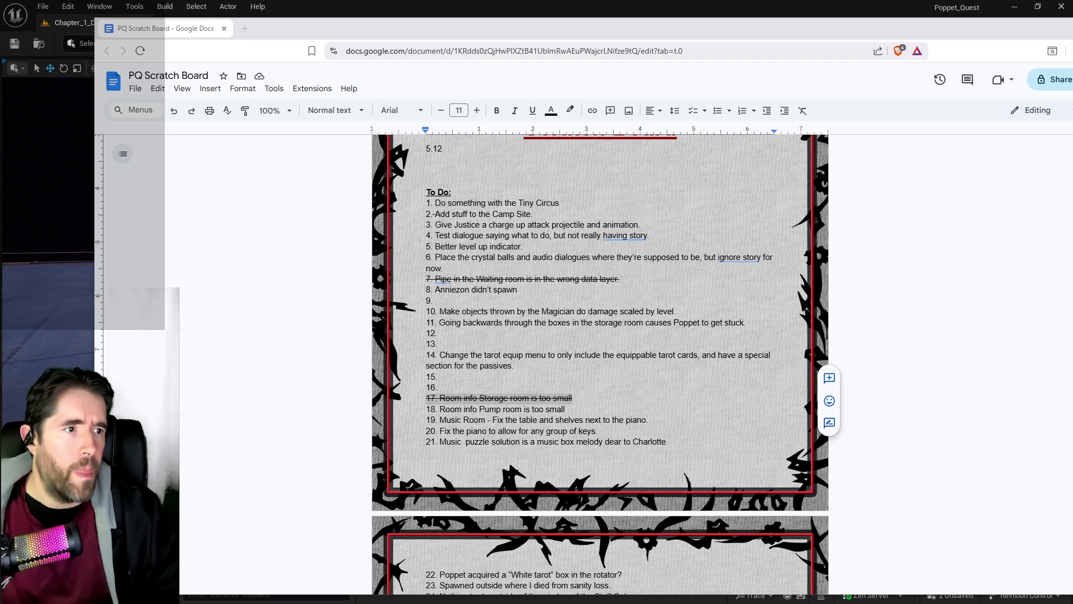
key("alt+Tab")
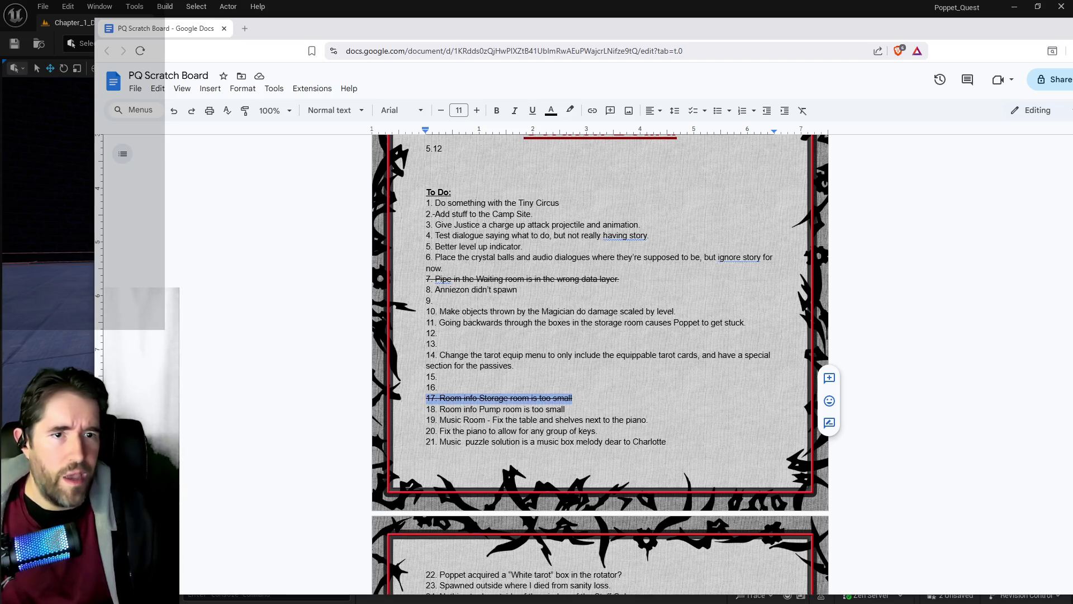
key("alt+Tab")
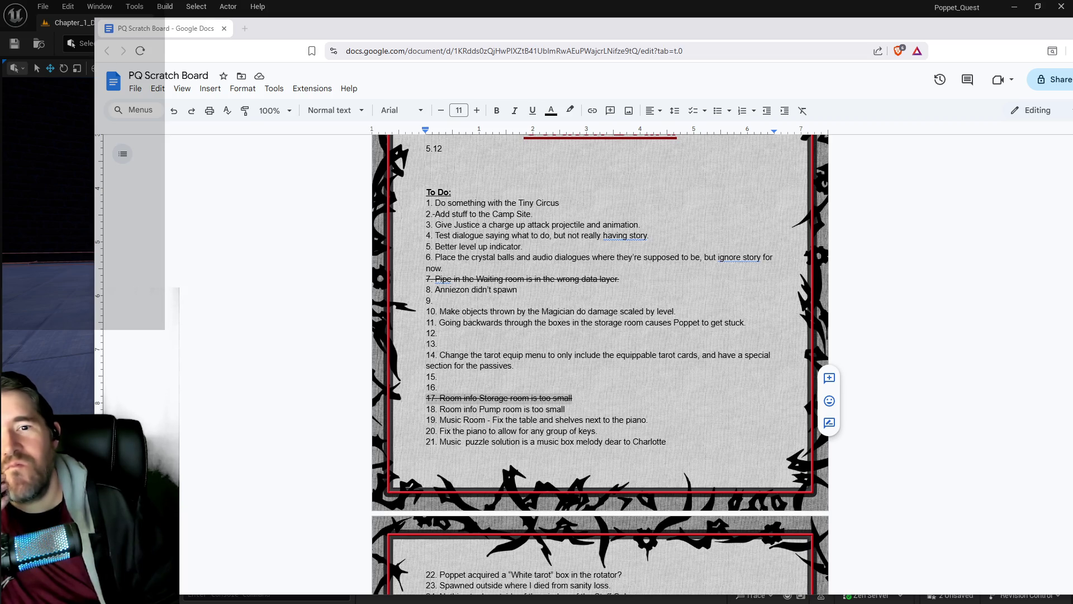
triple_click(499, 398)
key("alt+Tab")
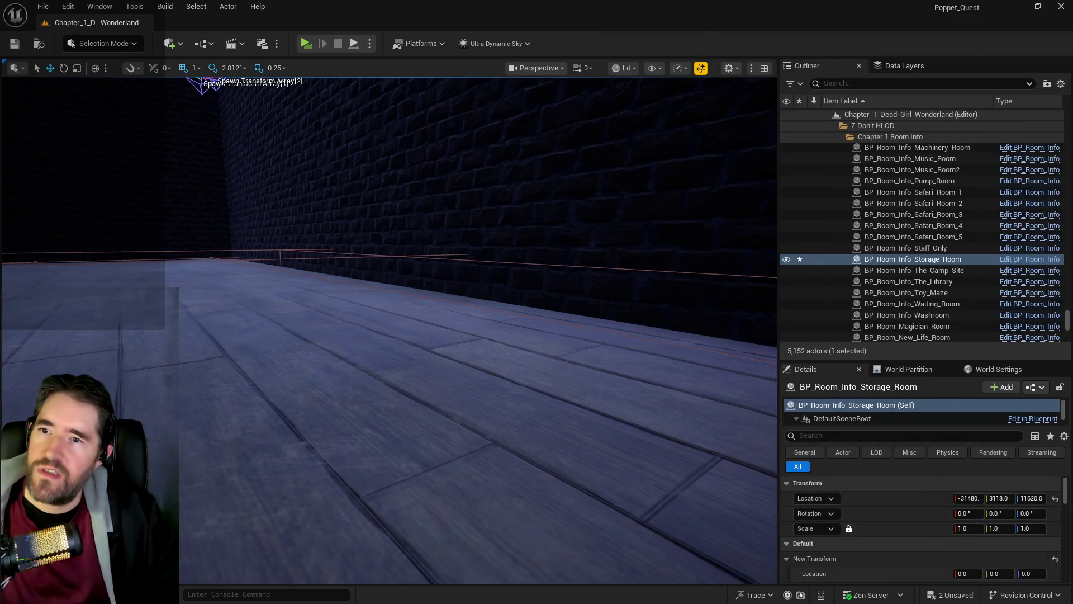
Filter data layers by 'stor', make DL_C1_Storage_Room visible, and select the SM_Storage_Room_Boxes_3 mesh.
left_click(903, 64)
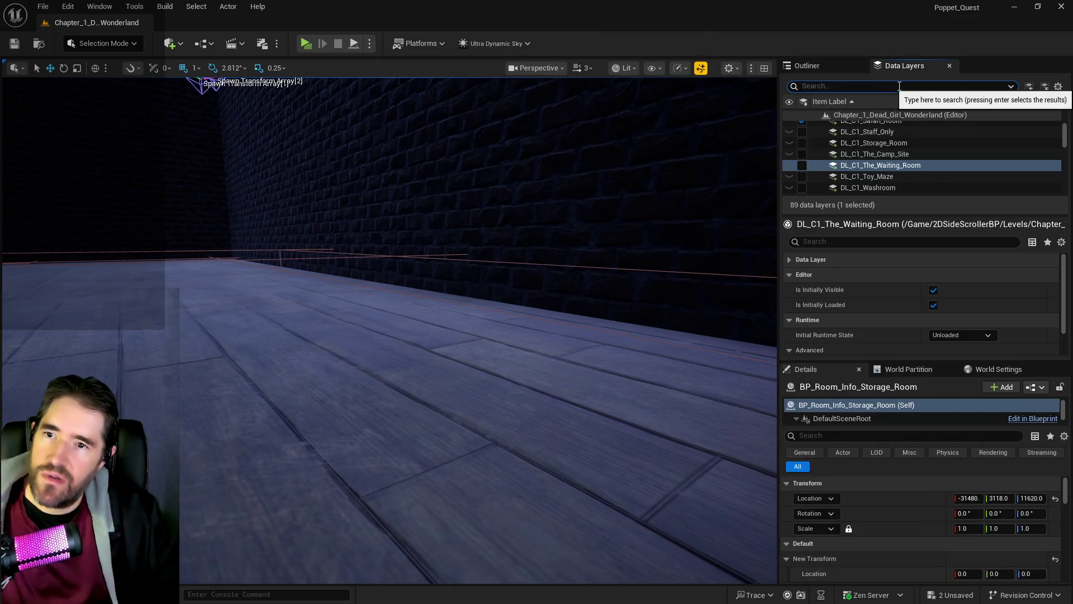
type("stor")
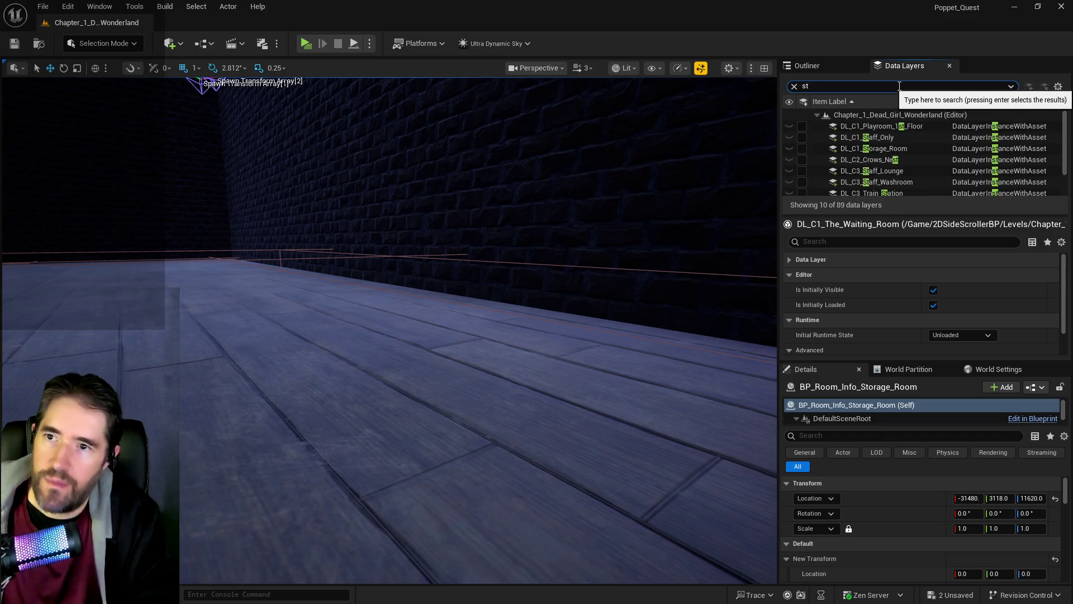
left_click(801, 126)
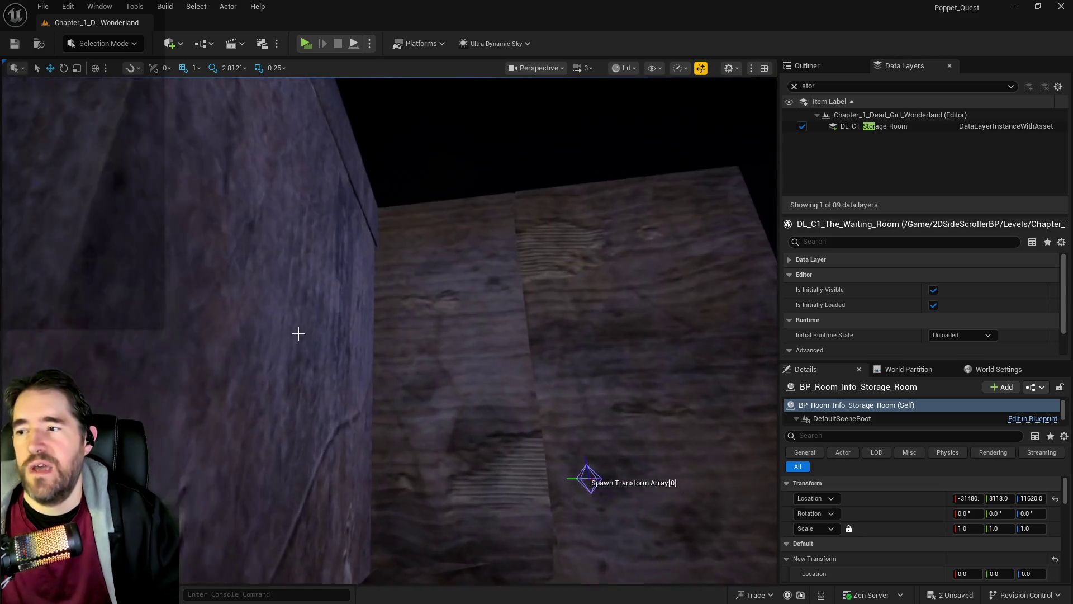
left_click(283, 361)
mouse_move(283, 360)
left_mouse_down()
mouse_move(399, 243)
mouse_move(304, 360)
left_mouse_up()
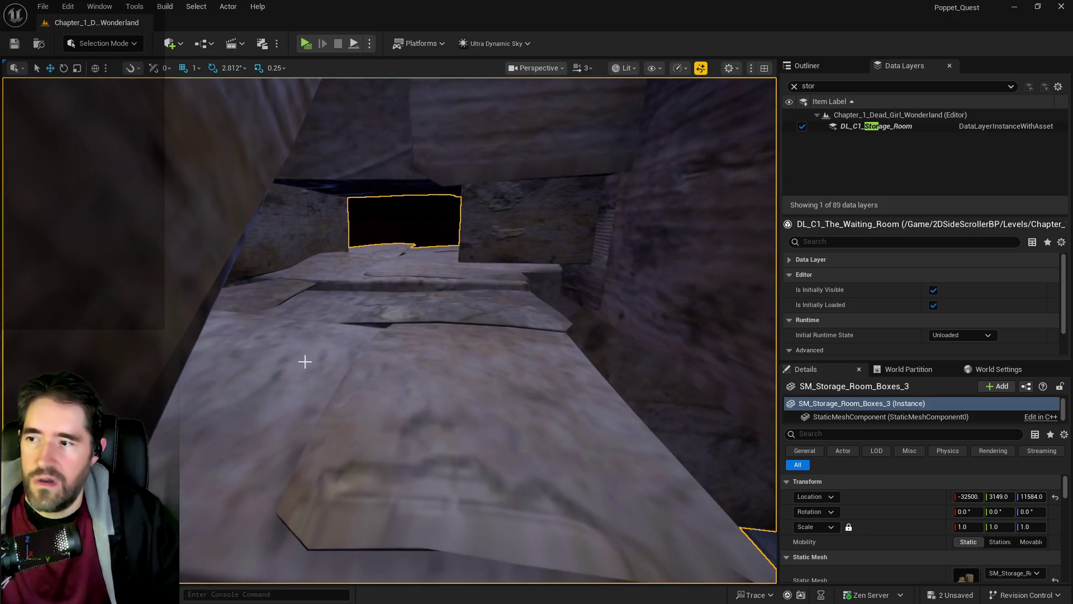
left_click(168, 44)
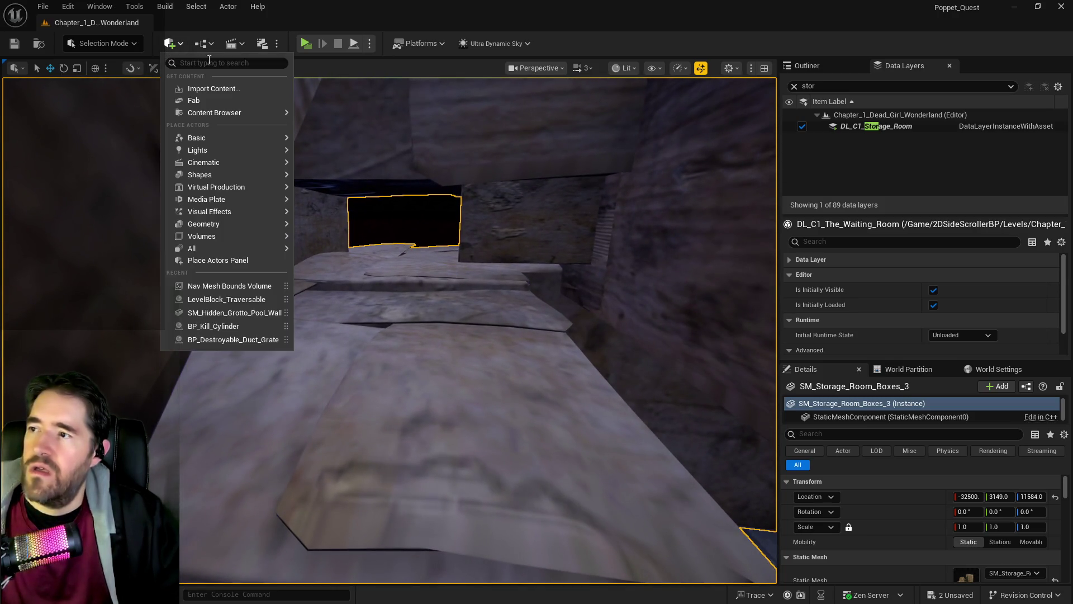
Place a Blocking Volume scaled 1 × 2 × 0.25 and position it on the storage boxes.
type("bl")
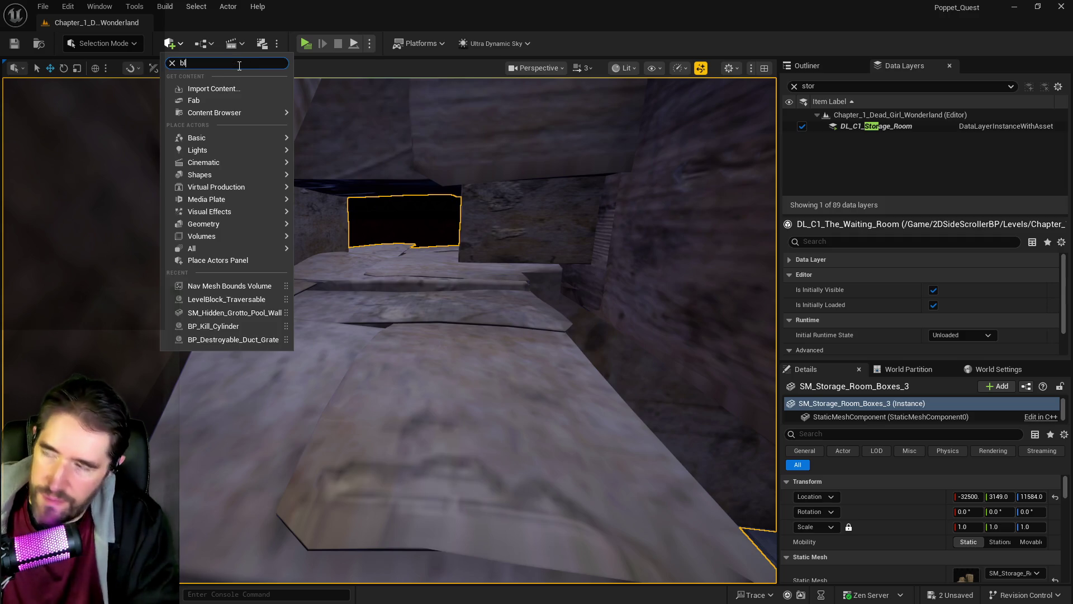
type("ocking")
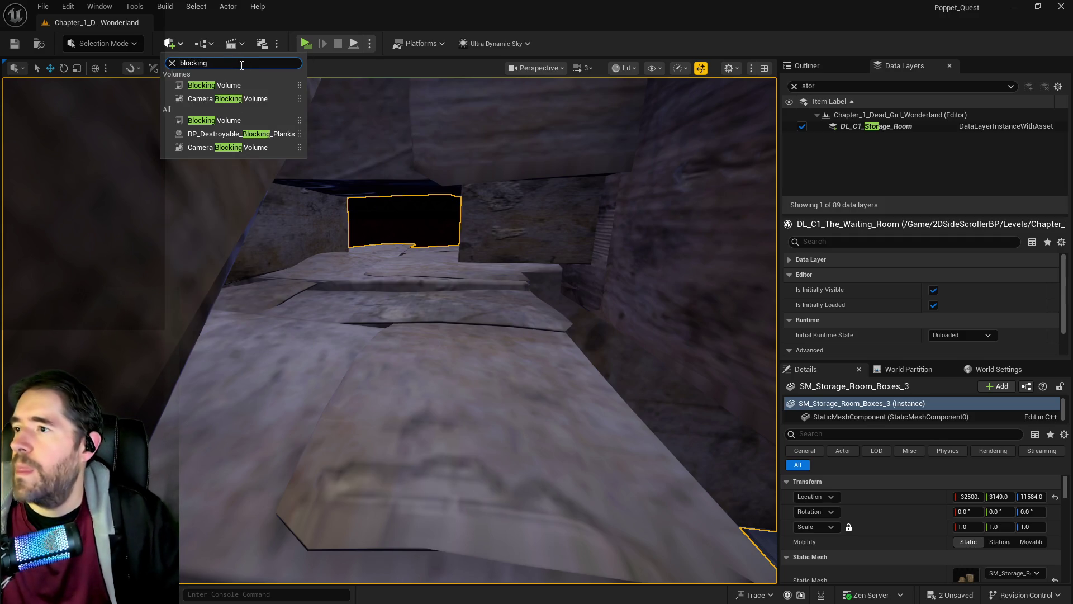
left_click(257, 87)
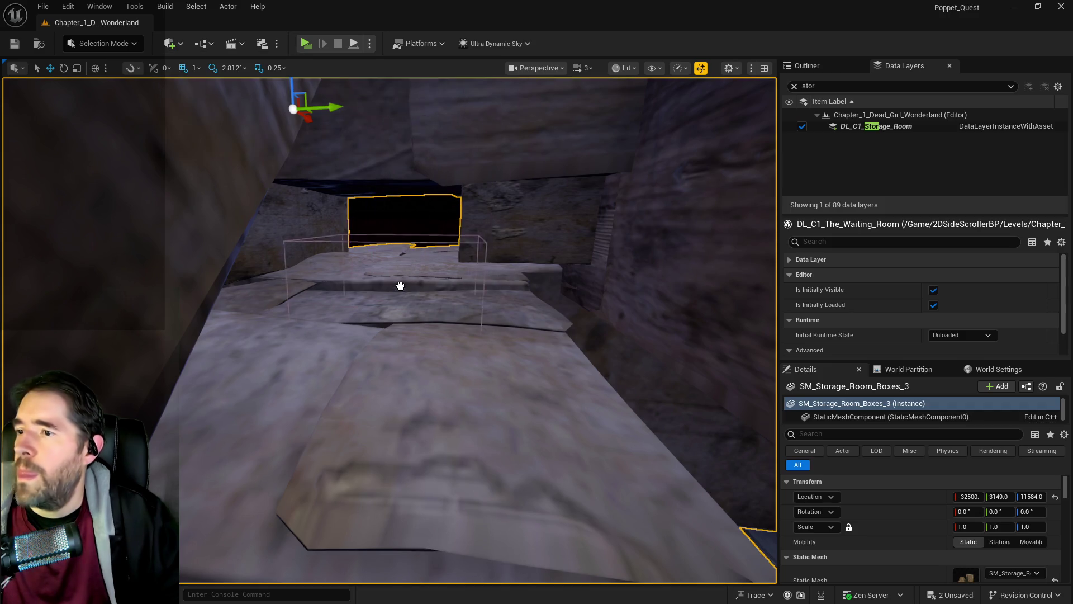
left_click(419, 268)
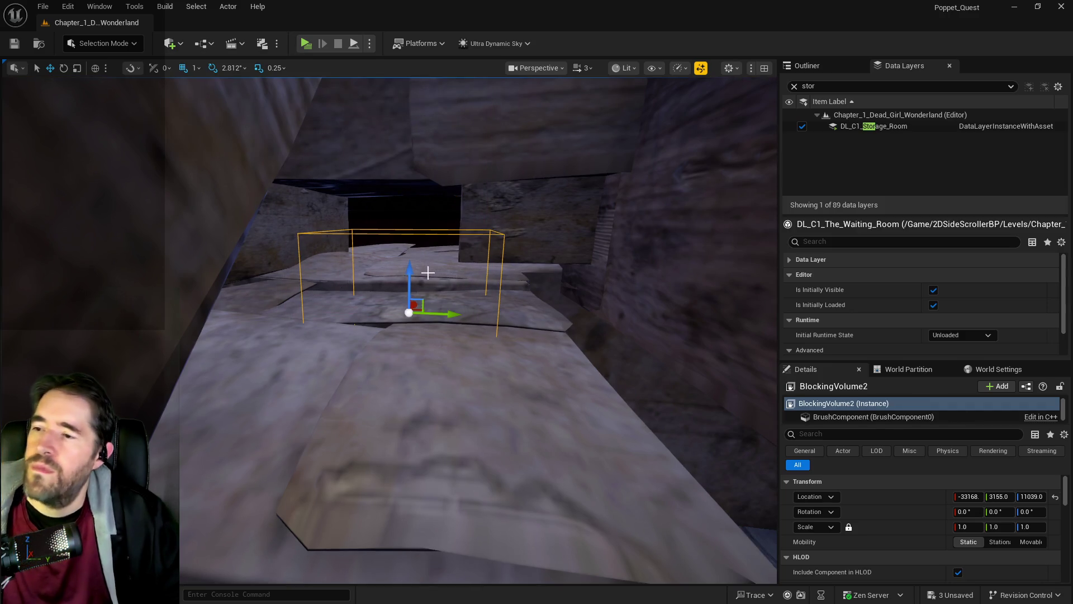
mouse_move(420, 269)
left_mouse_down()
mouse_move(420, 299)
mouse_move(452, 310)
mouse_move(455, 302)
mouse_move(419, 311)
mouse_move(434, 310)
mouse_move(425, 291)
mouse_move(461, 334)
mouse_move(486, 330)
left_mouse_up()
key("w")
key("r")
key("w")
left_click_drag(526, 293, 535, 285)
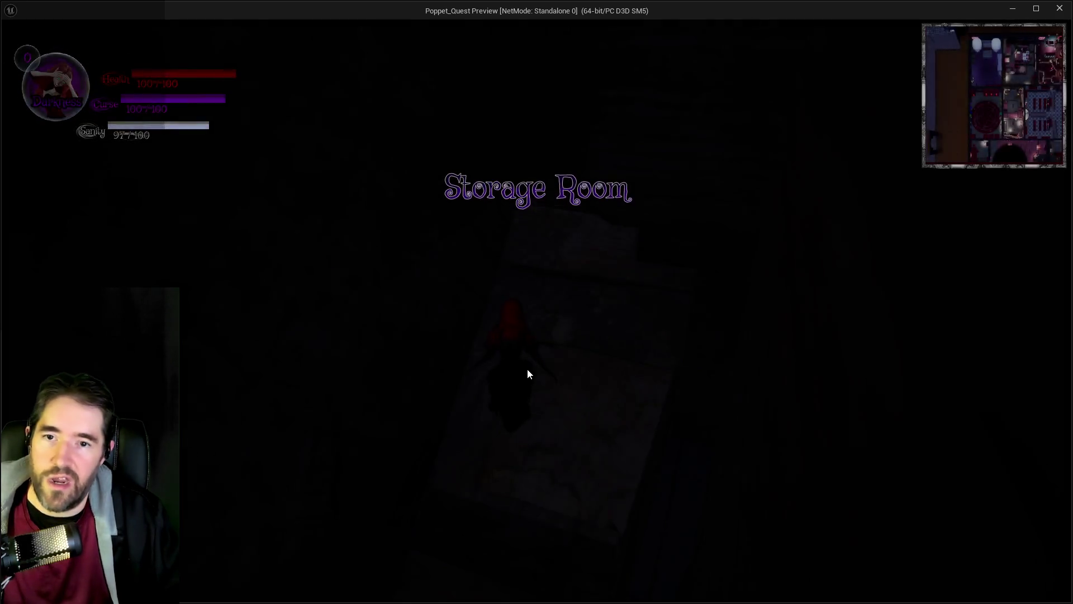
Run the character through the storage room corridor toward the dark doorway and back to the ledge.
key("w")
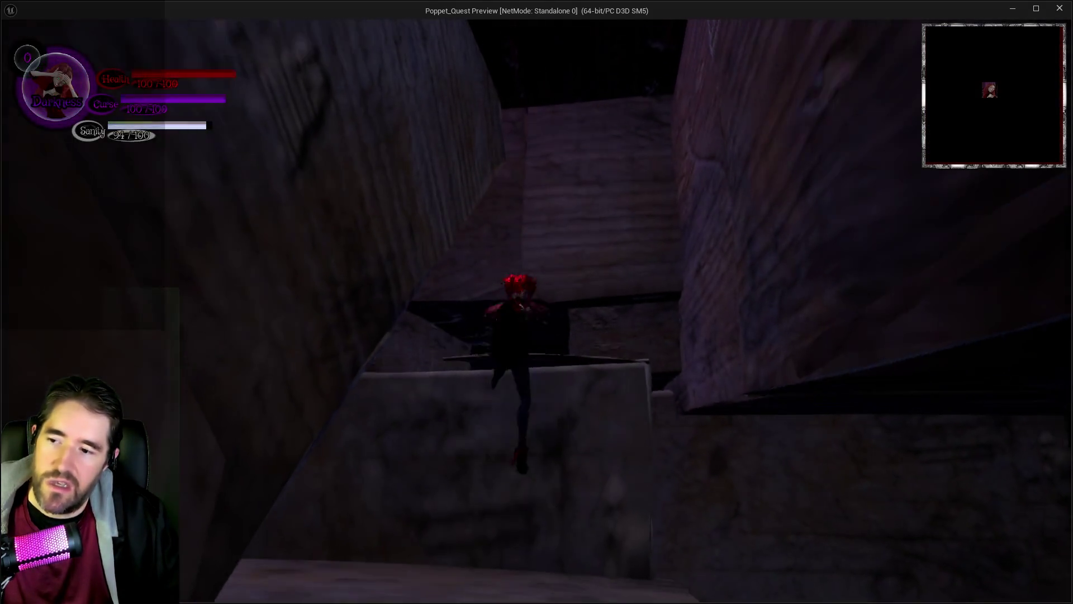
key("w")
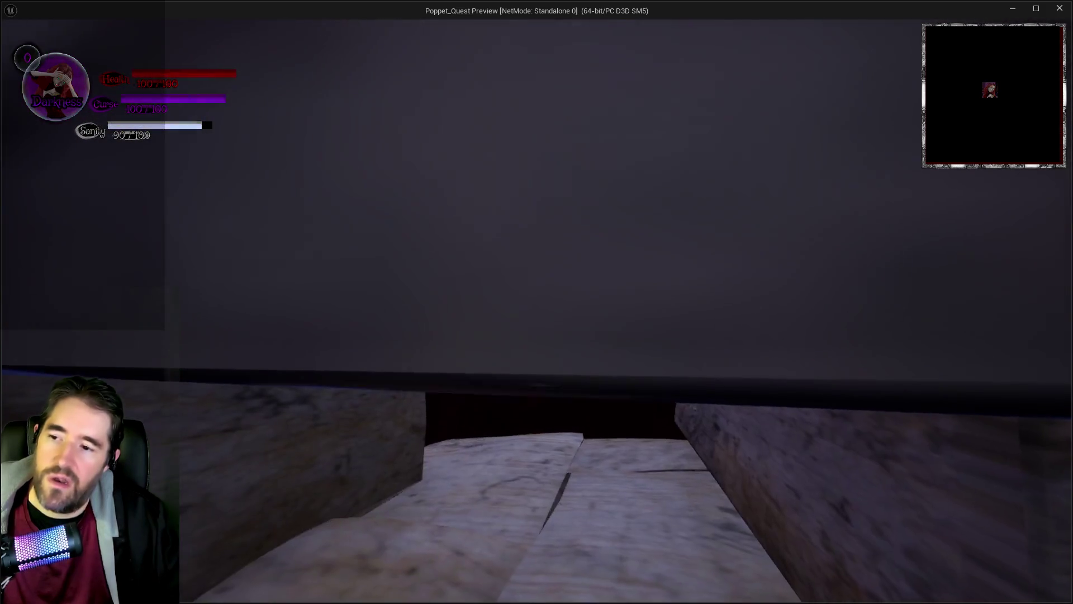
key("w")
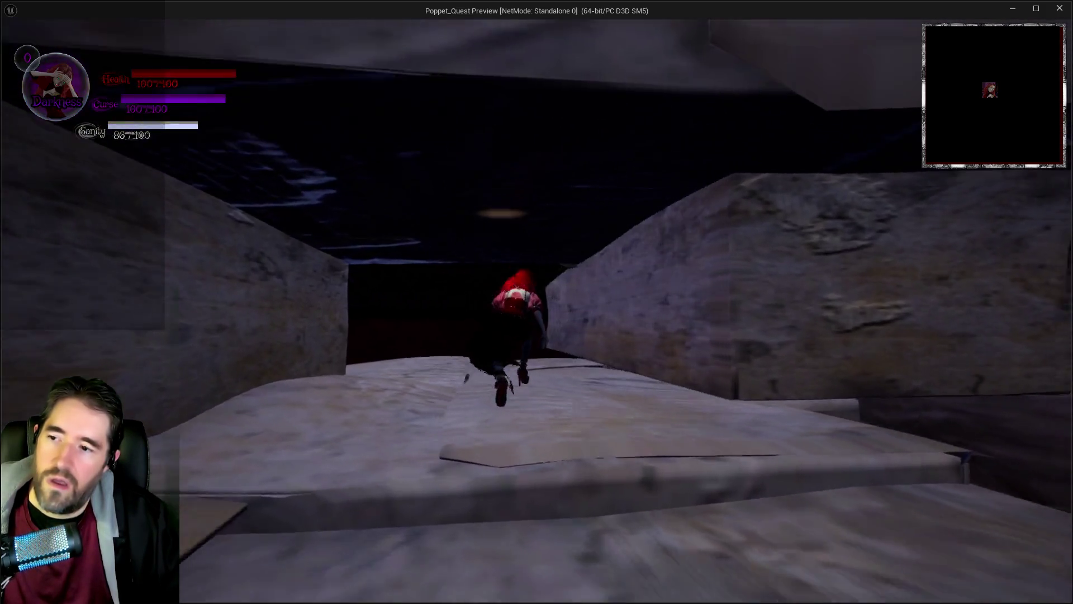
key("w")
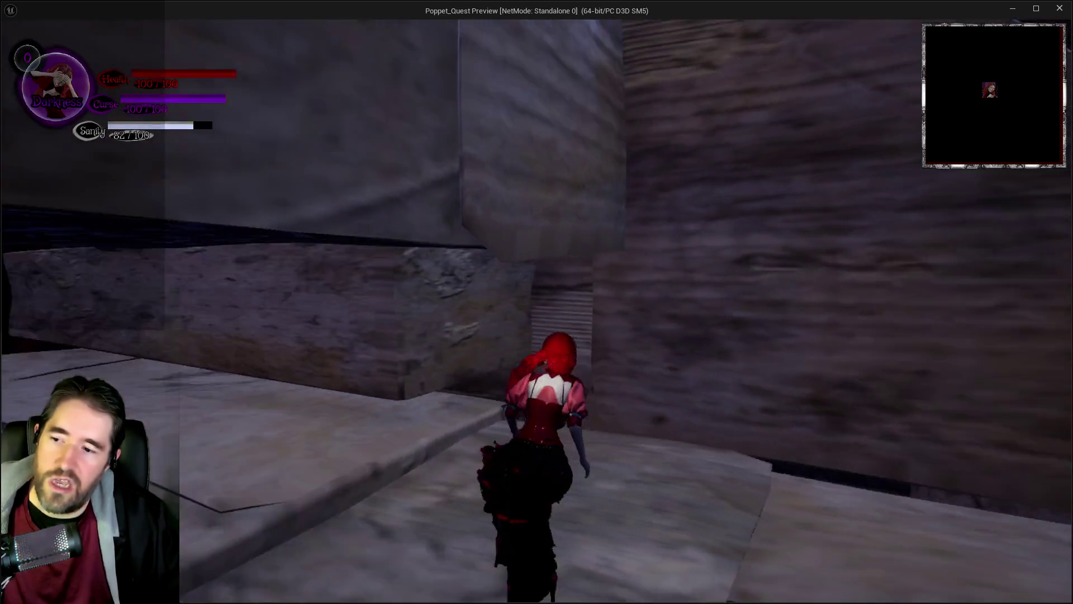
key("w")
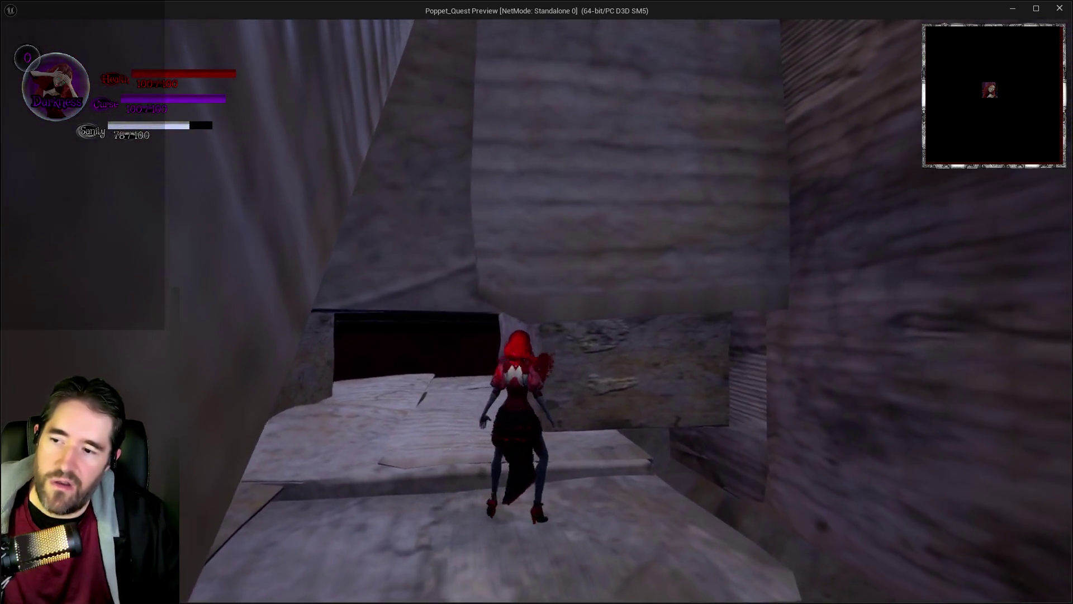
key("w")
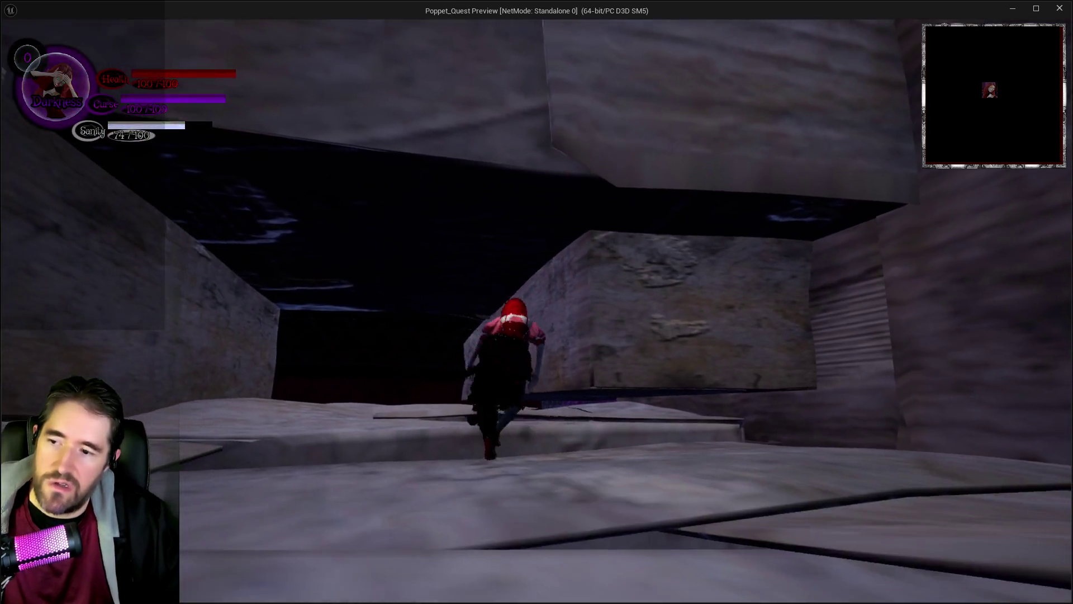
Climb the character onto the platform past the boxes, then end the play session.
key("w")
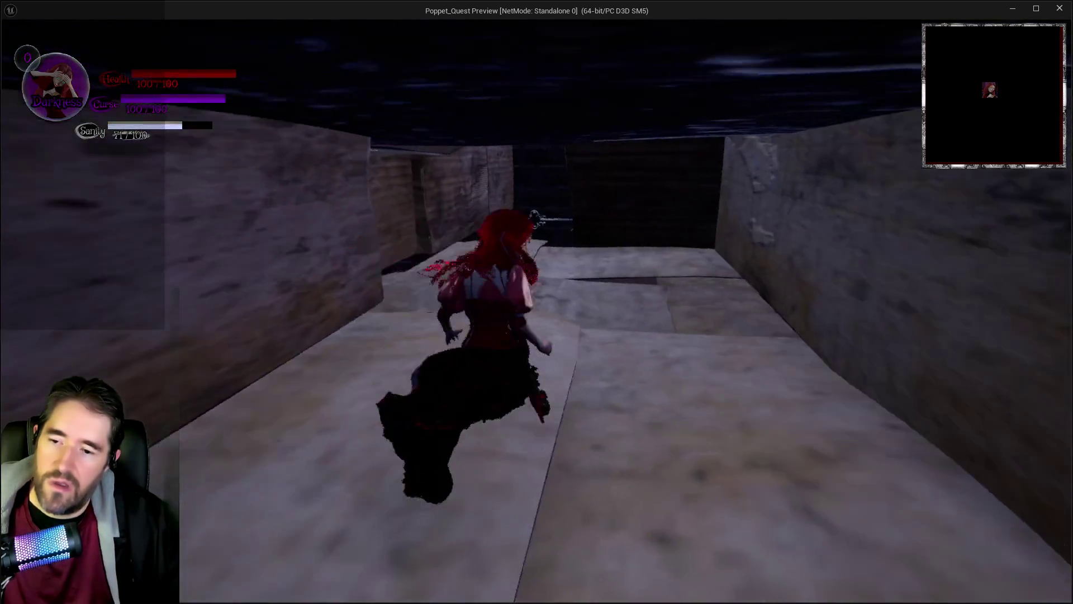
key("w")
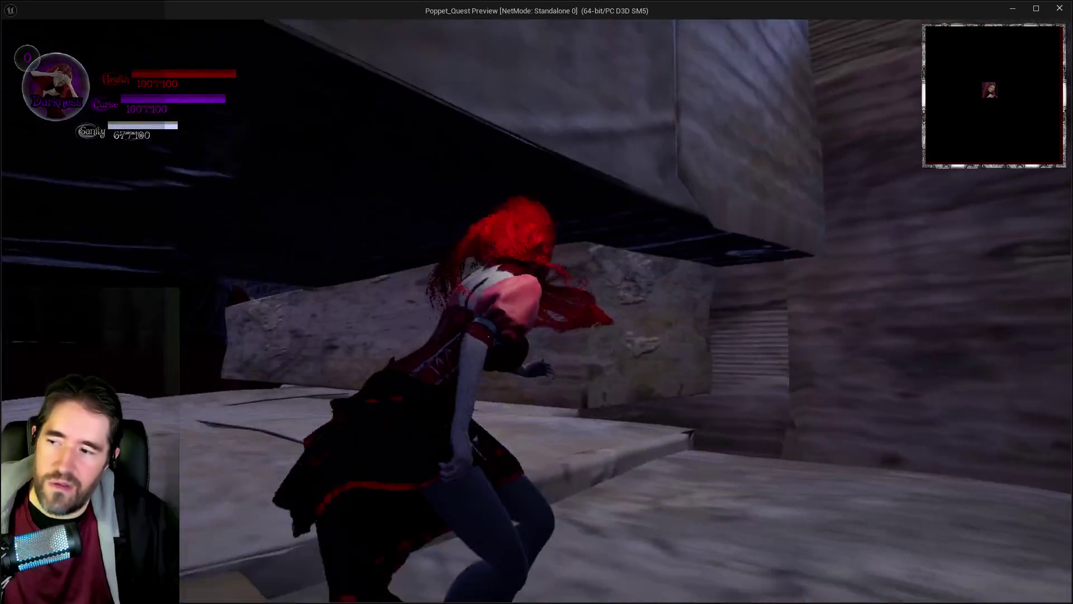
key("w")
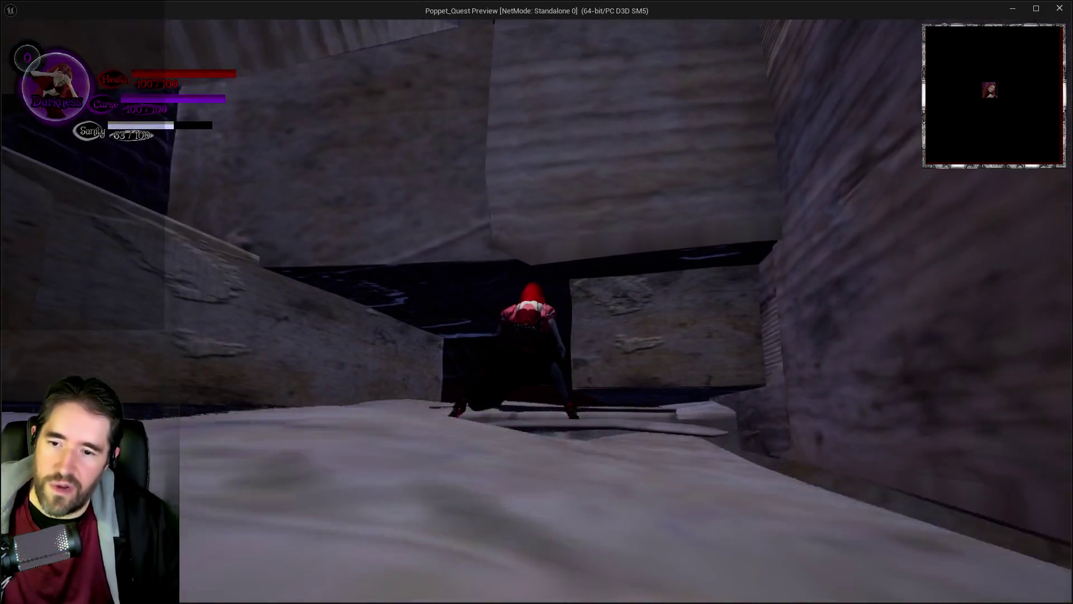
key("w")
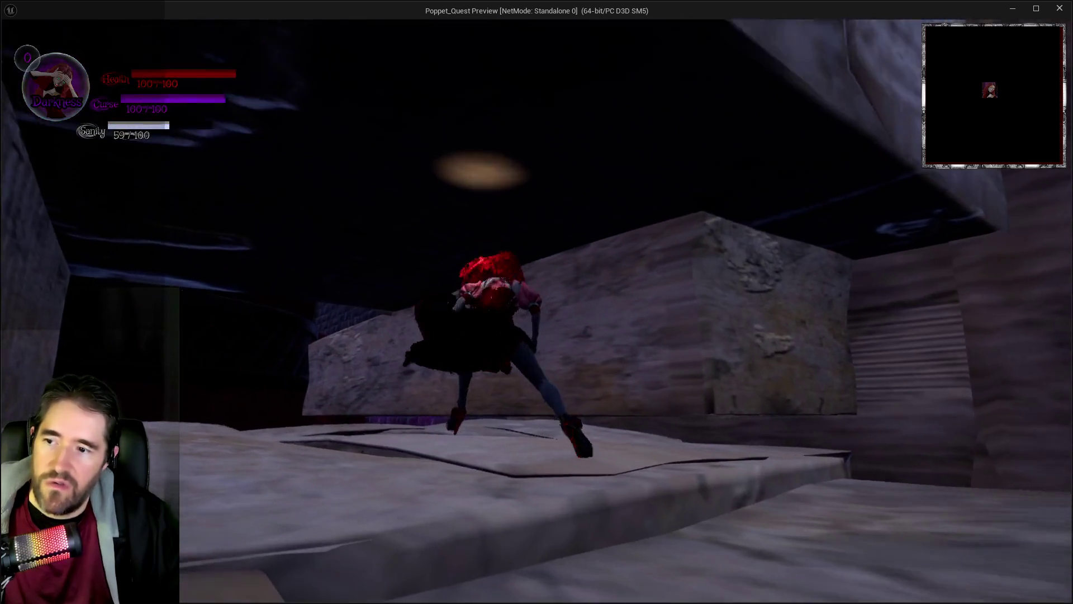
key("w")
key("Escape")
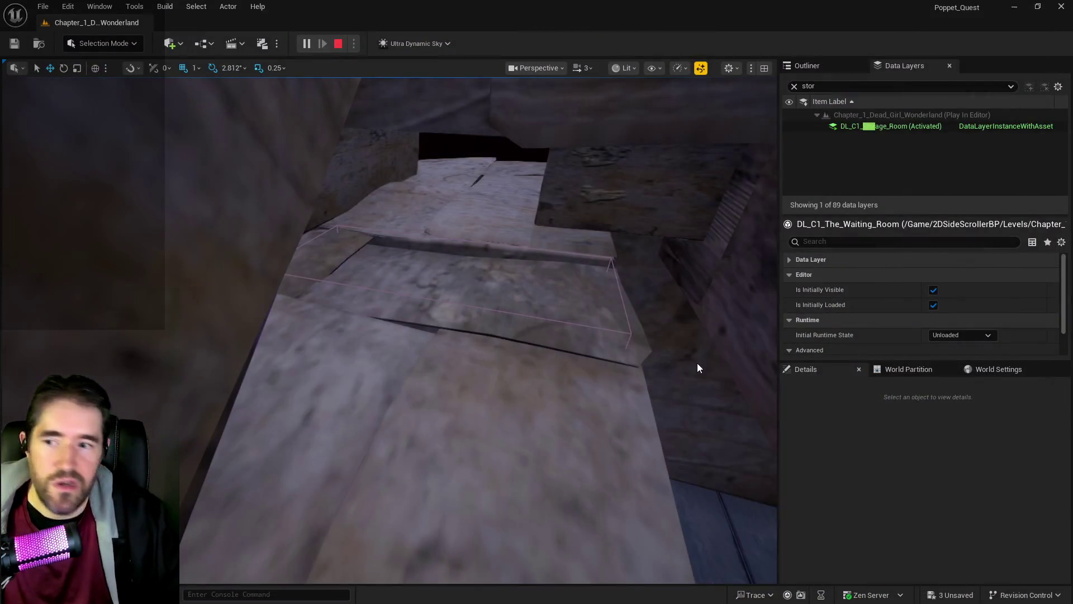
Move BlockingVolume2 into the Storage Room folder in the Outliner.
left_click(630, 335)
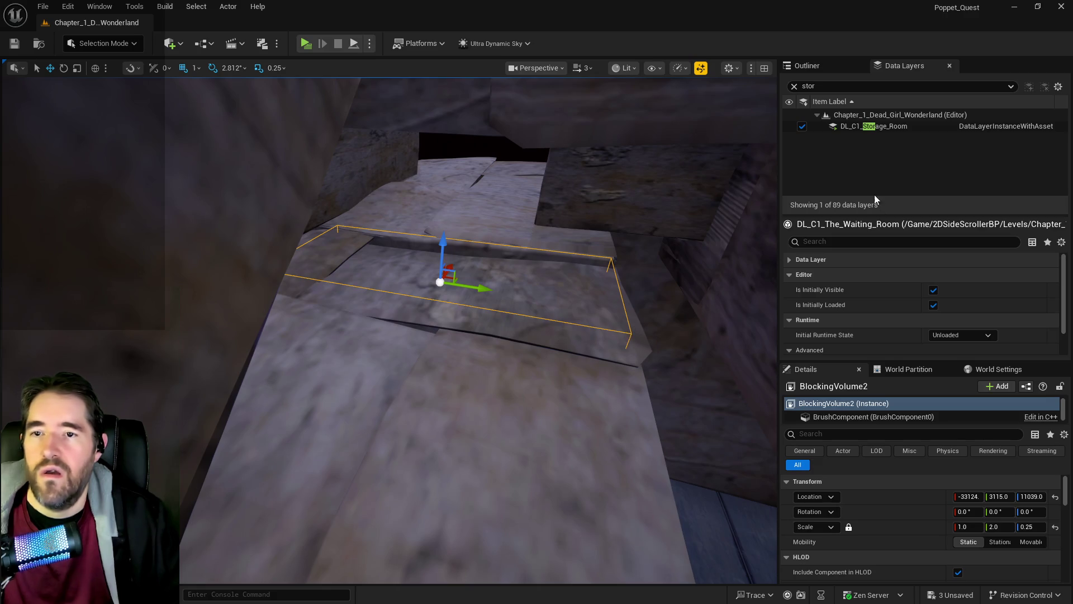
left_click(834, 66)
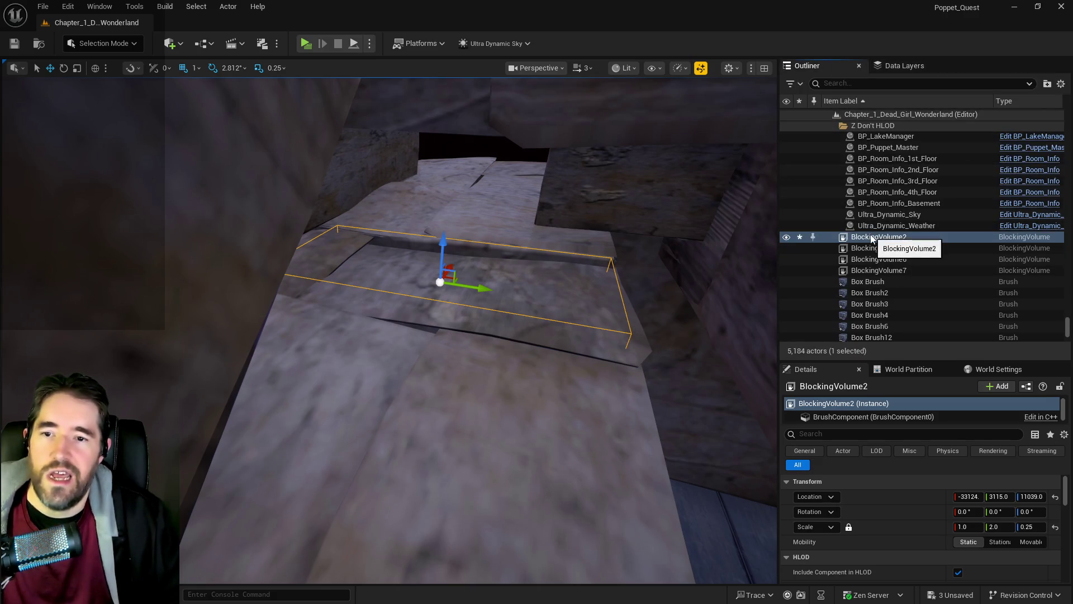
right_click(875, 236)
mouse_move(734, 532)
type("s")
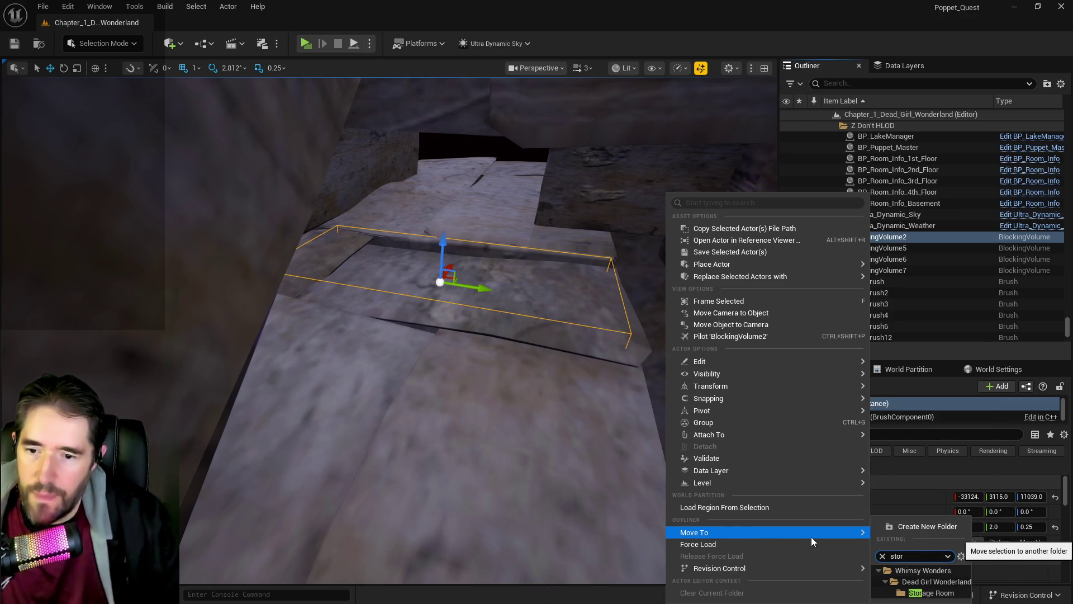
type("tor")
left_click(925, 594)
Add the blocking volume to DL_C1_Storage_Room and unload that data layer.
left_click(891, 67)
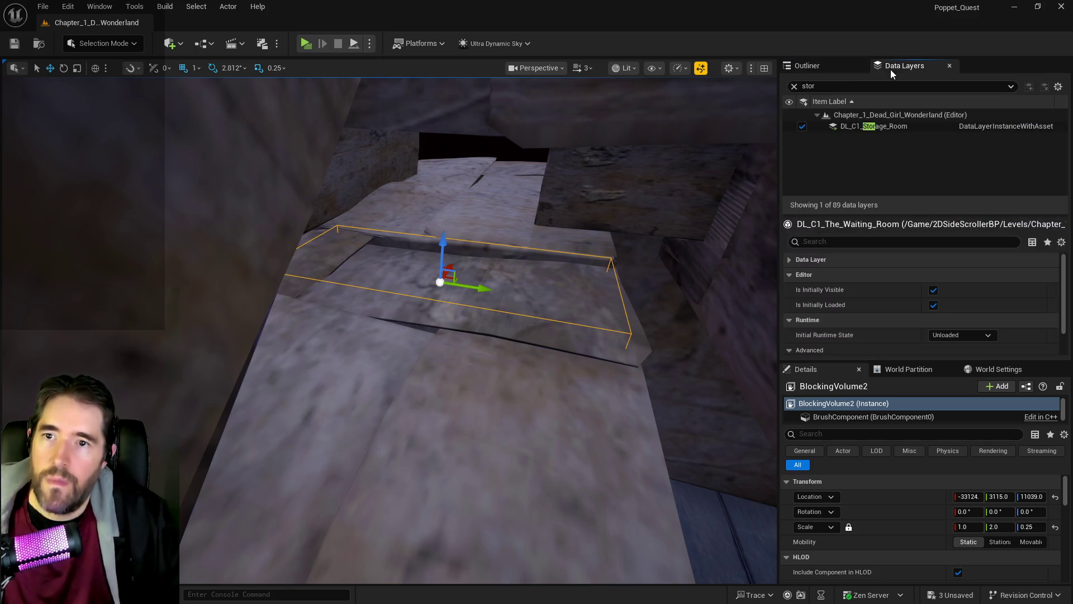
right_click(855, 130)
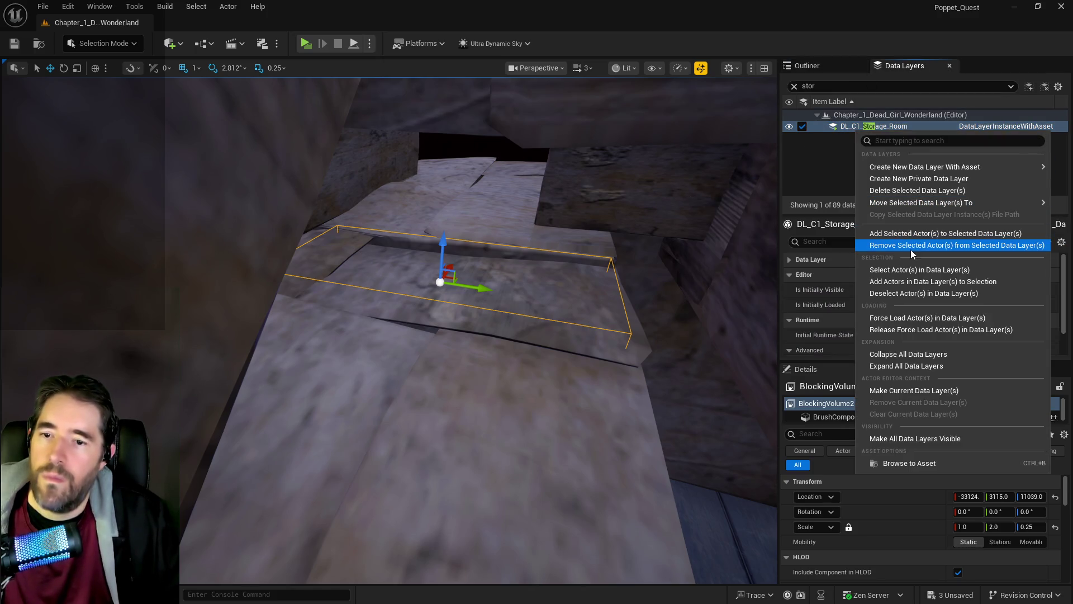
left_click(902, 235)
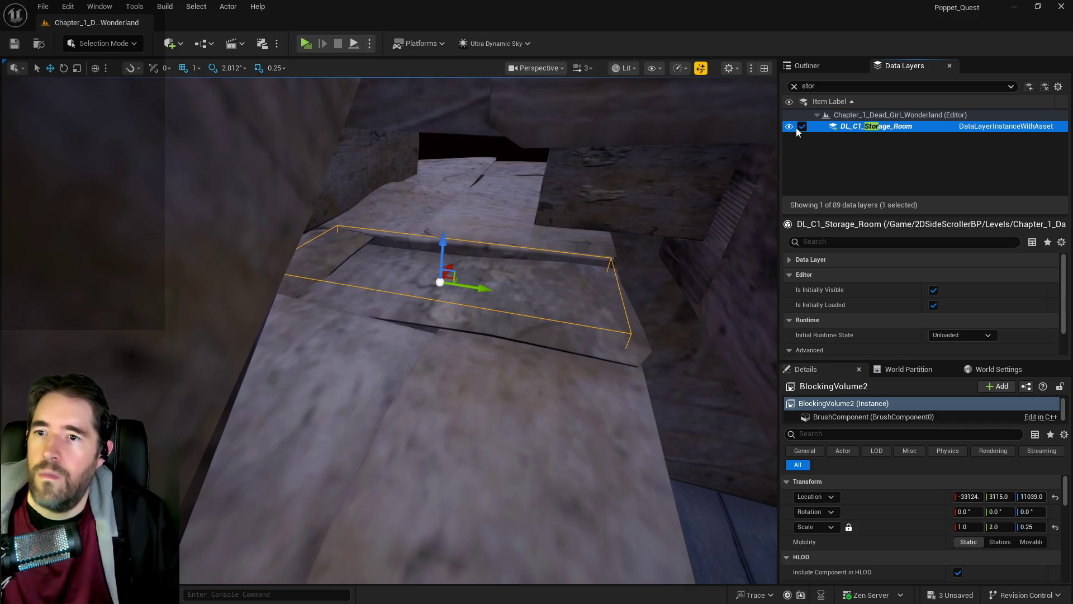
left_click(797, 127)
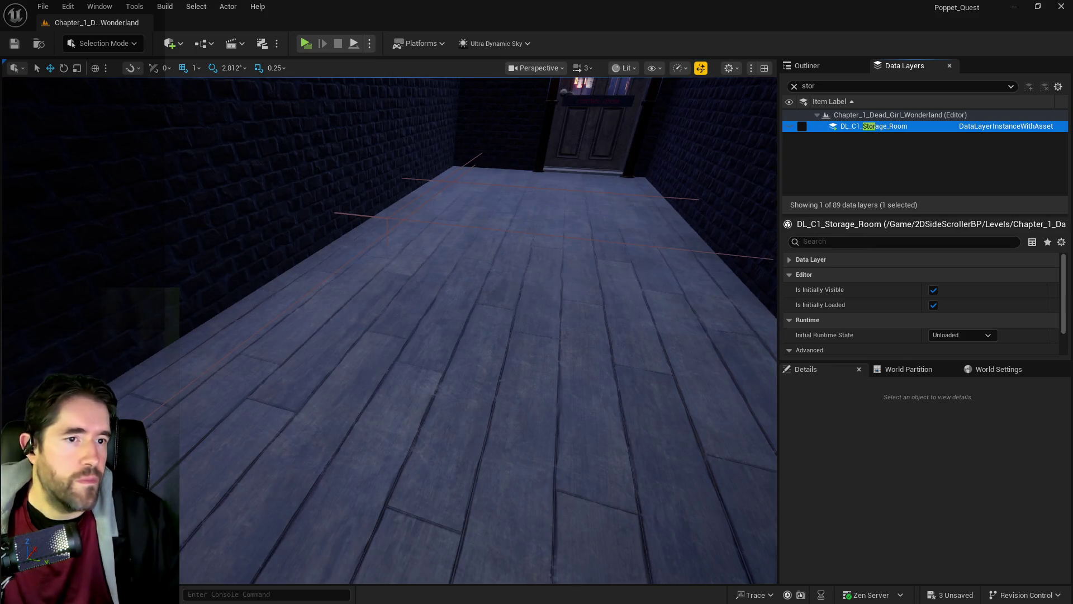
key("alt+Tab")
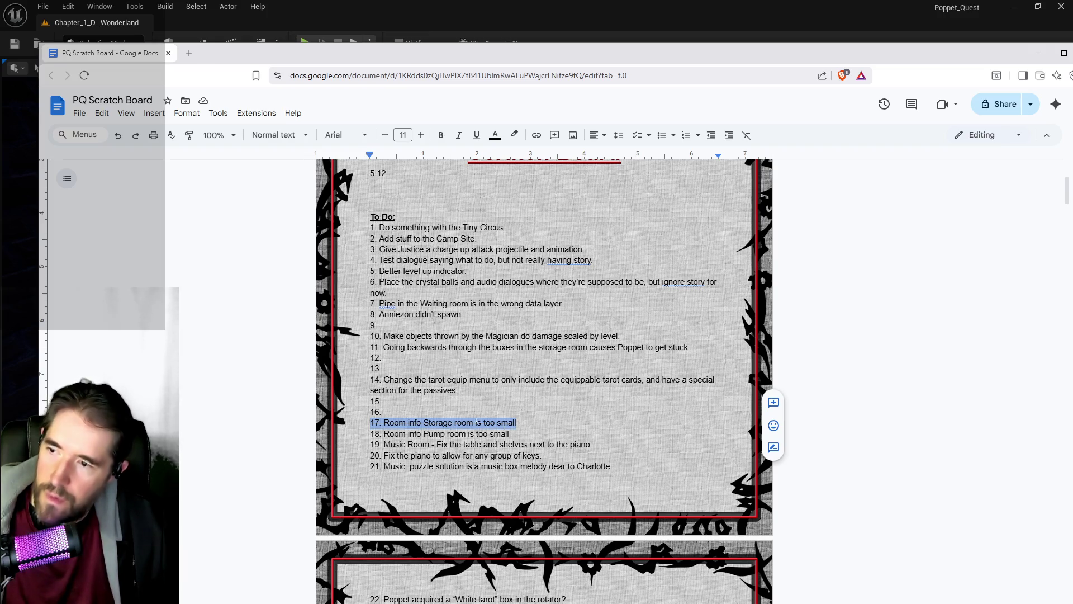
Begin empty to-do item 15 with the text 'Fix all the a'.
left_click(394, 402)
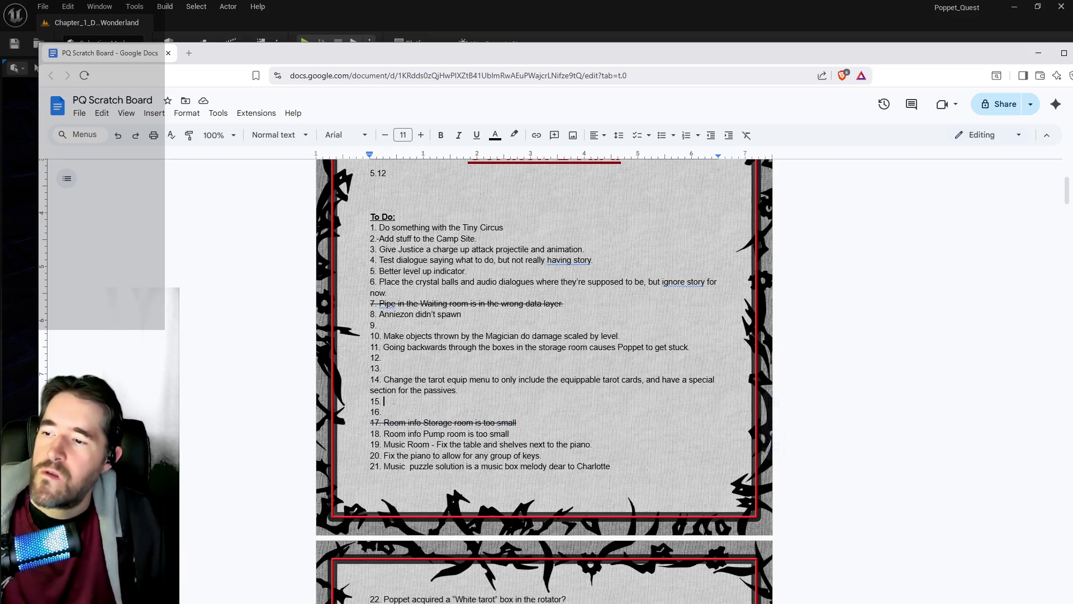
type("Fix all the")
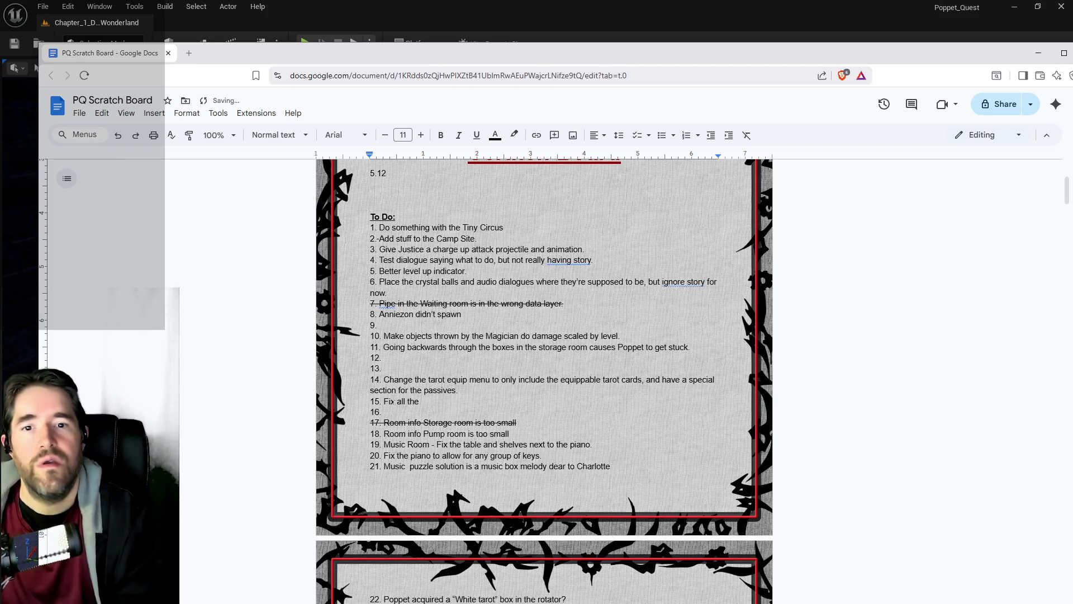
type(" assets that share data layers.")
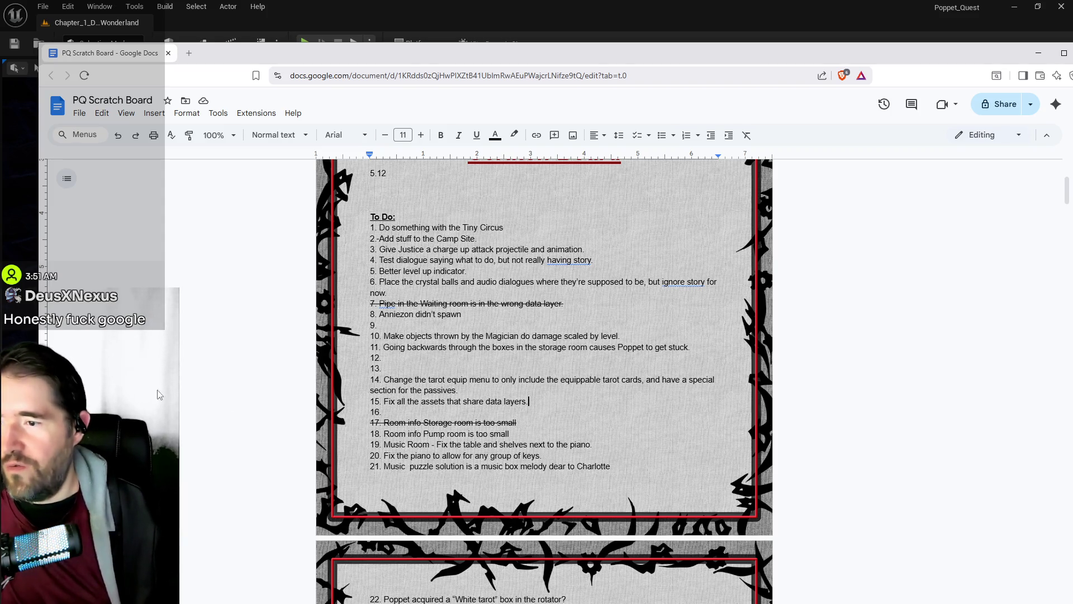
scroll(431, 407, "down", 2)
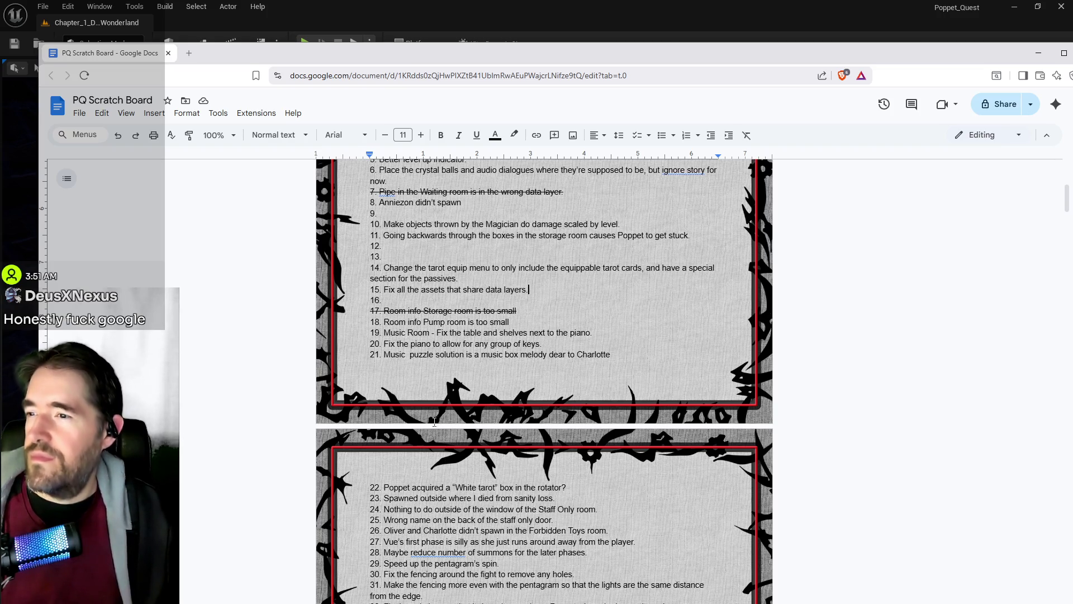
scroll(427, 450, "down", 1)
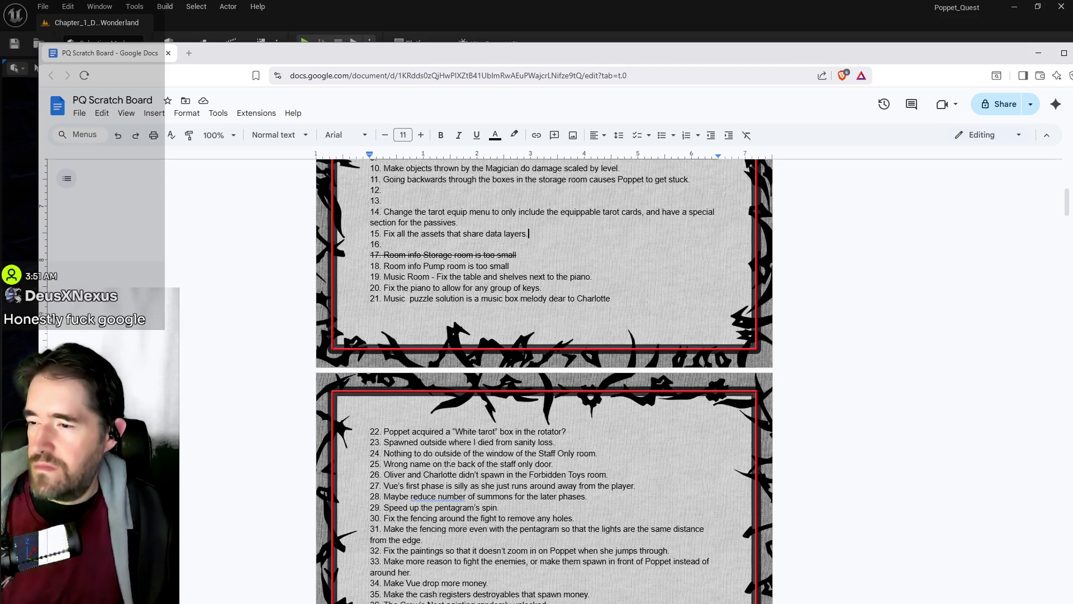
scroll(442, 439, "up", 1)
left_click(529, 289)
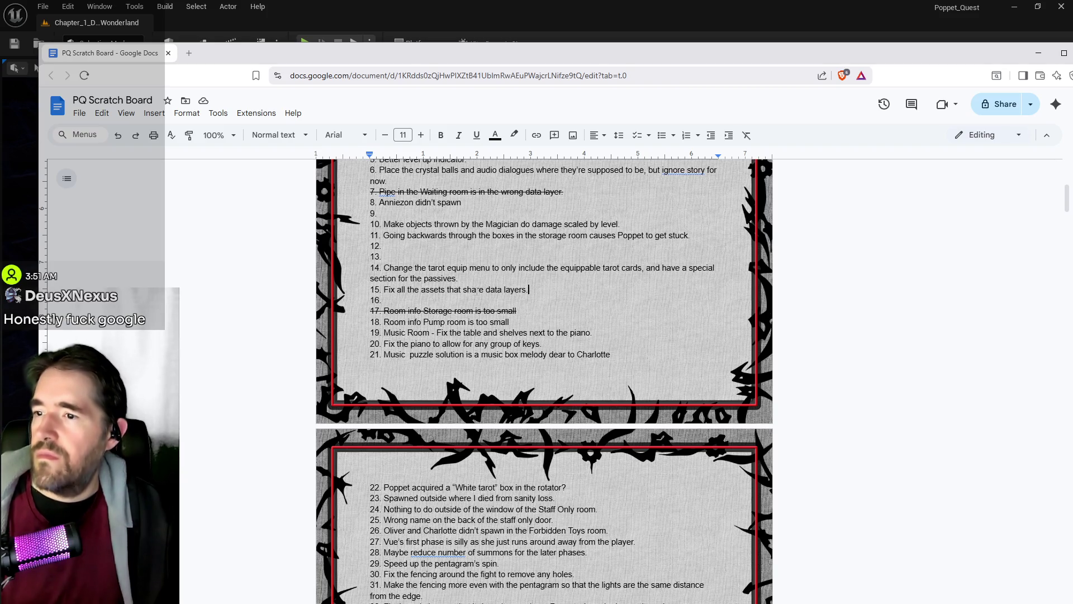
Delete the tarot-menu text of to-do item 14.
left_click_drag(458, 280, 385, 269)
key("BackSpace")
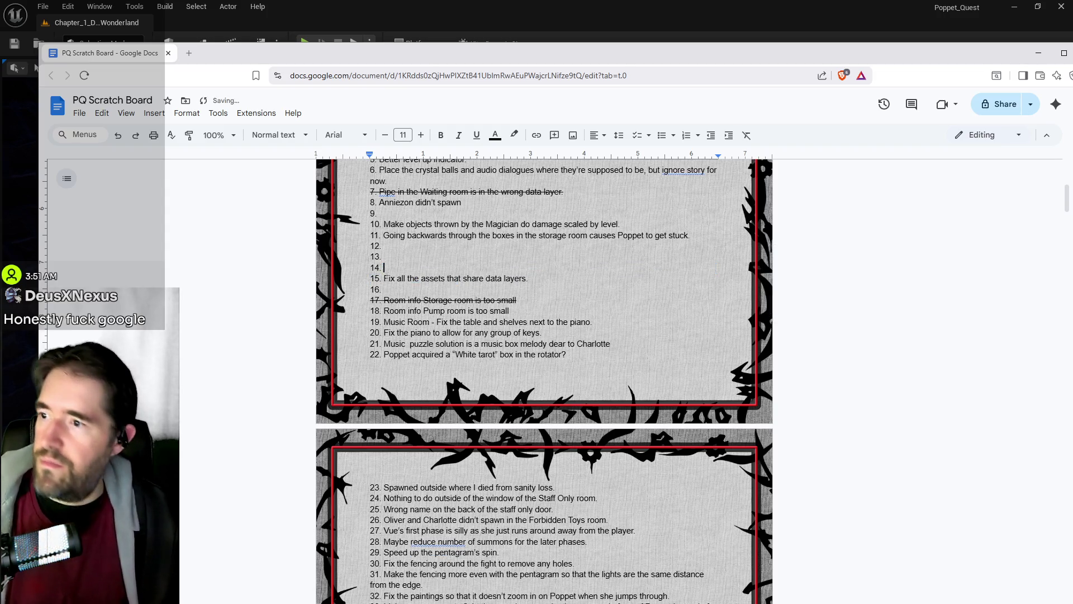
scroll(632, 301, "up", 1)
Strike through item 11 about Poppet getting stuck in the storage-room boxes.
left_click_drag(688, 292, 373, 298)
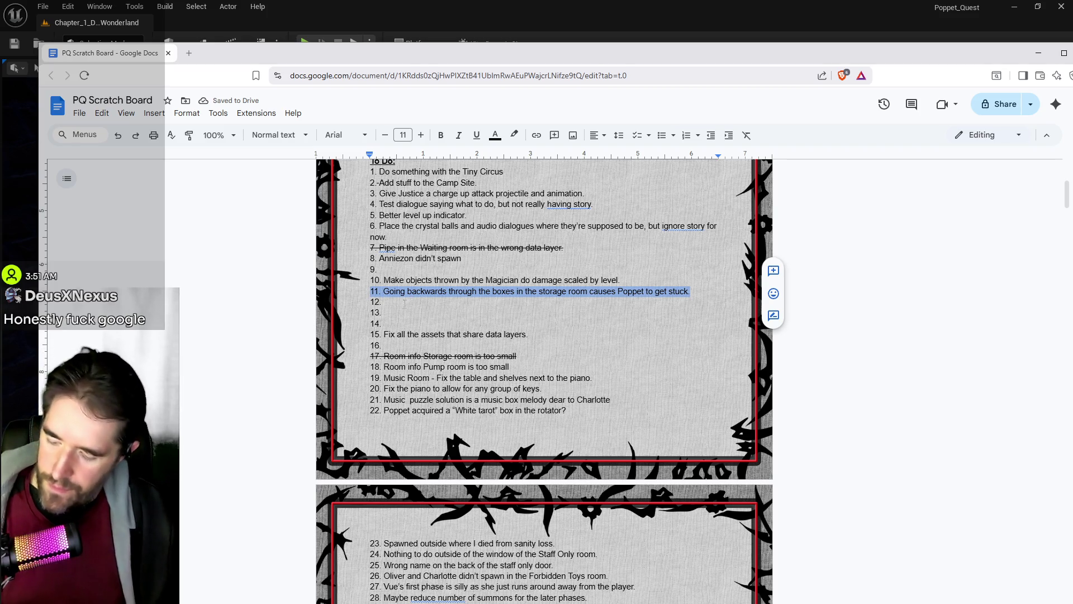
key("alt+shift+5")
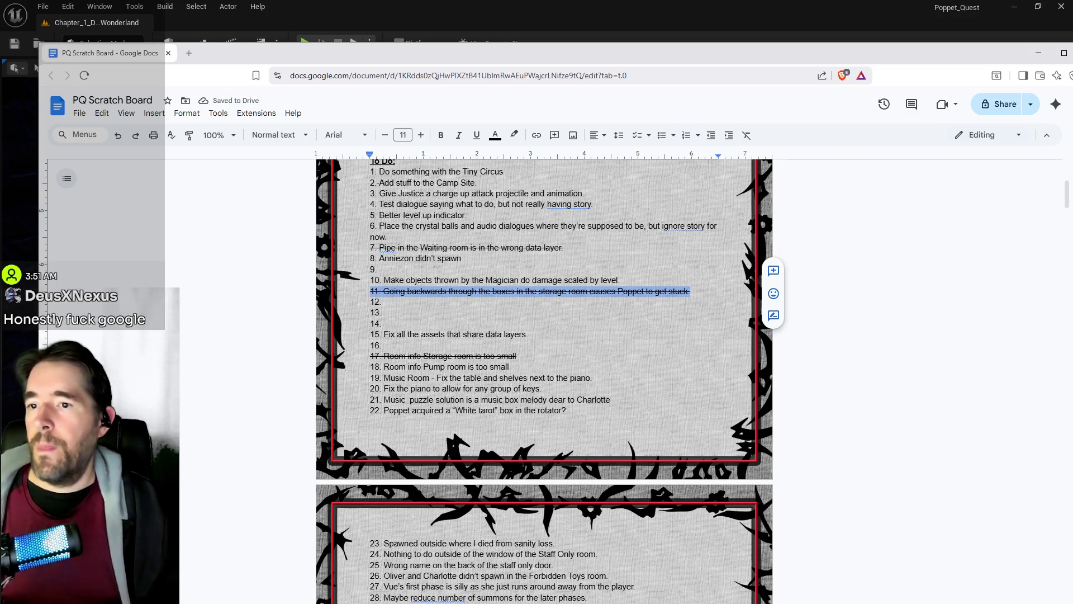
scroll(643, 348, "down", 1)
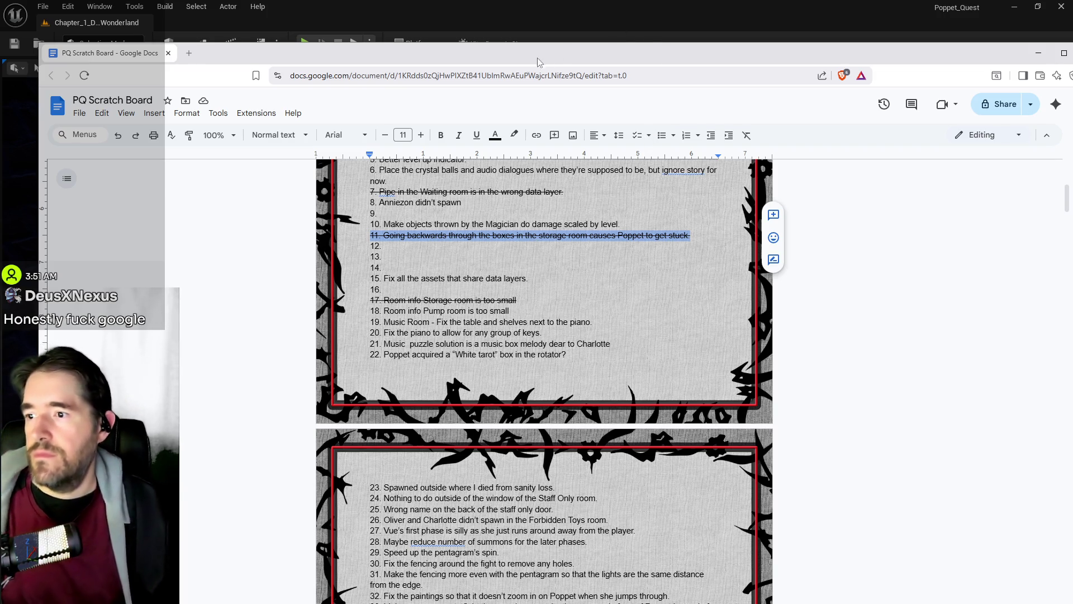
Filter Data Layers by 'mu' and make DL_C1_Music_Room visible.
double_click(551, 61)
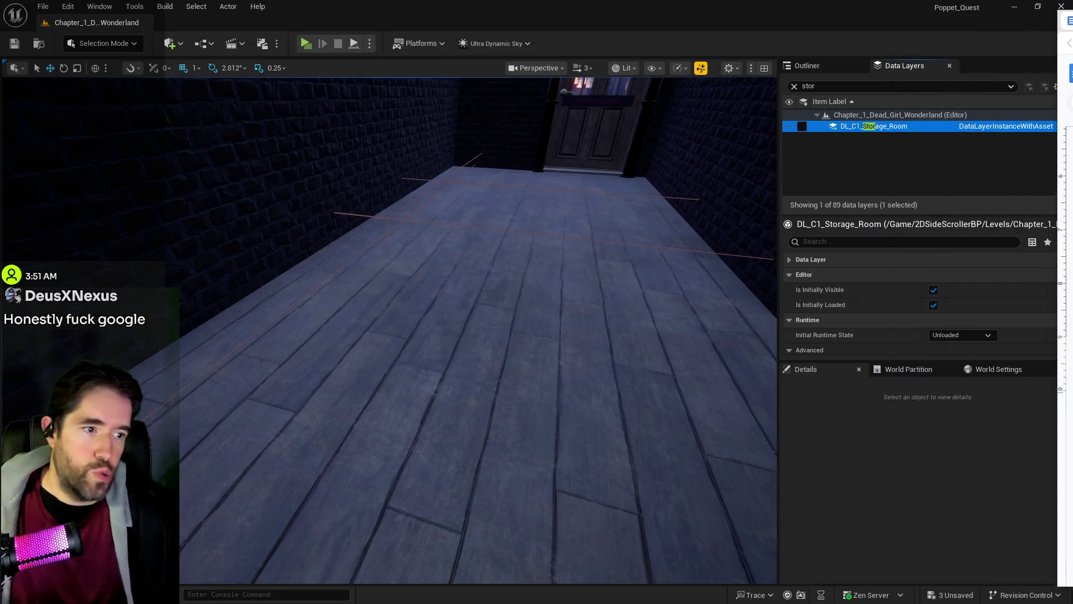
mouse_move(627, 333)
left_mouse_down()
mouse_move(492, 330)
mouse_move(537, 325)
left_mouse_up()
left_click(838, 85)
type("music")
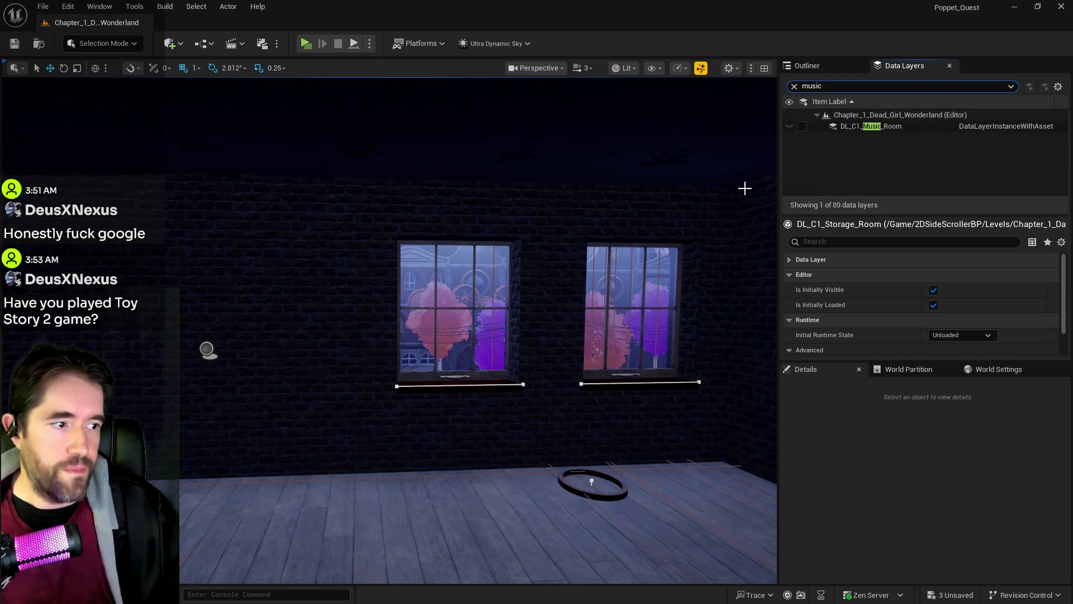
left_click(802, 126)
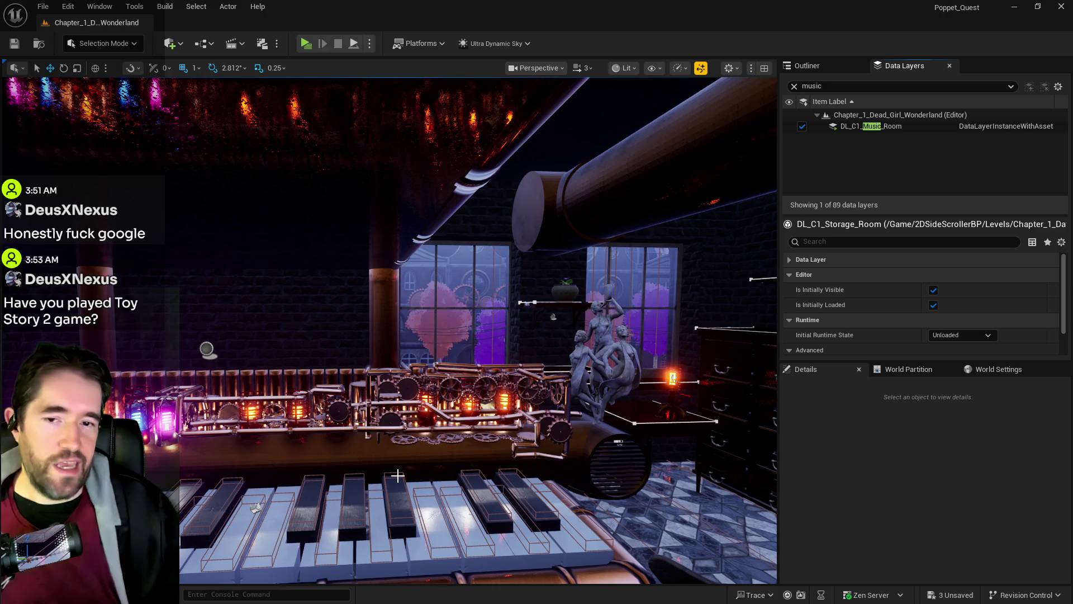
Nudge the statue group slightly along Y and frame SM_StatueFountain_01a5.
mouse_move(397, 475)
left_mouse_down()
mouse_move(492, 472)
mouse_move(430, 466)
mouse_move(427, 348)
left_mouse_up()
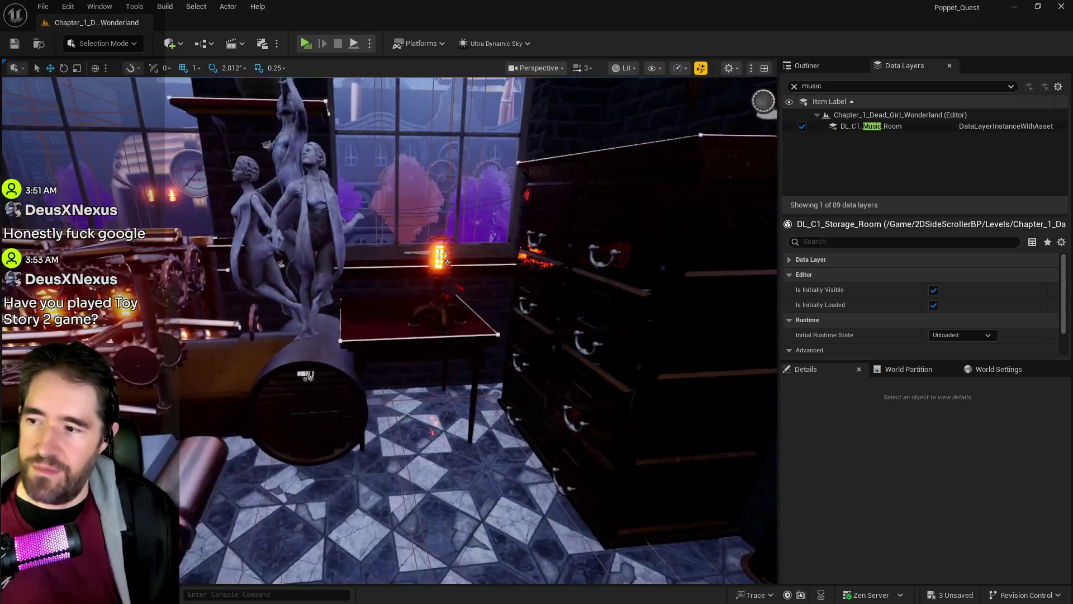
left_click(427, 347)
scroll(464, 338, "down", 3)
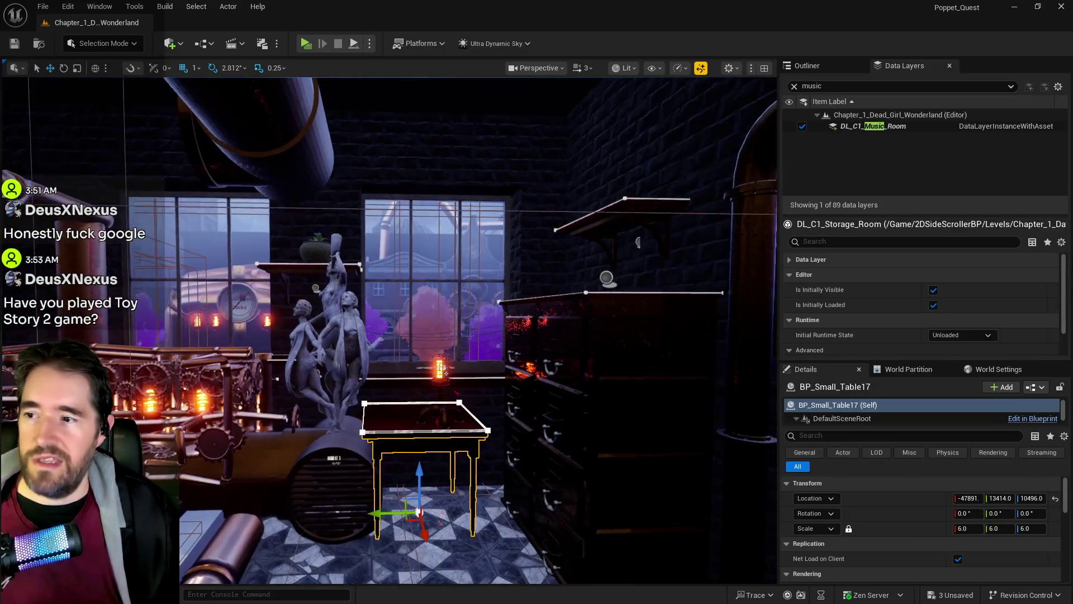
left_click(329, 332)
mouse_move(302, 433)
left_mouse_down()
mouse_move(292, 434)
mouse_move(295, 392)
mouse_move(410, 387)
mouse_move(615, 434)
mouse_move(346, 389)
mouse_move(484, 572)
mouse_move(346, 423)
mouse_move(319, 511)
mouse_move(290, 336)
left_mouse_up()
key("f")
left_click(286, 302)
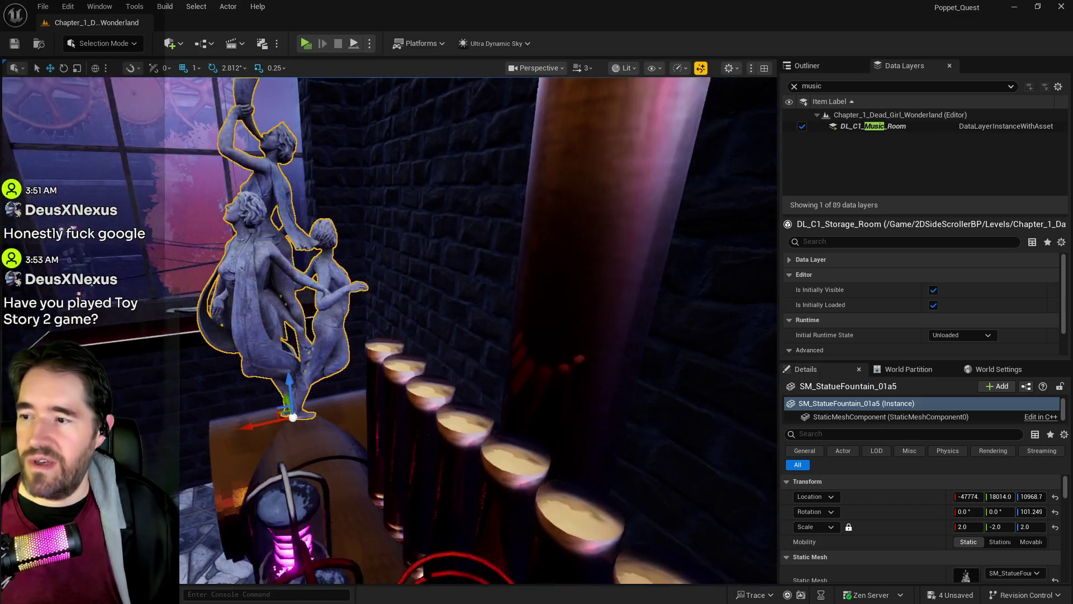
Set SM_StatueFountain_01a5's X scale to 1.0 in Details.
left_click_drag(268, 378, 268, 386)
left_click(262, 400)
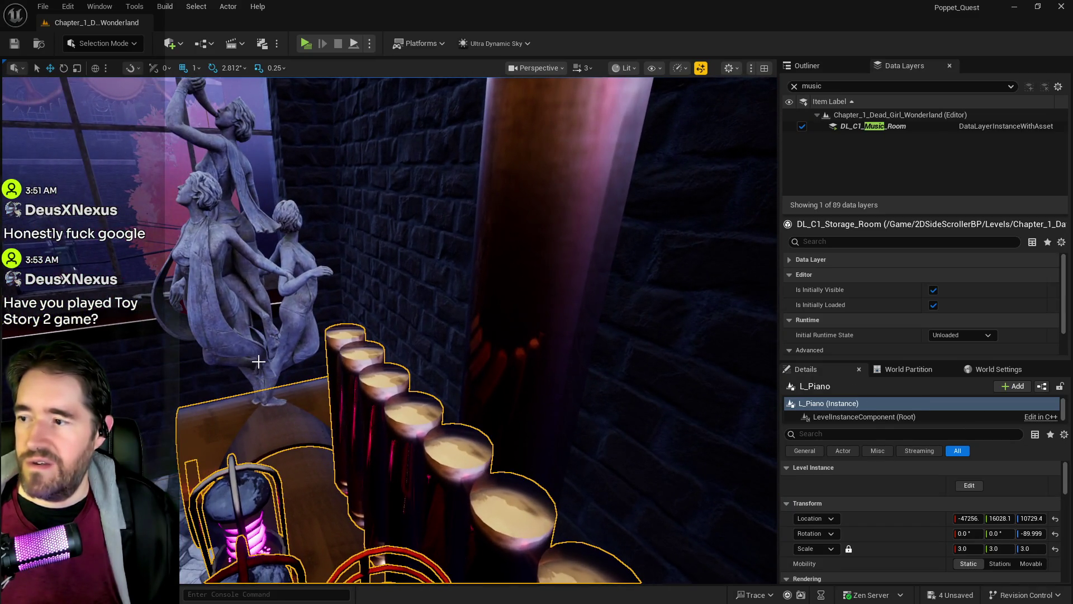
left_click(248, 377)
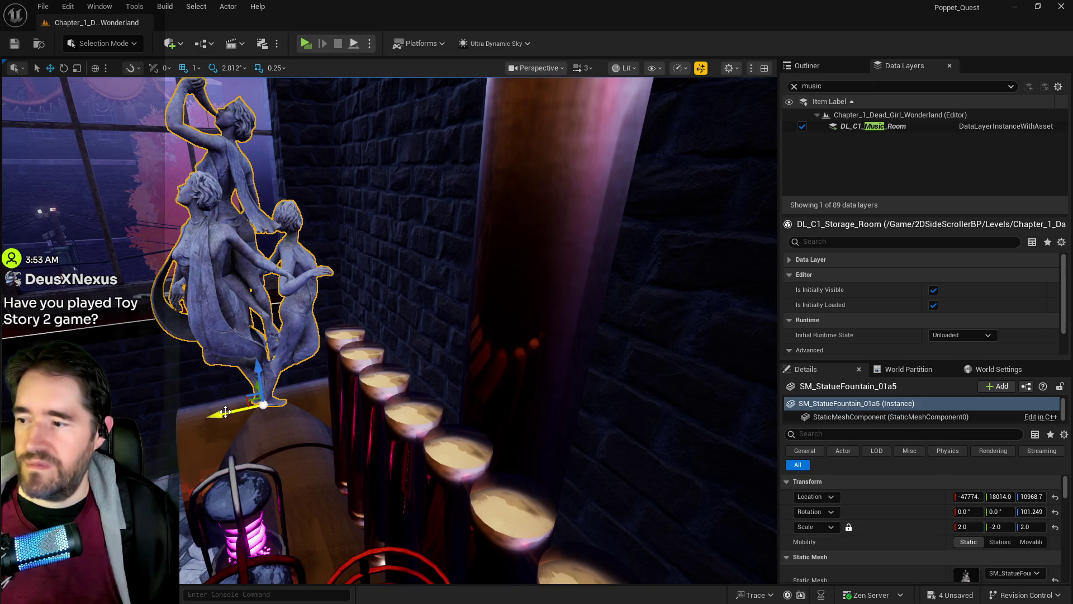
left_click(964, 527)
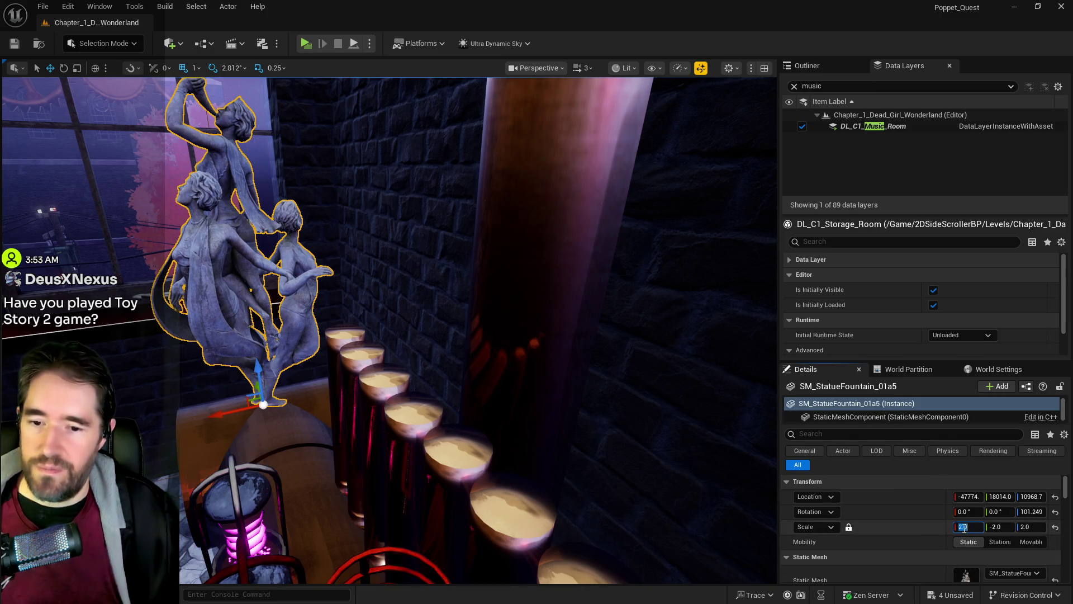
type("1")
key("Return")
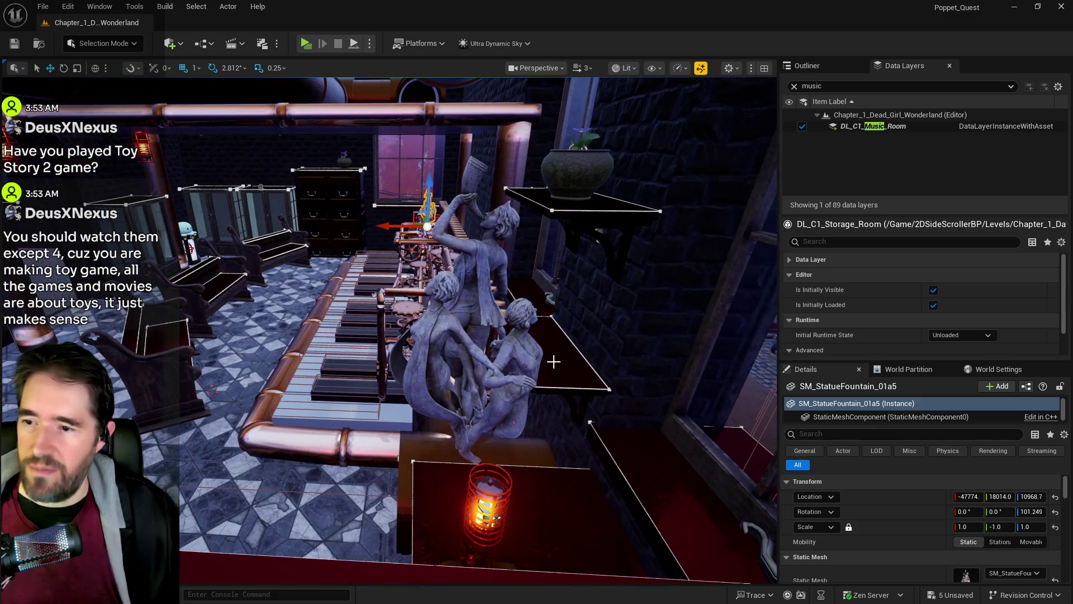
Delete shelf BP_Shelf11, return the statue's X scale to 2, and save all.
left_click(554, 362)
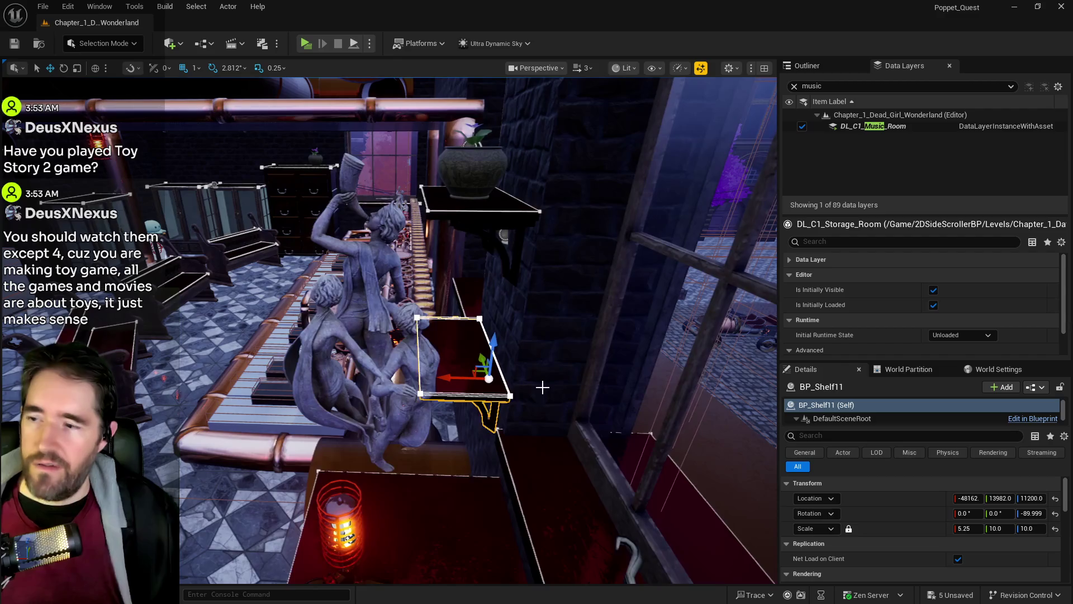
key("Delete")
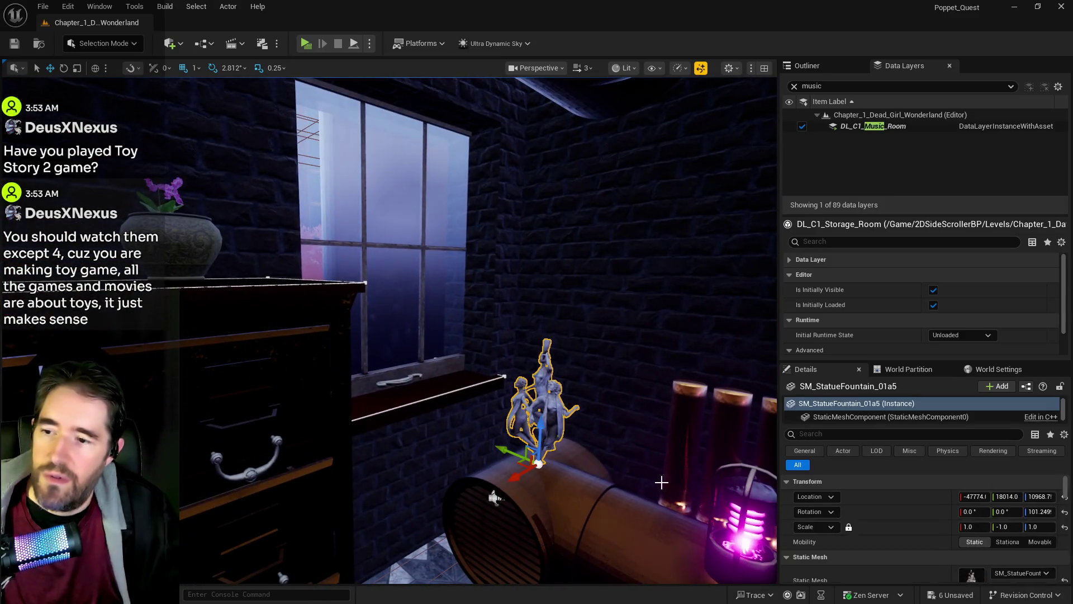
left_click(963, 527)
type("2")
key("Return")
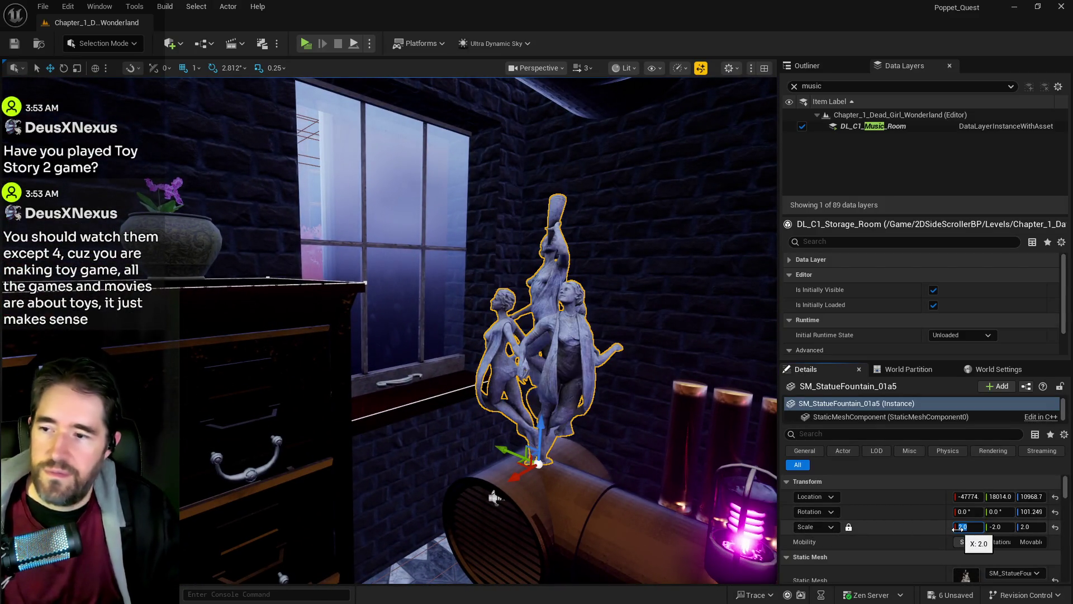
key("ctrl+s")
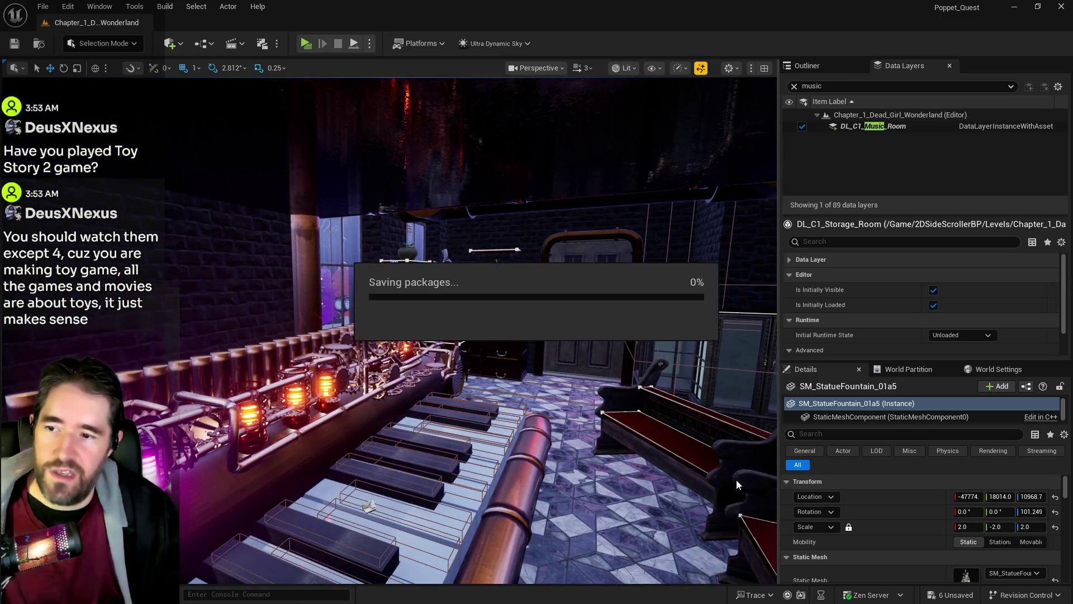
mouse_move(592, 509)
left_mouse_down()
mouse_move(509, 487)
mouse_move(517, 475)
left_mouse_up()
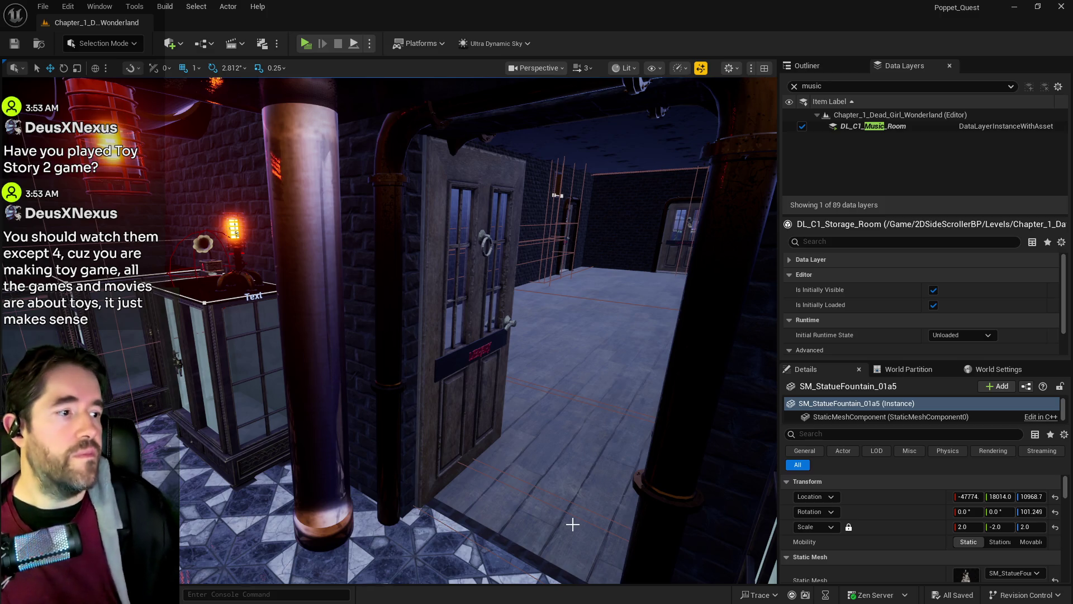
Scale BP_Shelf12 to 9.0 on X, undoing an accidental component move.
left_click_drag(583, 490, 573, 469)
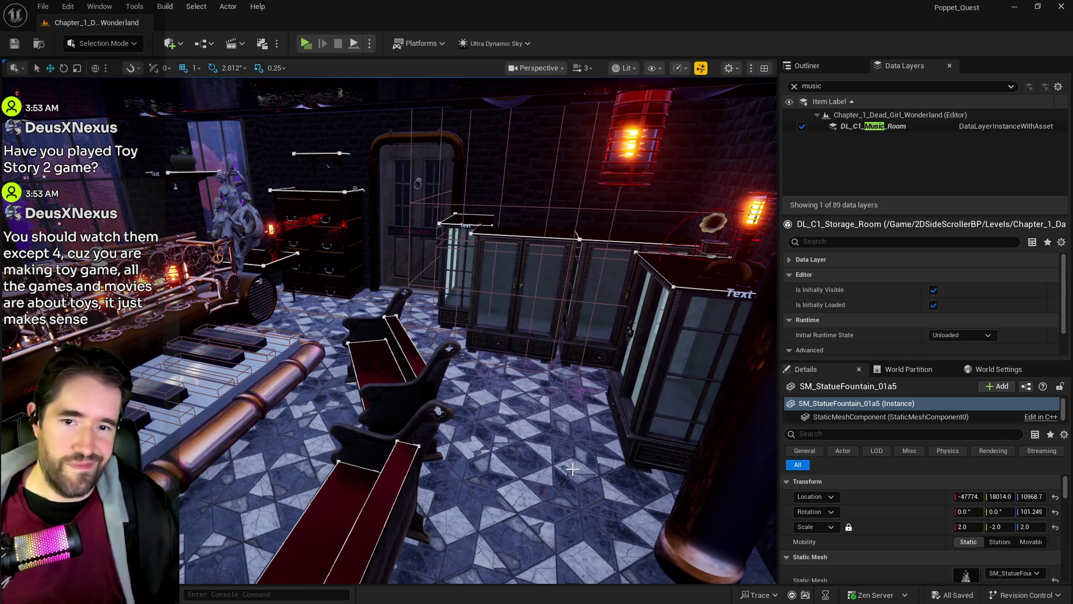
mouse_move(571, 476)
left_mouse_down()
mouse_move(551, 473)
mouse_move(548, 464)
mouse_move(570, 466)
mouse_move(467, 292)
mouse_move(523, 335)
mouse_move(461, 196)
mouse_move(532, 296)
left_mouse_up()
left_click(461, 197)
key("r")
key("w")
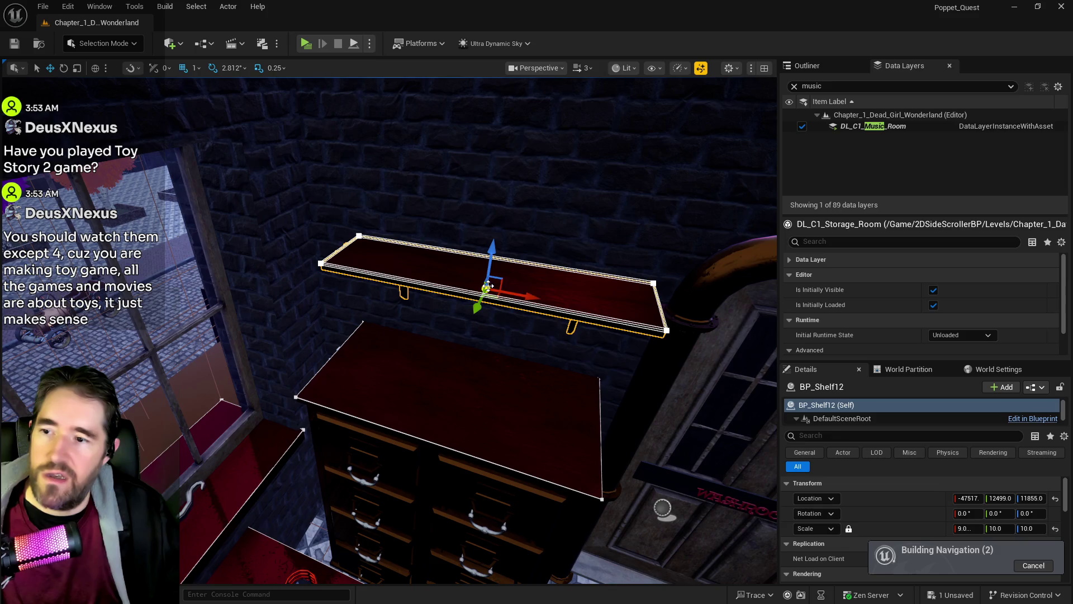
left_click(477, 276)
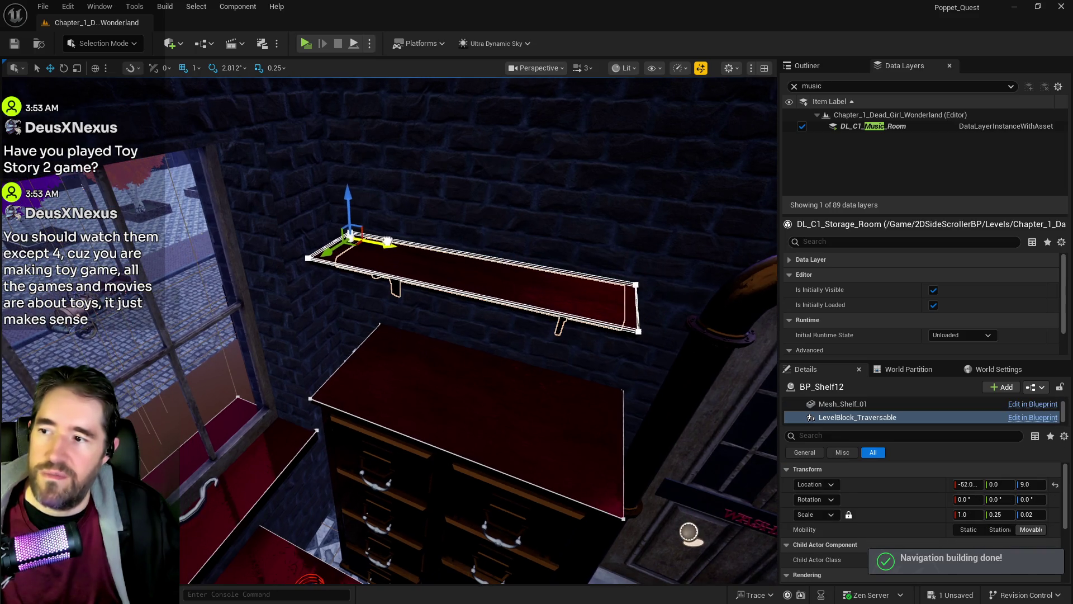
key("ctrl+z")
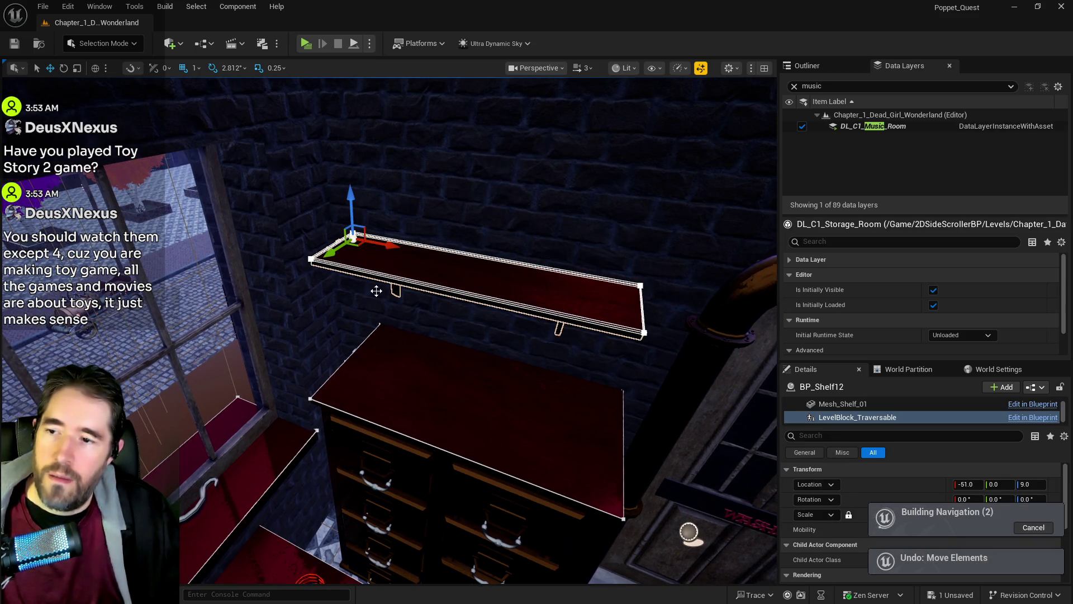
Slide the whole BP_Shelf12 slightly left along X.
left_click(405, 376)
left_click(421, 269)
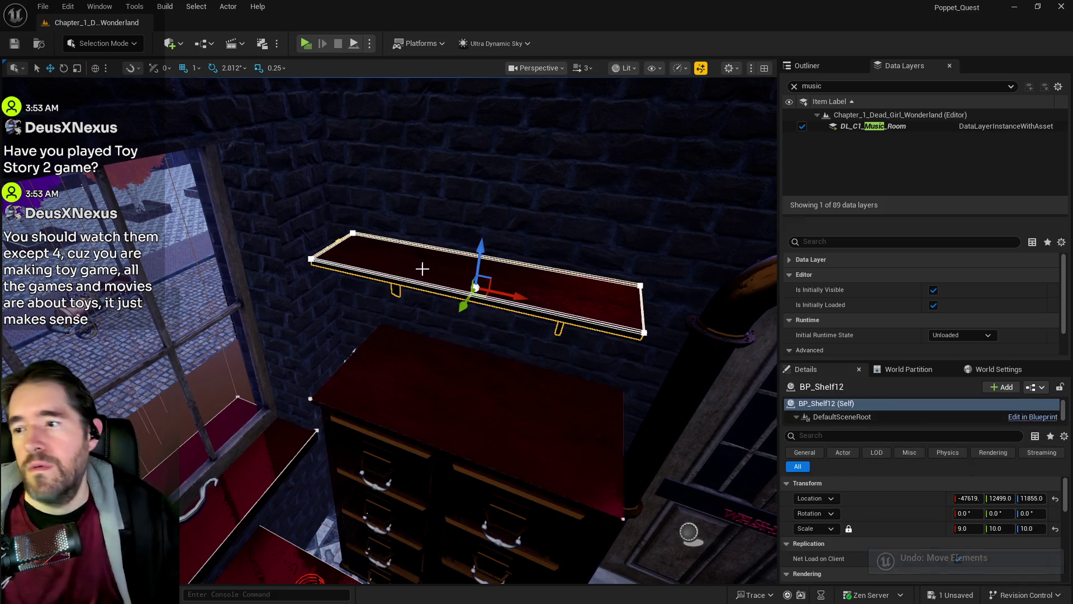
mouse_move(492, 292)
left_mouse_down()
mouse_move(468, 285)
mouse_move(441, 335)
mouse_move(503, 321)
left_mouse_up()
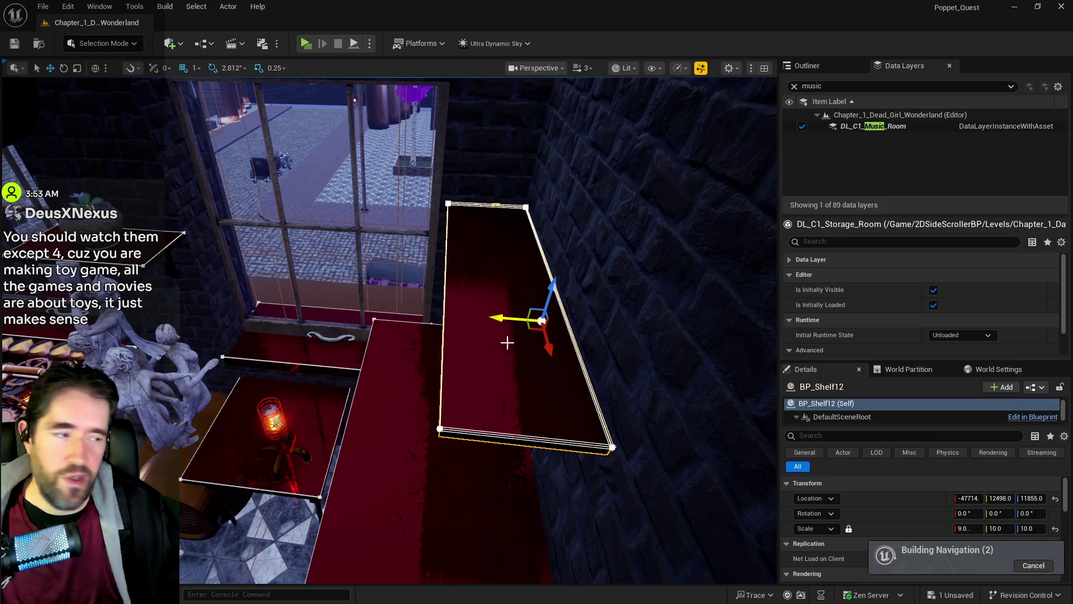
mouse_move(491, 371)
left_mouse_down()
mouse_move(491, 347)
mouse_move(475, 347)
mouse_move(492, 371)
left_mouse_up()
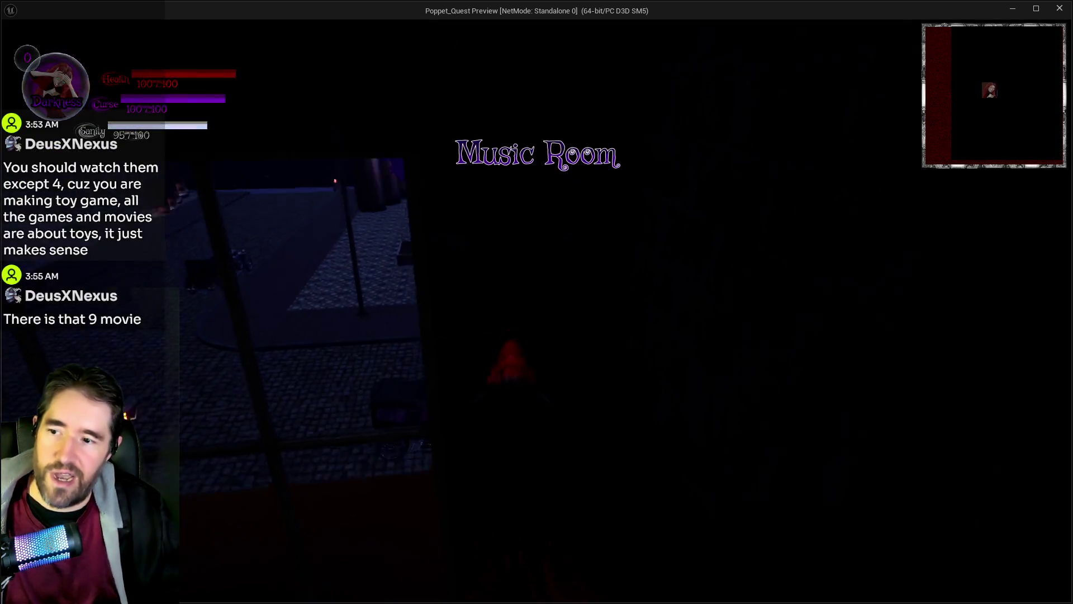
Walk the character through the Music Room to the pot, checking the inventory.
key("w")
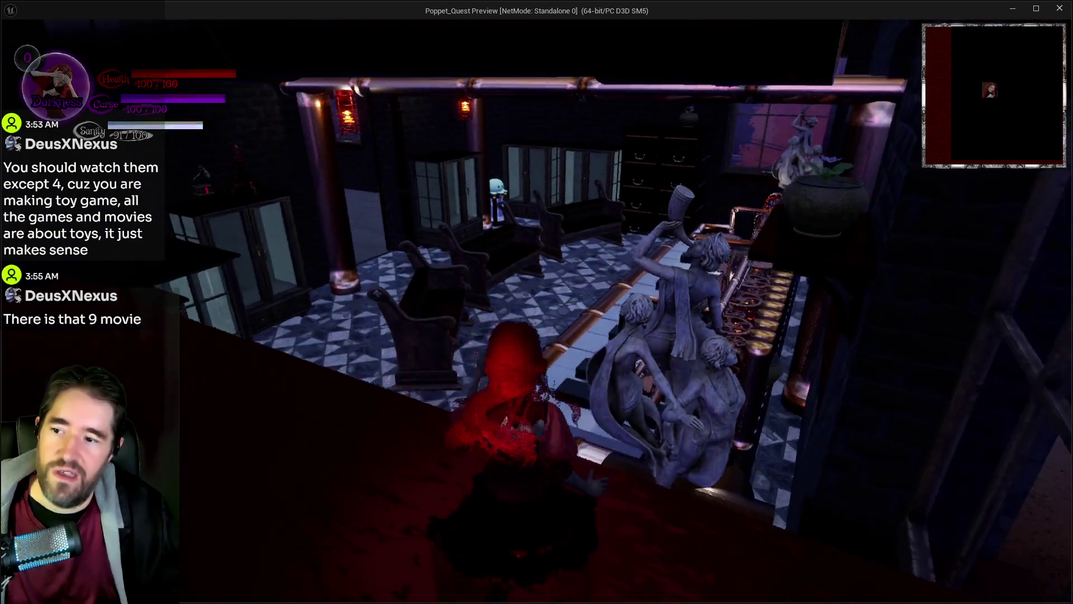
key("w")
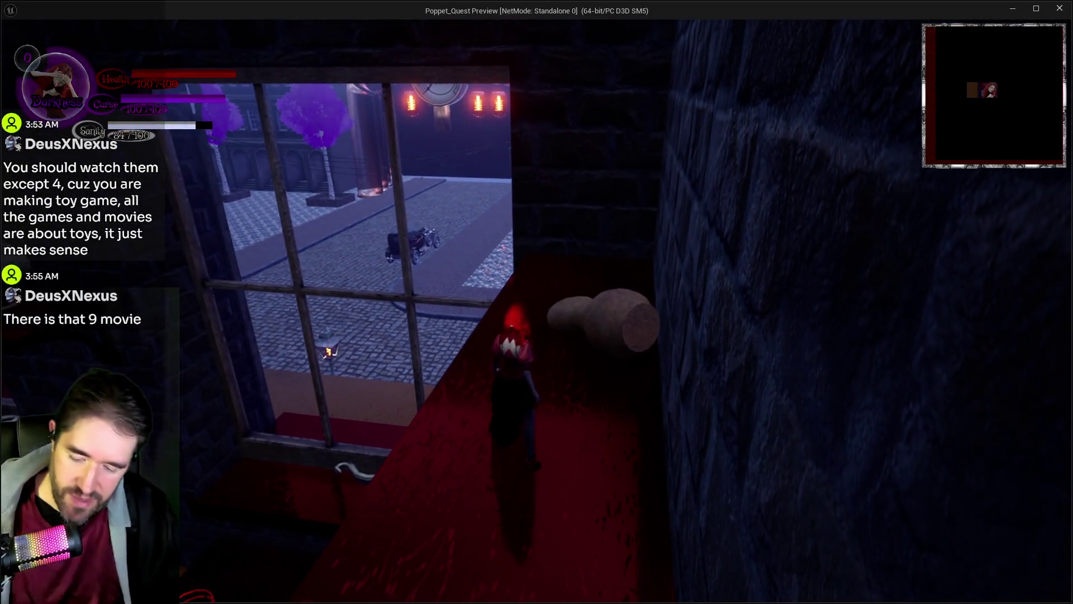
key("Tab")
key("Tab")
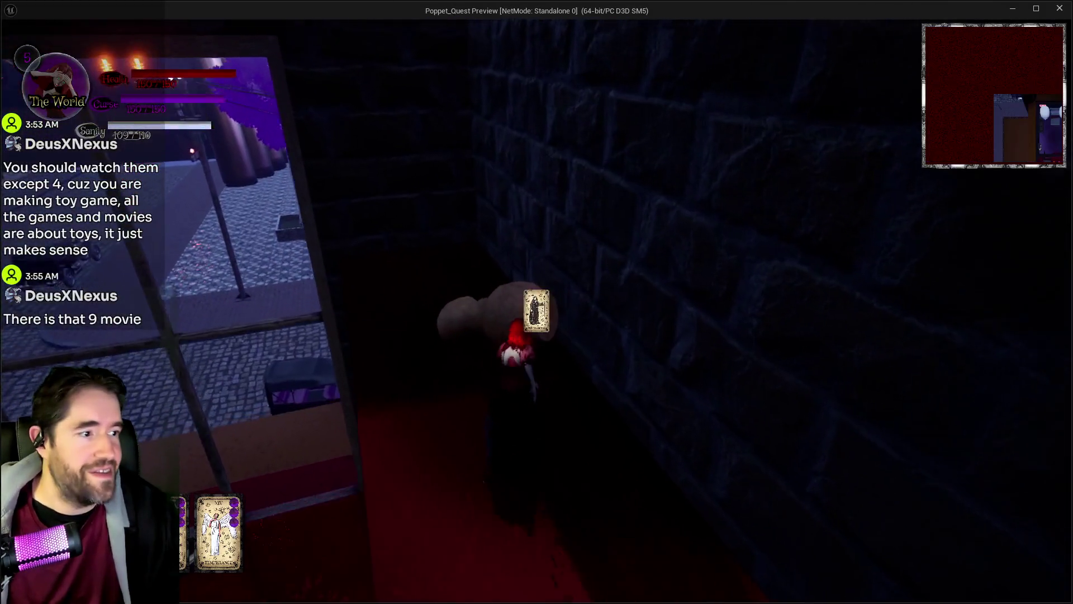
key("s")
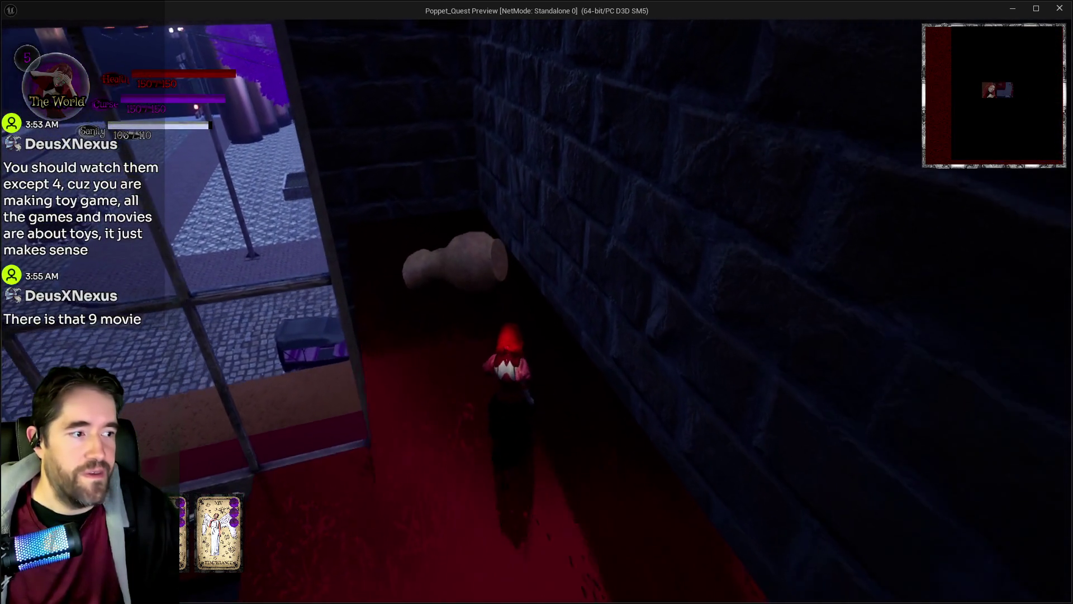
key("w")
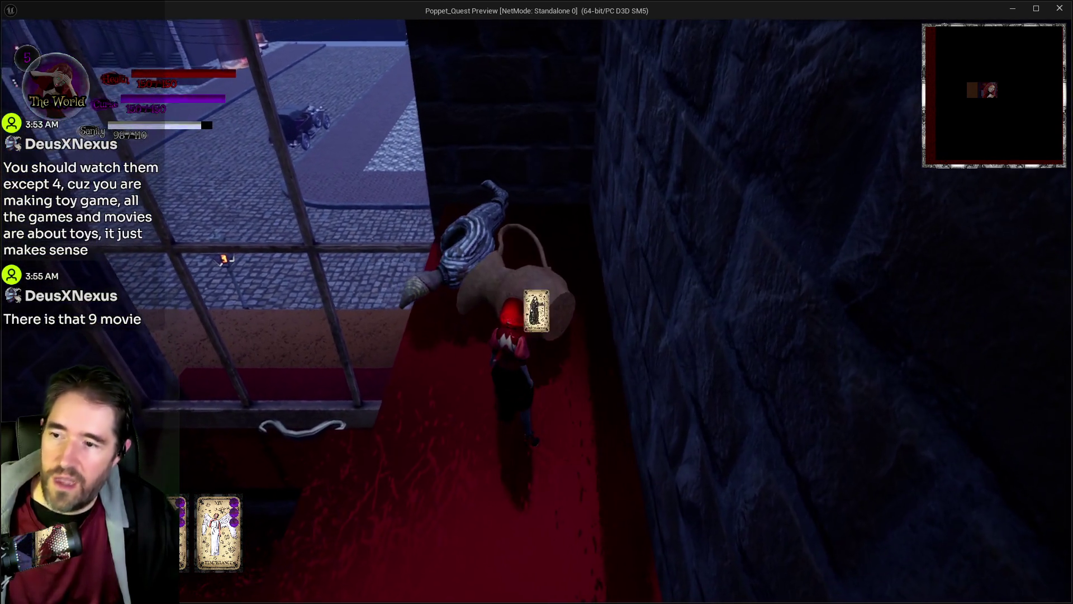
Smash the pot with repeated mallet attacks and switch forms to Light and Darkness.
key("e")
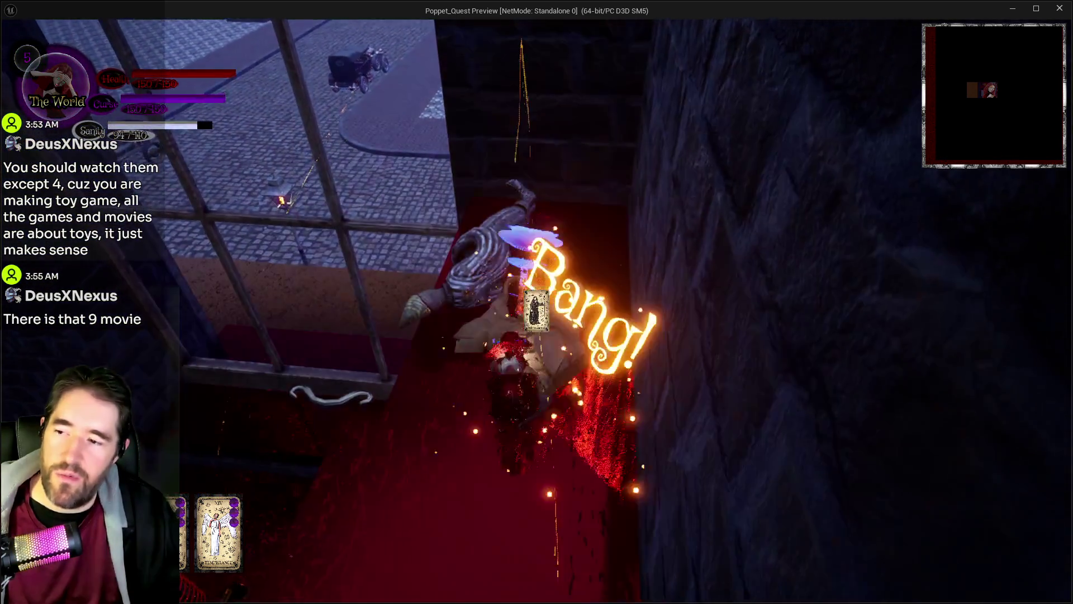
key("e")
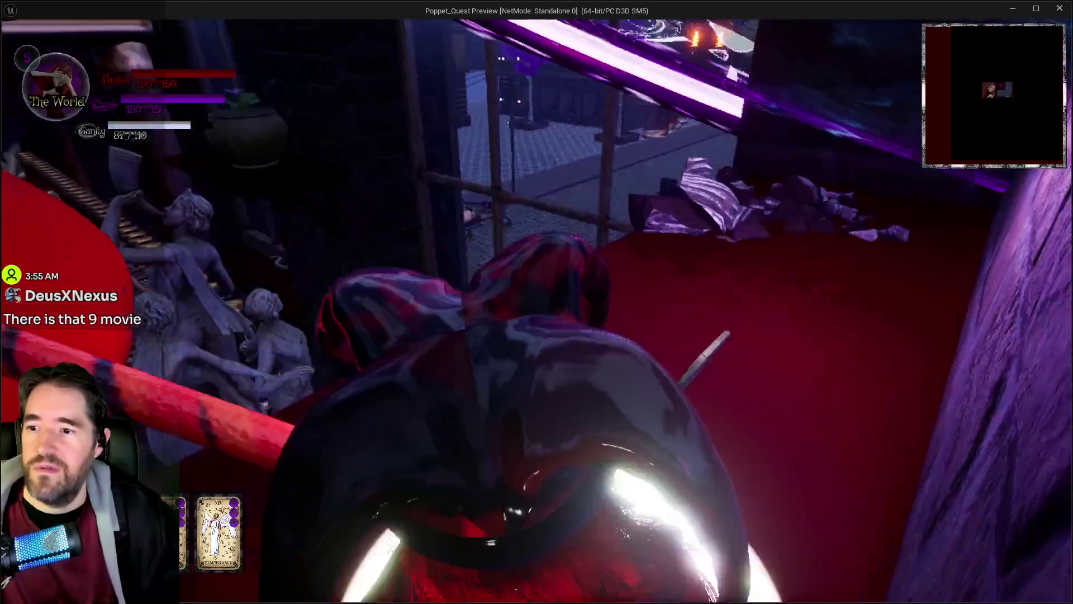
key("e")
key("e")
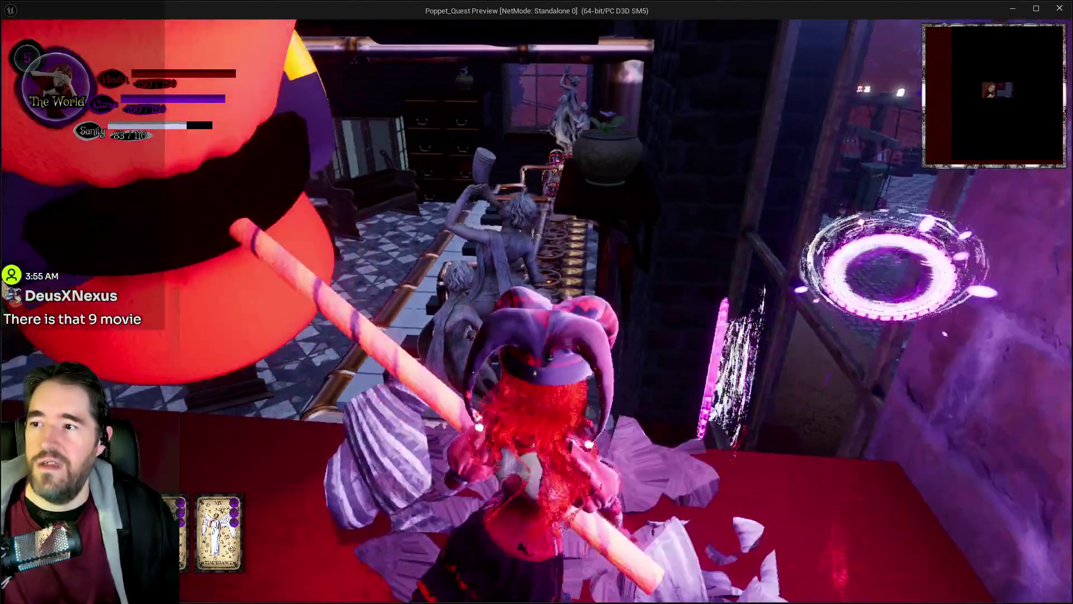
key("e")
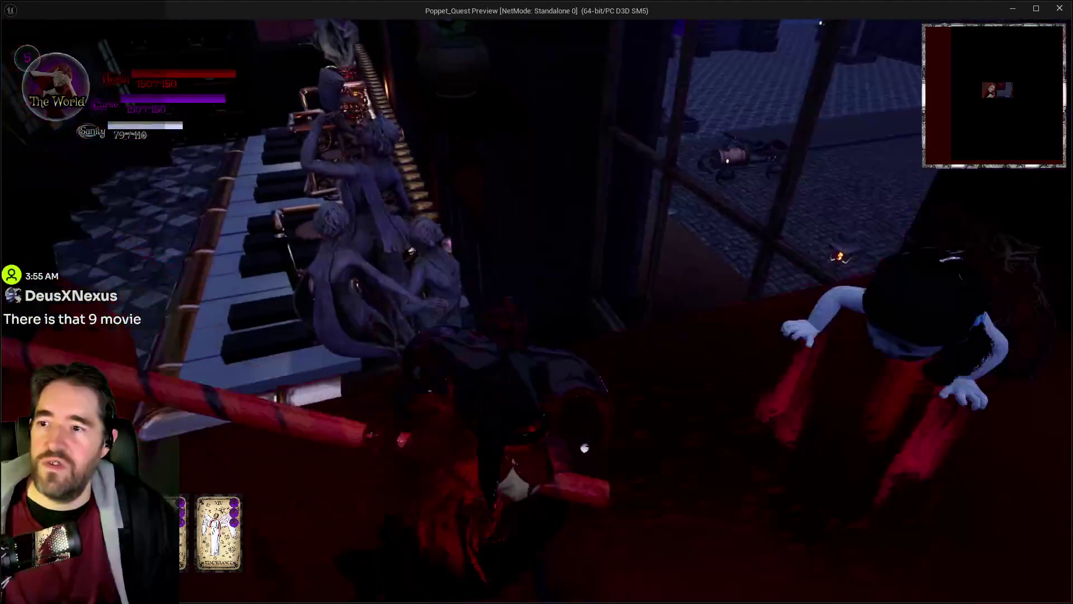
key("w")
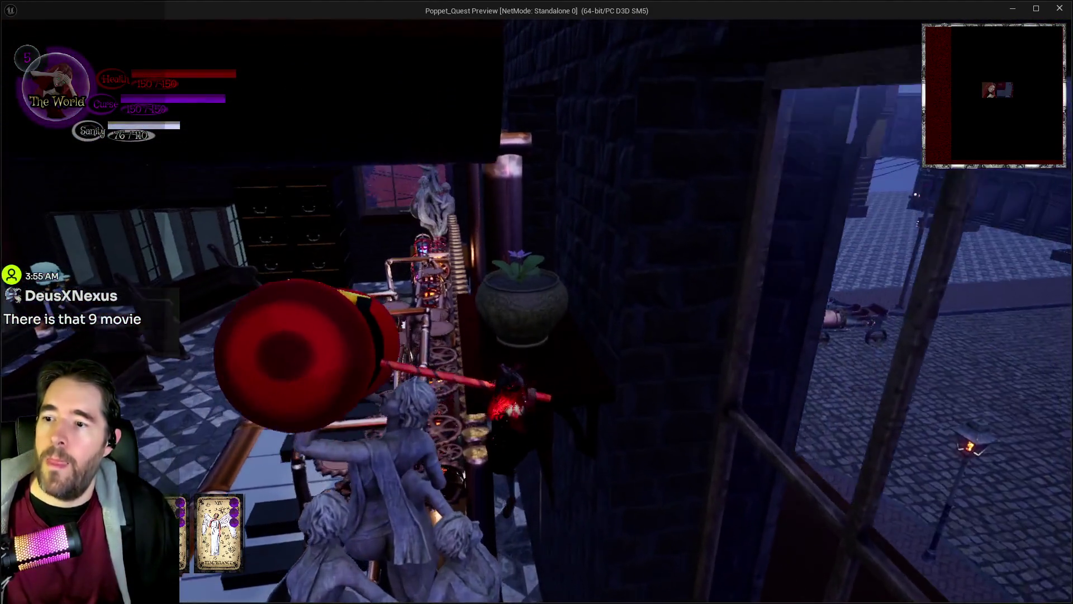
key("w")
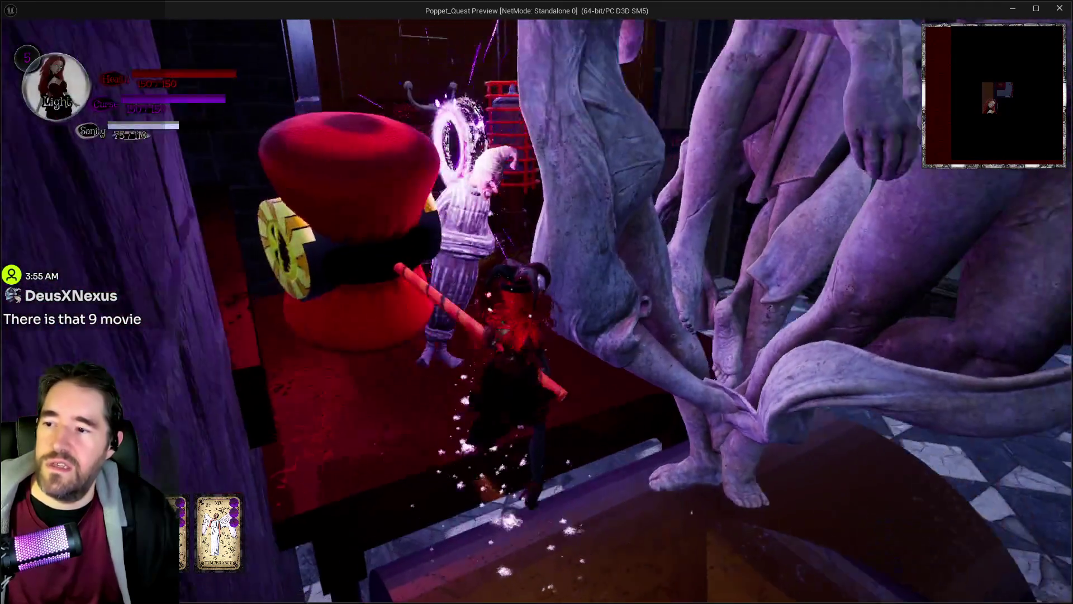
key("w")
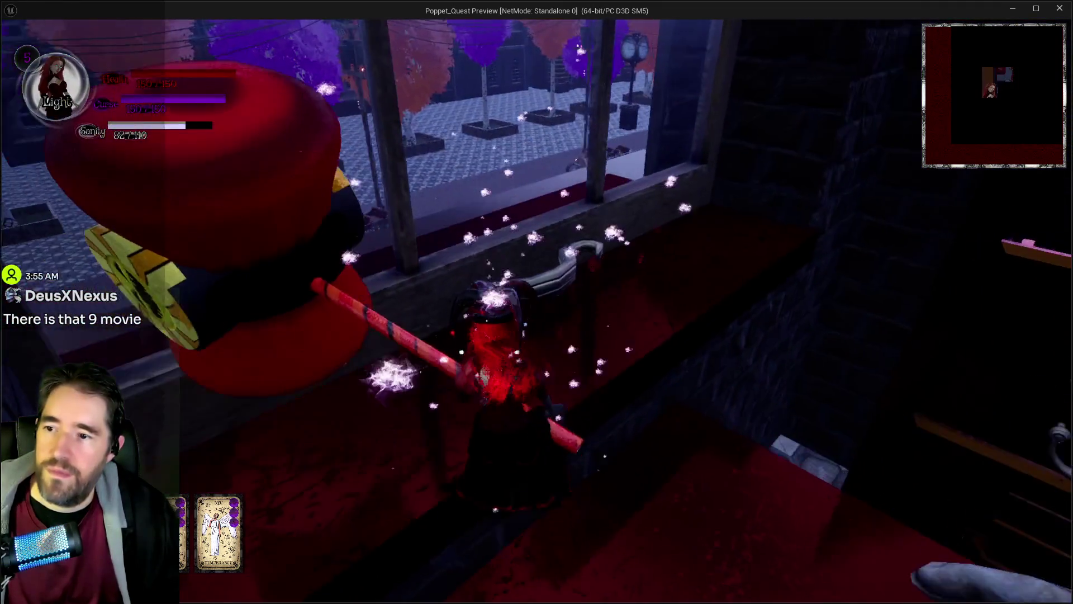
key("w")
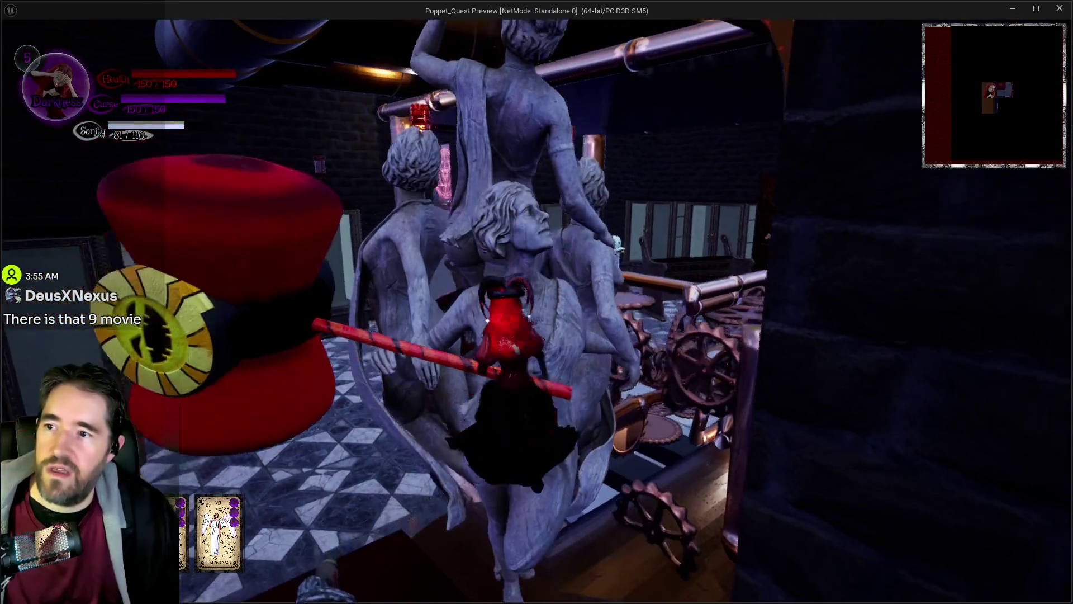
Leave the game preview and stop the play-test session.
key("alt+Tab")
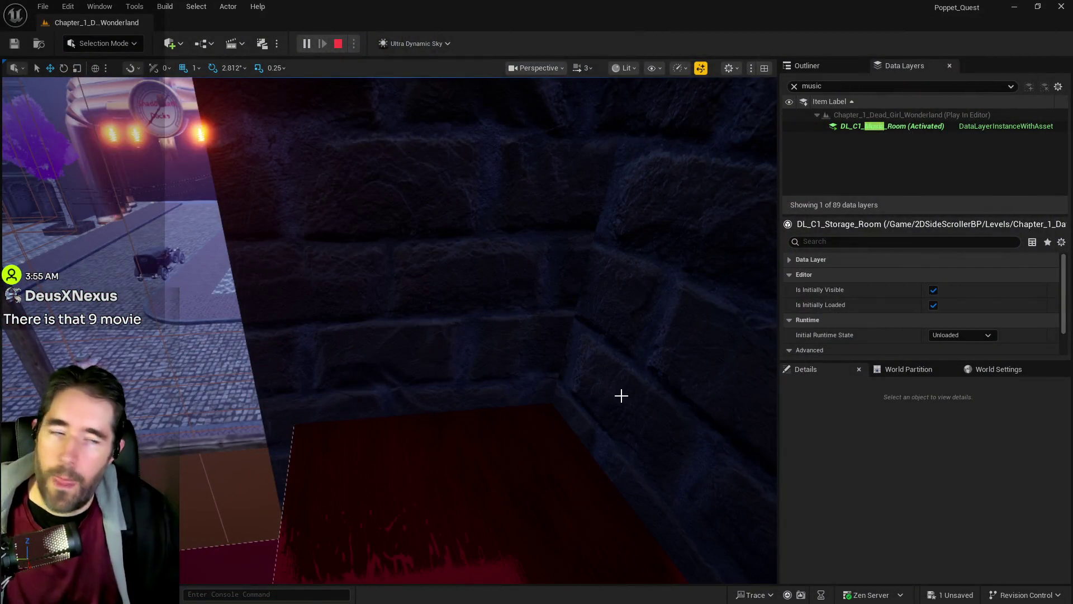
key("Escape")
left_click(565, 400)
Select BP_Steampunk_Lamp13 and raise it above the drawer cabinet.
key("f")
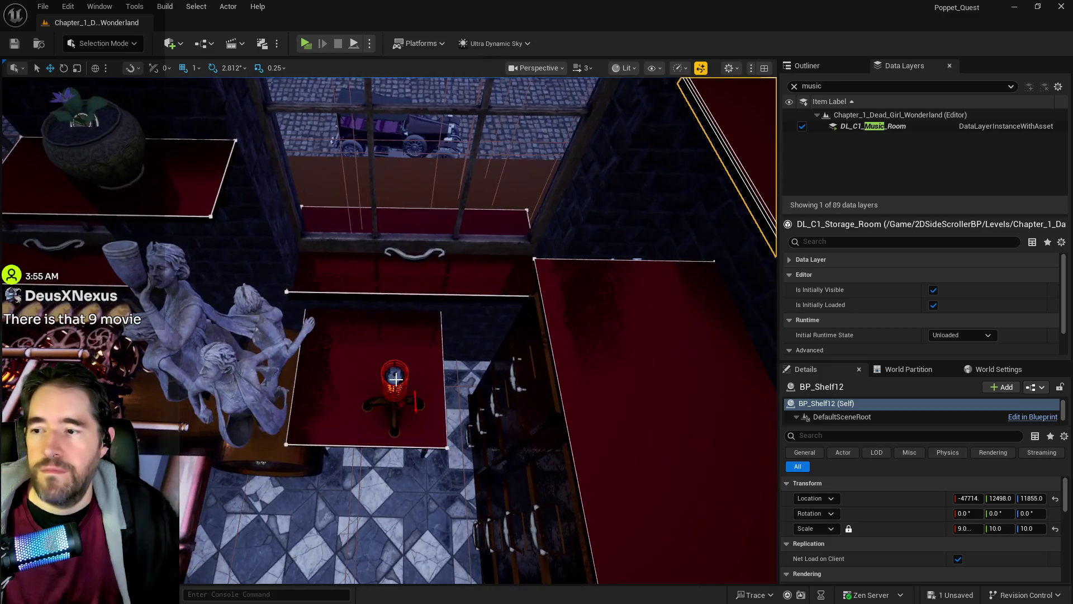
left_click(385, 380)
key("f")
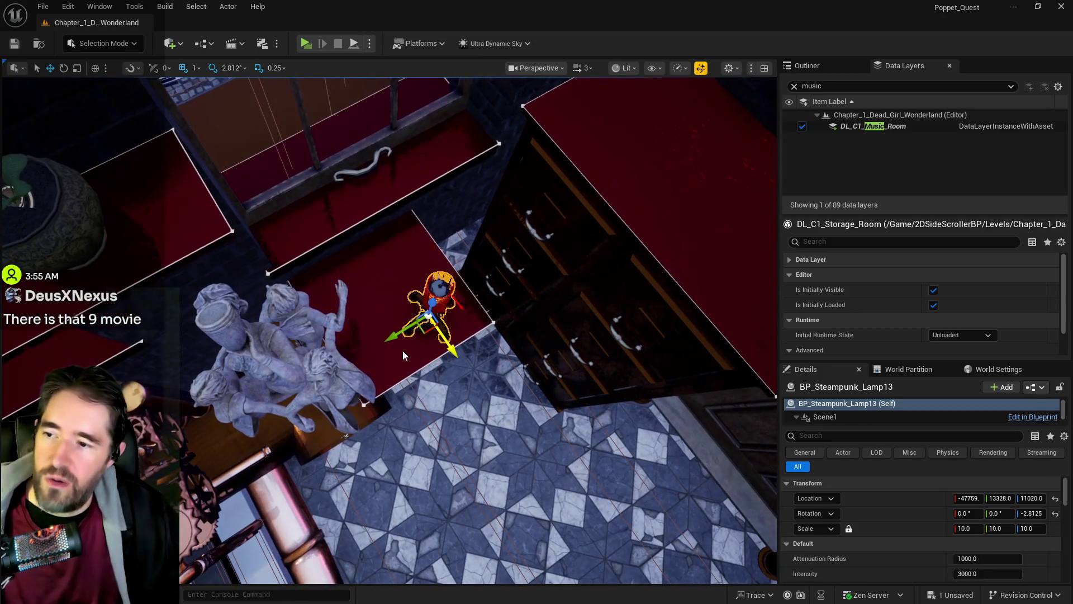
left_click(402, 350, "ctrl")
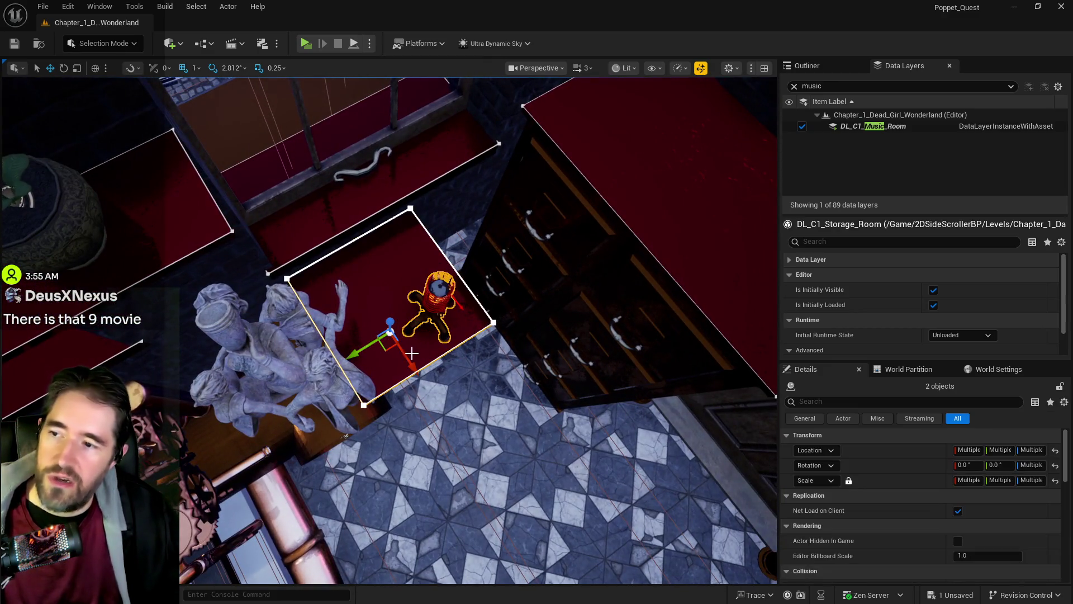
mouse_move(396, 342)
left_mouse_down()
mouse_move(551, 458)
mouse_move(394, 264)
left_mouse_up()
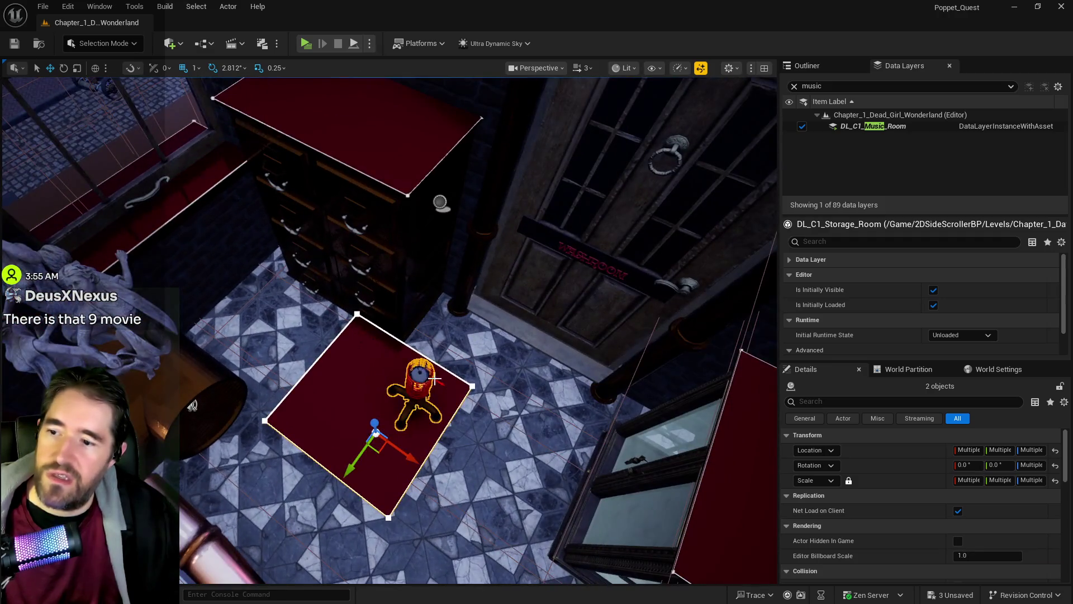
left_click(422, 391)
mouse_move(414, 389)
left_mouse_down()
mouse_move(439, 313)
mouse_move(440, 203)
left_mouse_up()
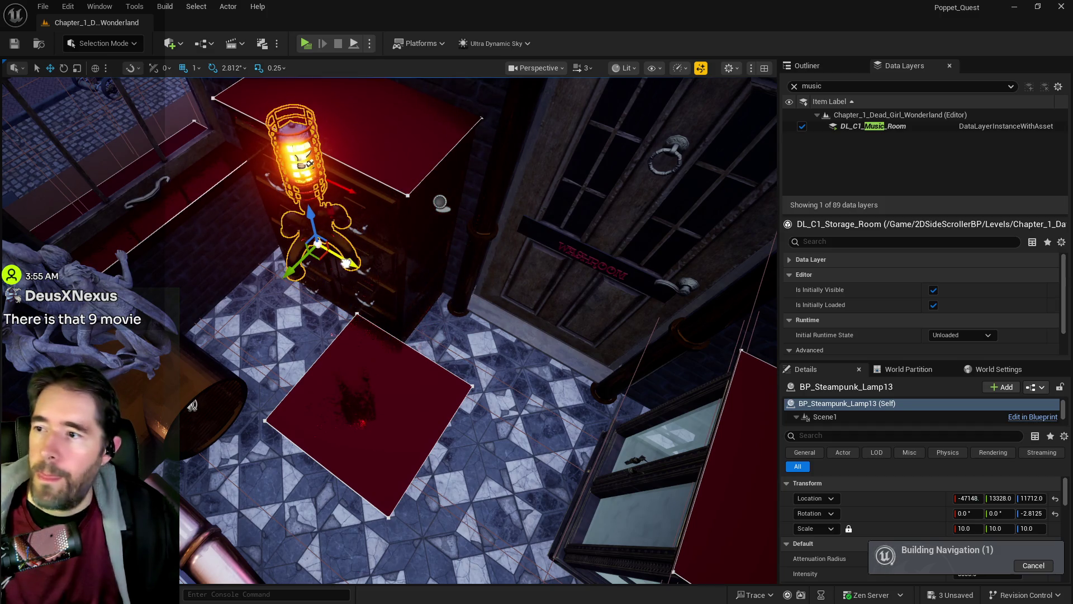
Slide the lamp over the cabinet top, snap it down with End, and fine-tune it.
mouse_move(290, 273)
left_mouse_down()
mouse_move(344, 220)
mouse_move(375, 159)
left_mouse_up()
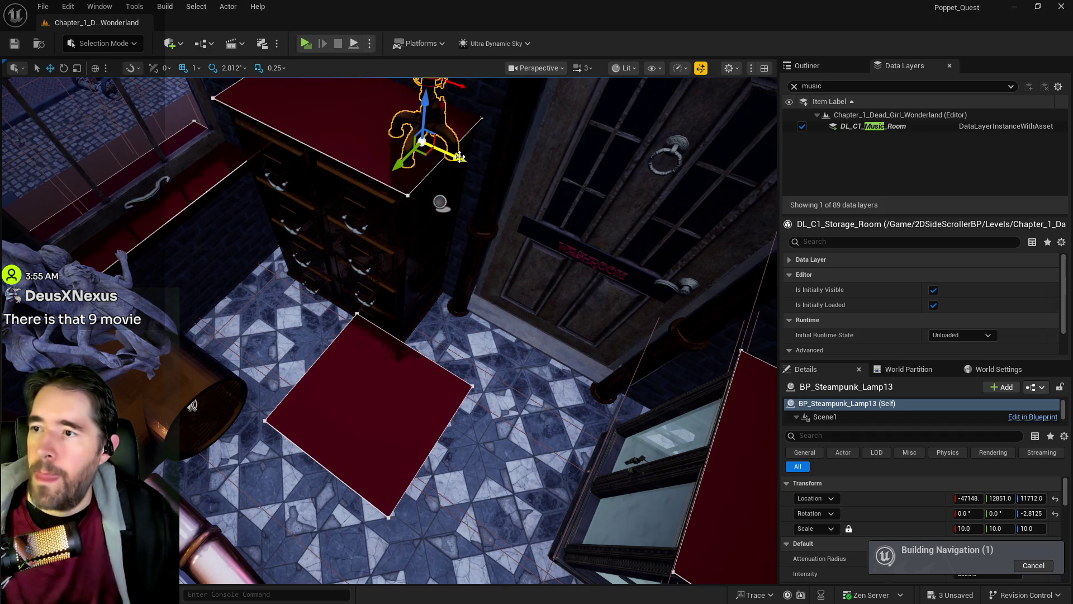
key("f")
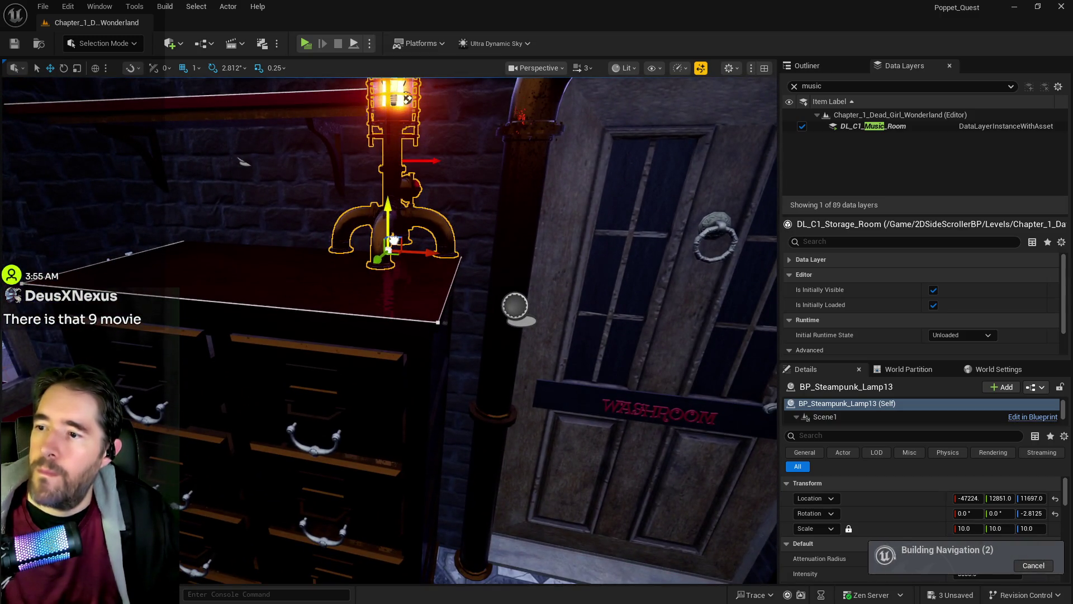
key("End")
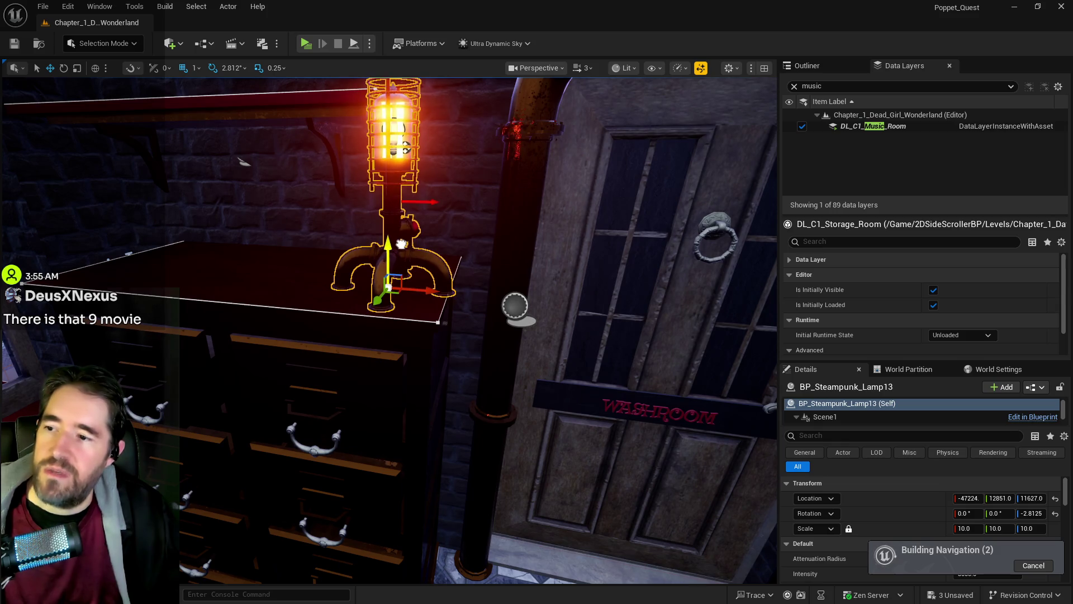
mouse_move(442, 289)
left_mouse_down()
mouse_move(398, 268)
mouse_move(270, 274)
mouse_move(329, 272)
left_mouse_up()
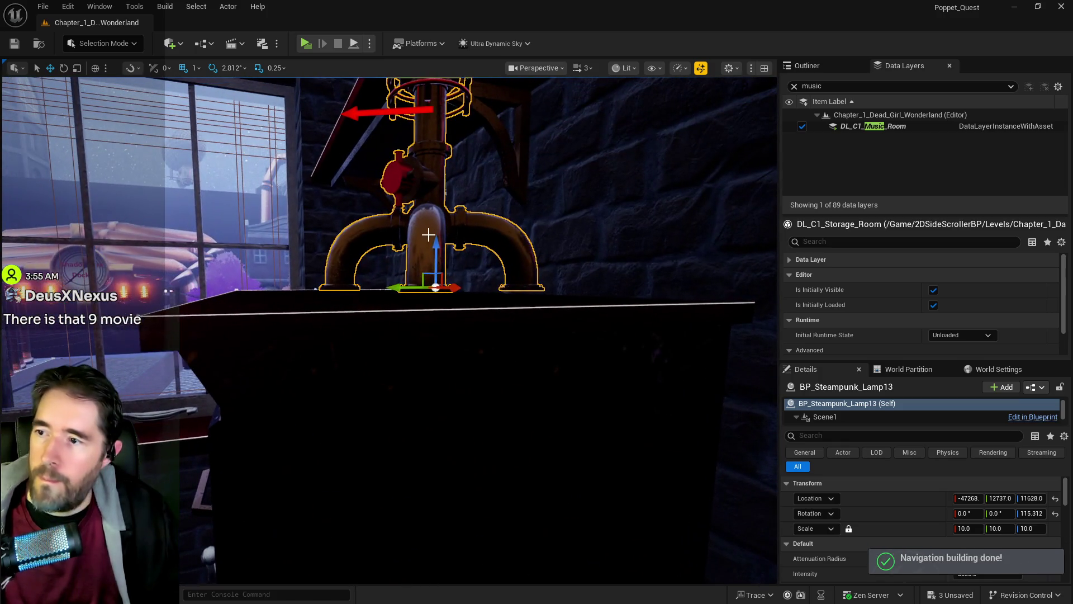
mouse_move(437, 249)
left_mouse_down()
mouse_move(513, 180)
mouse_move(451, 257)
mouse_move(496, 279)
left_mouse_up()
left_click_drag(459, 311, 401, 247)
left_click(383, 320)
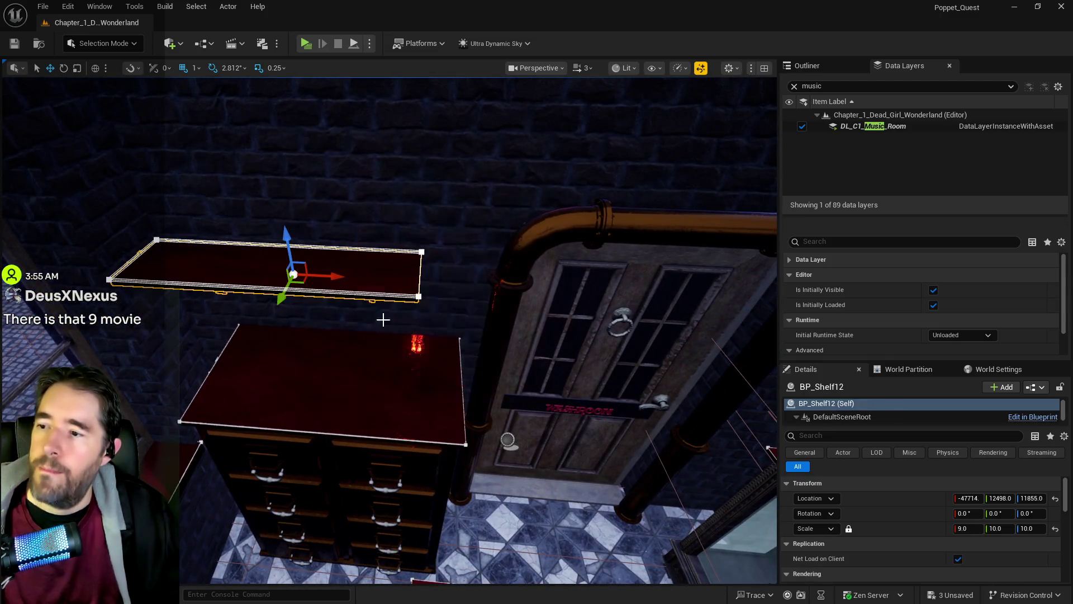
Scale wall shelf BP_Shelf12 down to 6.75 on X.
left_click(411, 435)
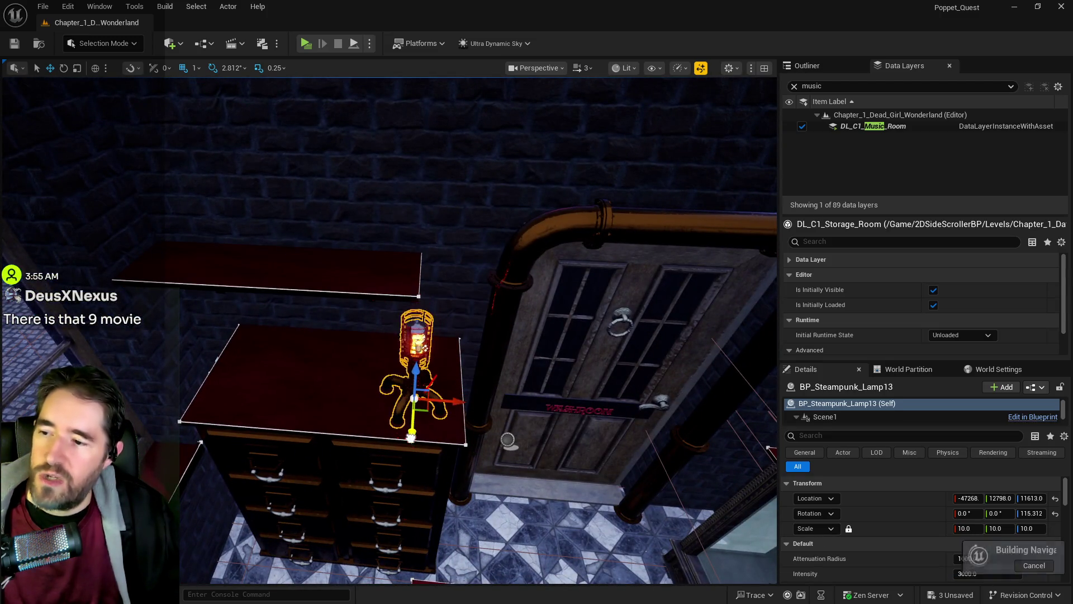
left_click(362, 264)
key("e")
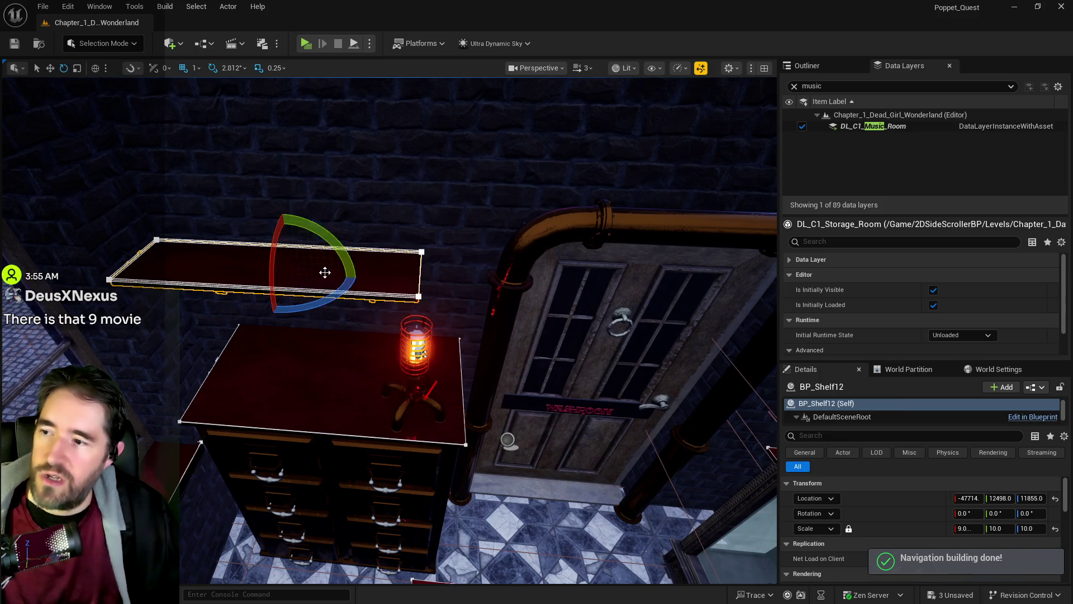
key("r")
mouse_move(330, 276)
left_mouse_down()
mouse_move(305, 276)
mouse_move(384, 279)
mouse_move(358, 263)
mouse_move(336, 290)
mouse_move(291, 269)
mouse_move(510, 263)
mouse_move(459, 280)
mouse_move(430, 265)
mouse_move(363, 293)
left_mouse_up()
key("w")
left_click_drag(506, 430, 506, 430)
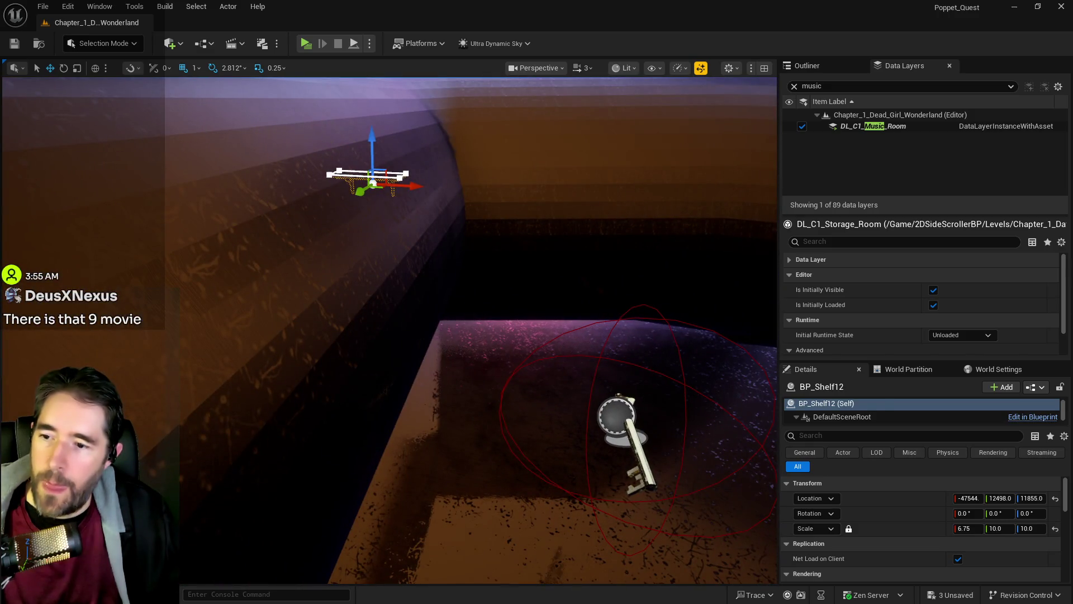
Move BP_Collectible_Key44 along X and Y to -47561, 16662, 12333 on the rooftop ledge.
left_click(617, 425)
left_click_drag(618, 425, 618, 425)
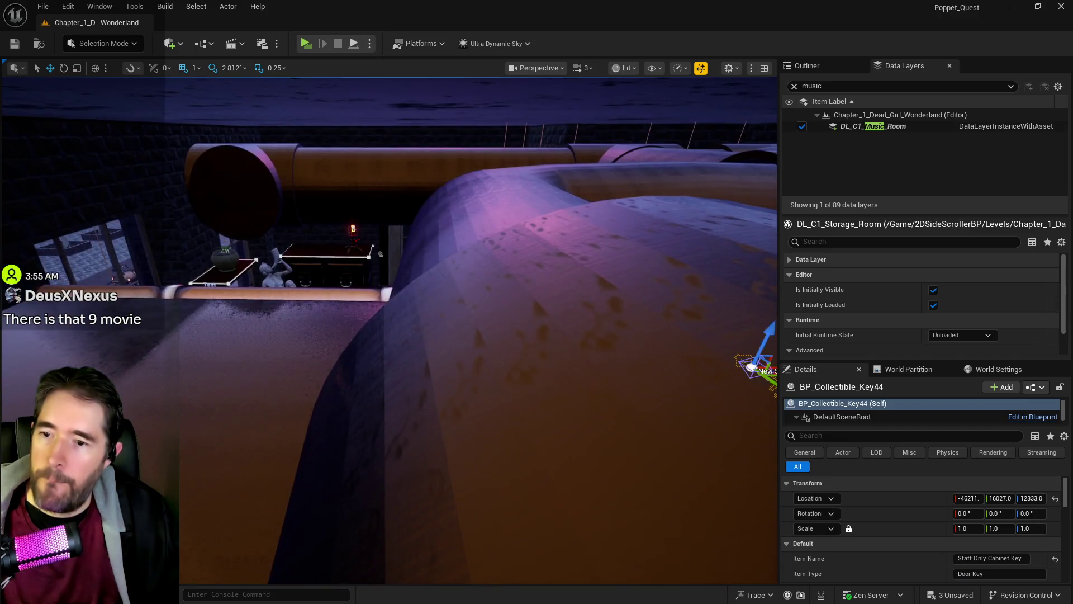
left_click_drag(685, 389, 684, 389)
mouse_move(640, 340)
left_mouse_down()
mouse_move(235, 391)
mouse_move(167, 386)
left_mouse_up()
left_click_drag(258, 374, 257, 373)
left_click_drag(320, 342, 280, 364)
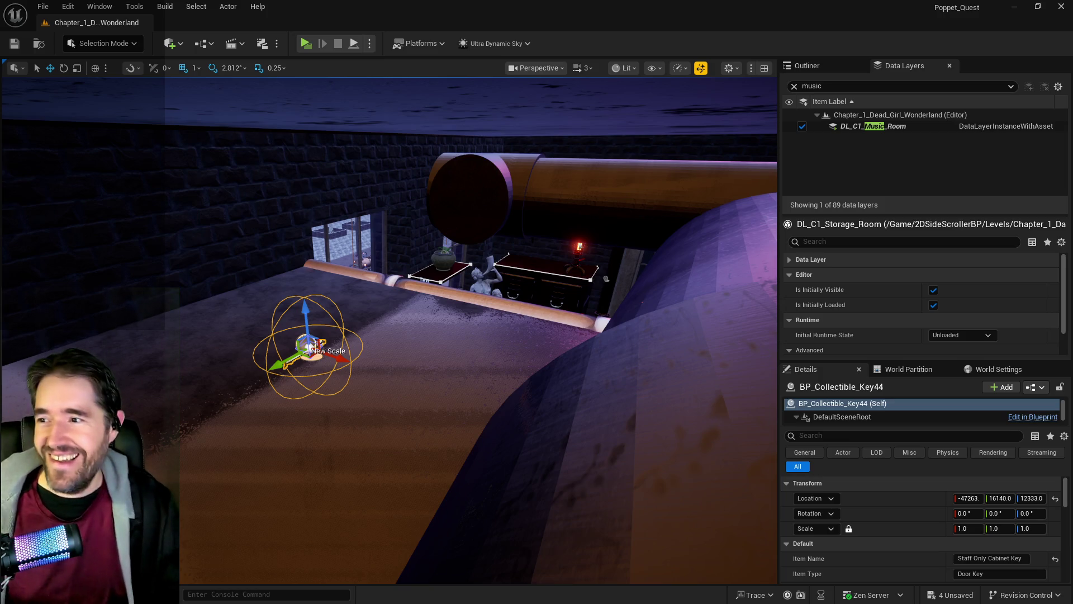
mouse_move(307, 352)
left_mouse_down("alt")
mouse_move(481, 313)
mouse_move(622, 336)
mouse_move(529, 358)
mouse_move(498, 386)
mouse_move(566, 430)
left_mouse_up("alt")
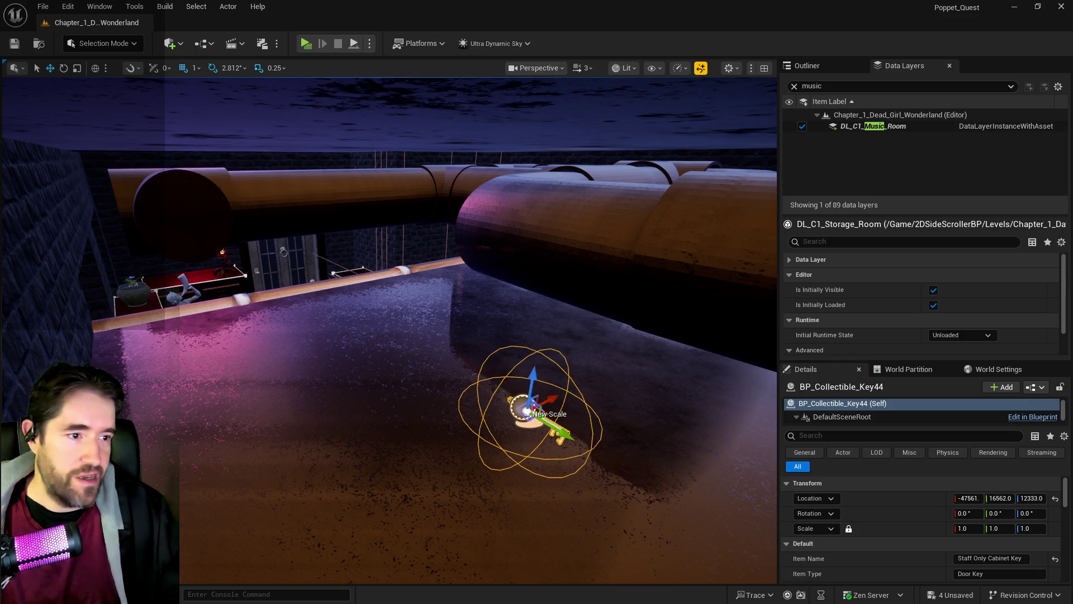
scroll(565, 429, "up", 5)
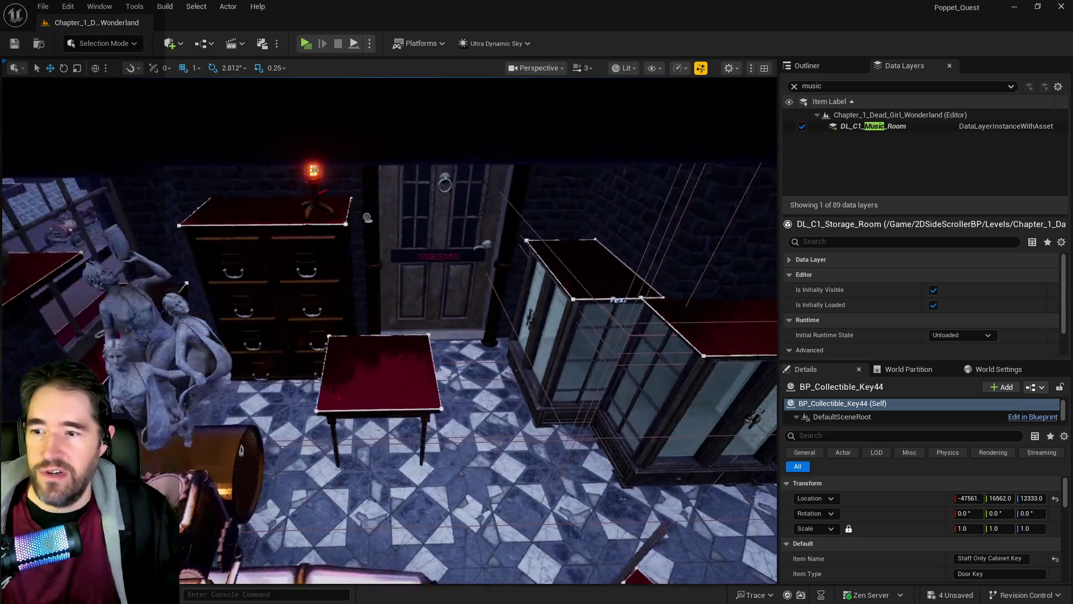
Focus on BP_Small_Table17 and delete it from the Music Room.
key("a")
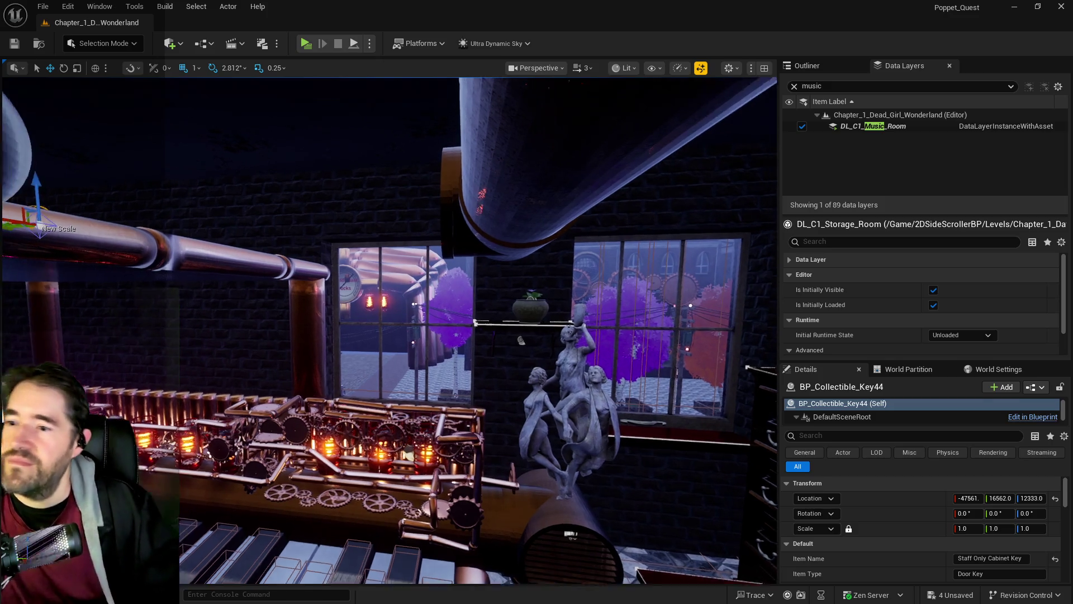
key("d")
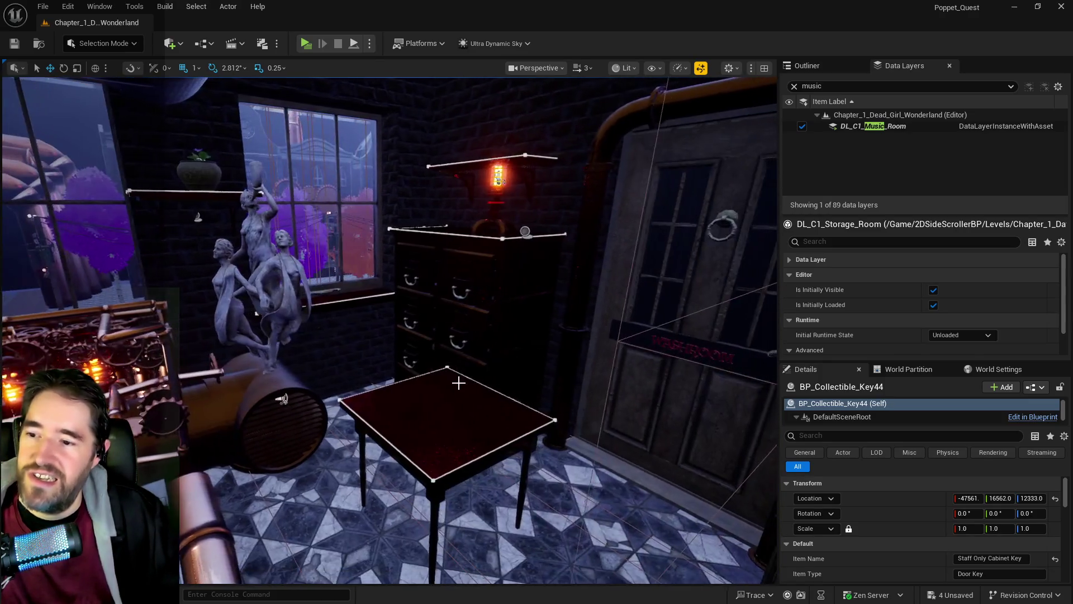
left_click(459, 383)
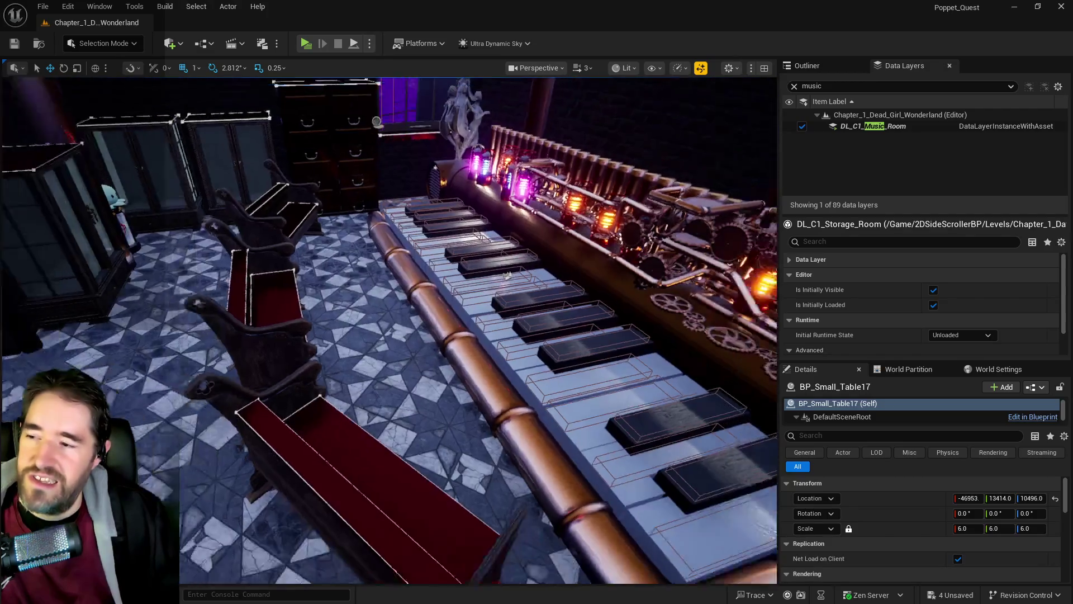
key("f")
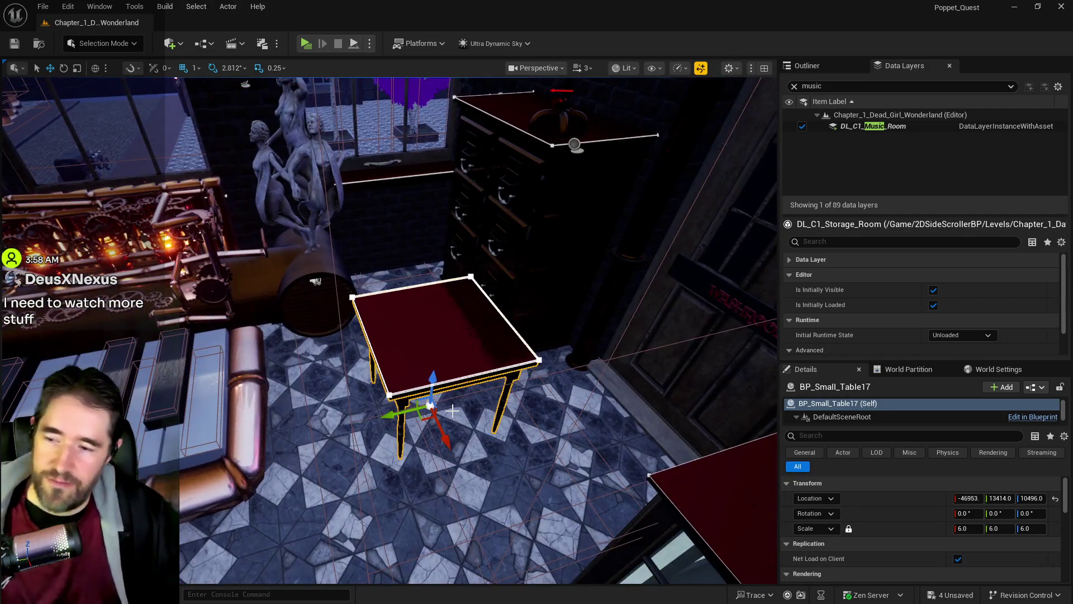
key("Delete")
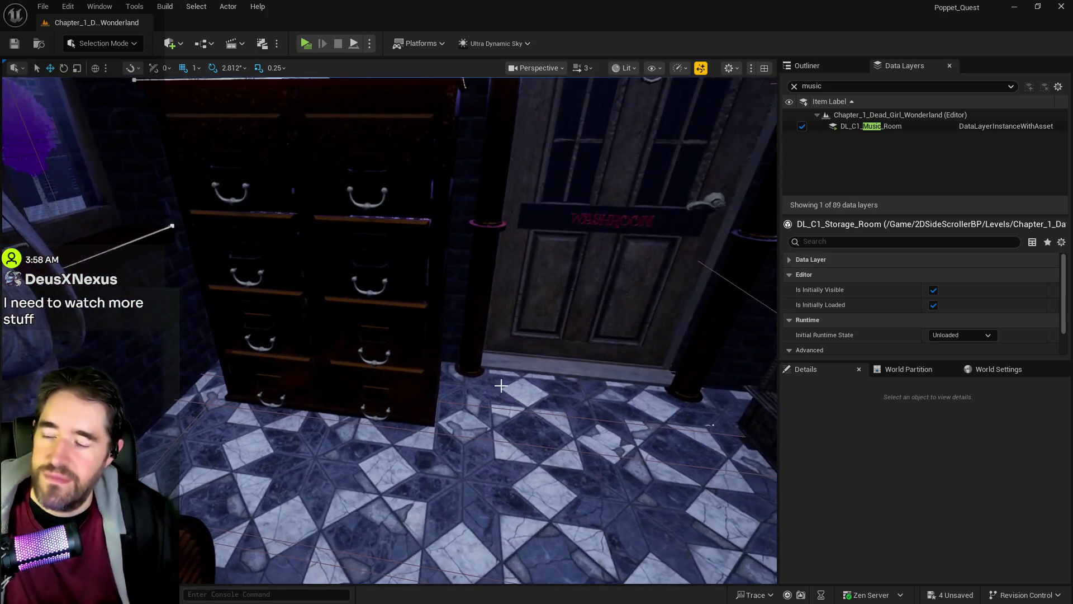
left_click(423, 359)
mouse_move(423, 359)
left_mouse_down()
mouse_move(492, 354)
mouse_move(446, 351)
left_mouse_up()
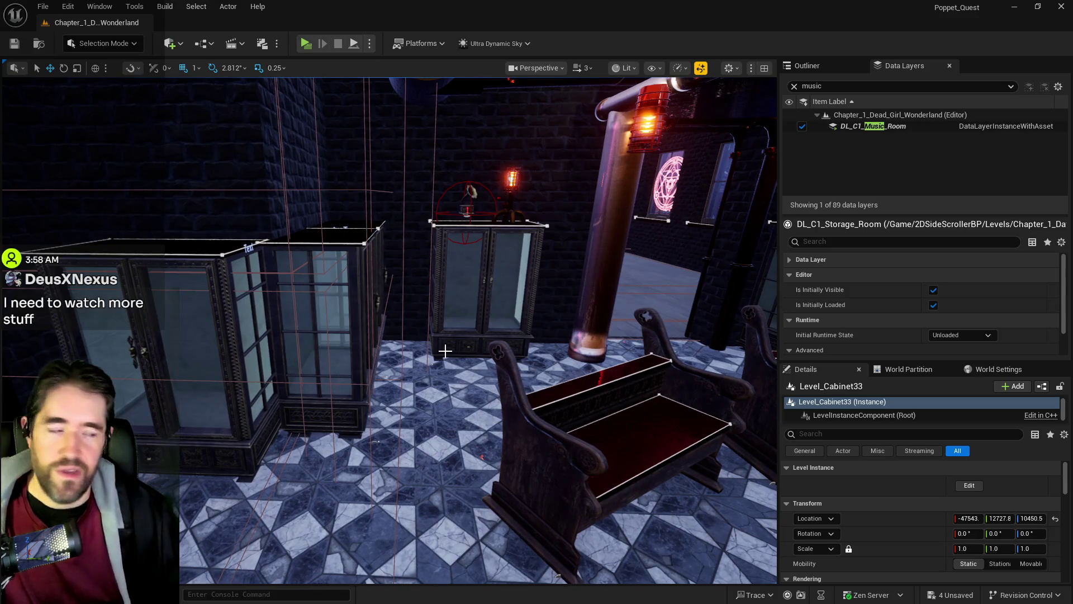
Clear the 'music' Data Layers filter to list all 89 layers again.
left_click(794, 86)
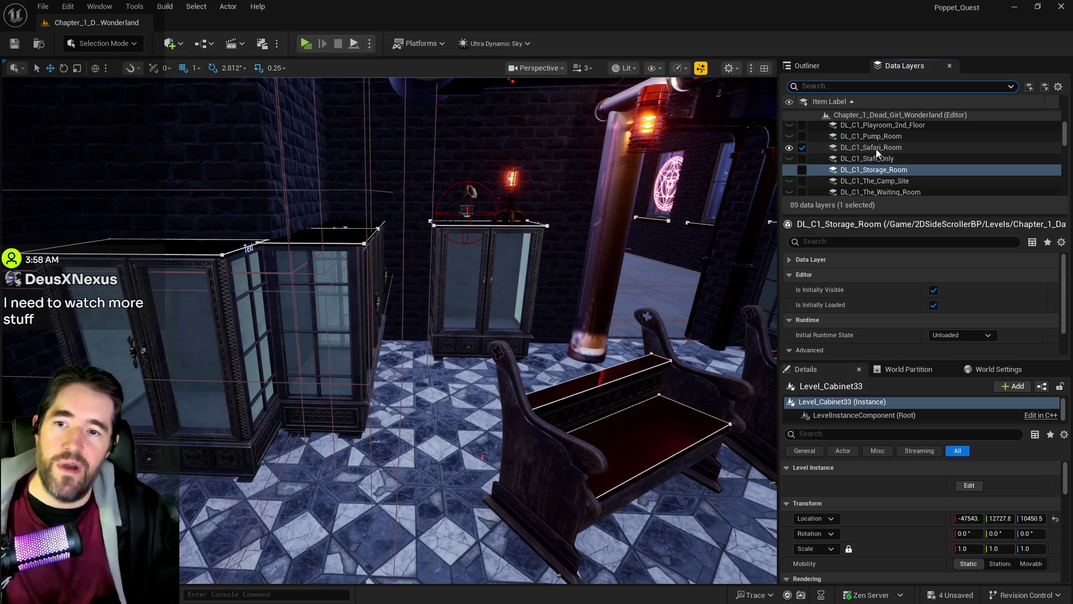
scroll(873, 153, "up", 1)
key("f")
left_click_drag(447, 351, 447, 350)
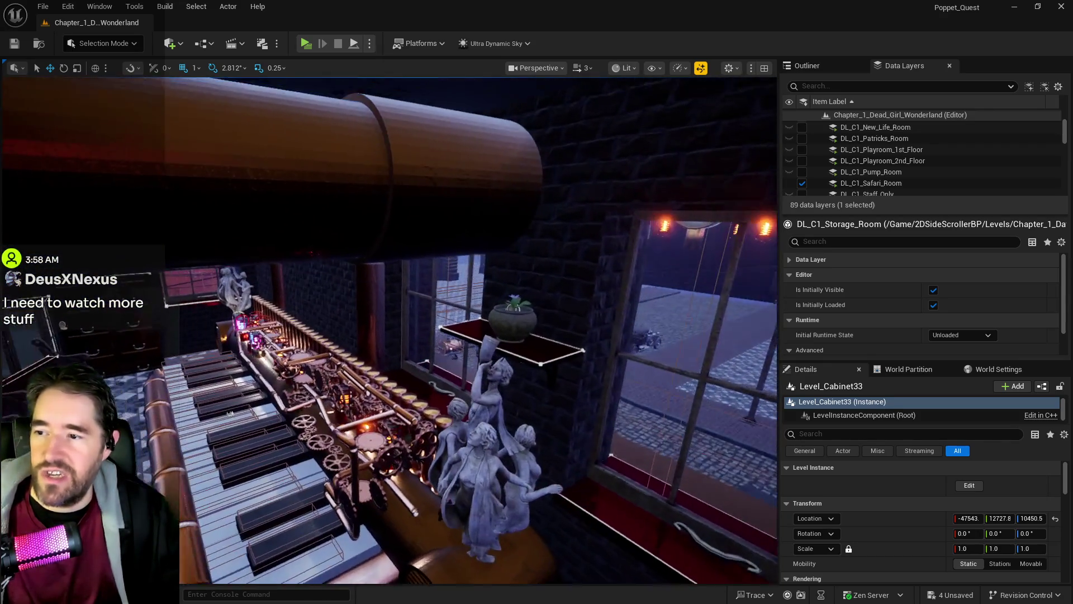
Fly the view past the pot shelf toward the window, statues and piano.
left_click_drag(477, 263, 478, 263)
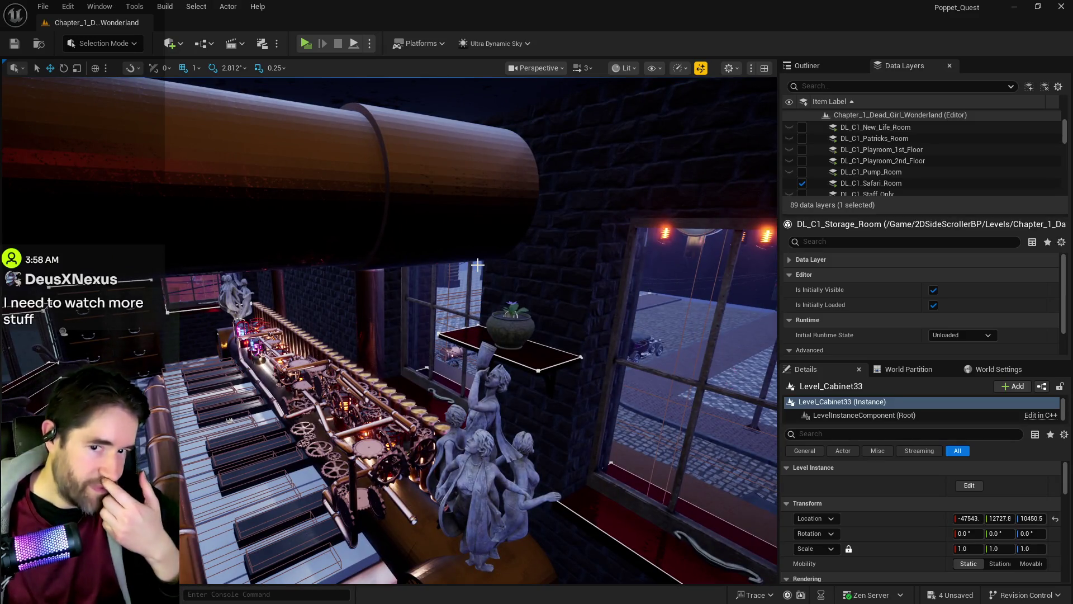
mouse_move(525, 276)
left_mouse_down()
mouse_move(511, 311)
mouse_move(536, 215)
left_mouse_up()
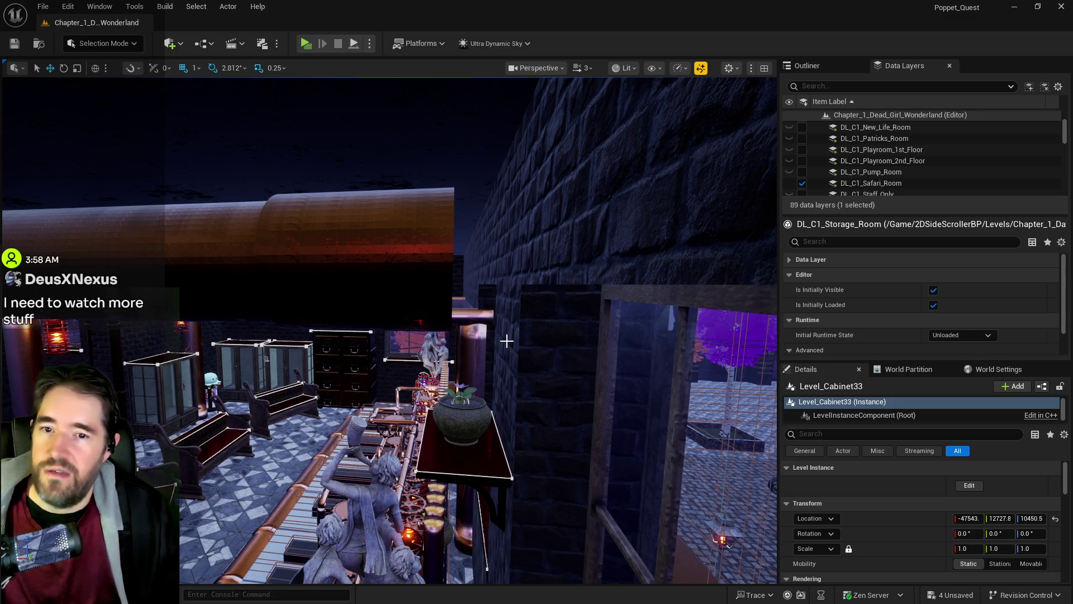
left_click_drag(507, 341, 453, 268)
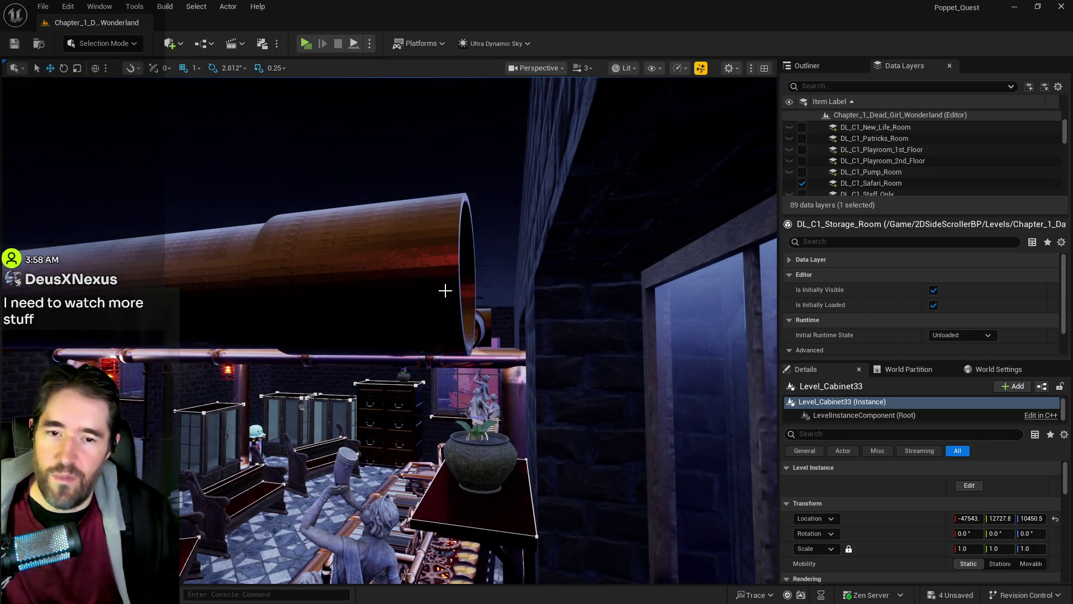
left_click_drag(476, 325, 470, 307)
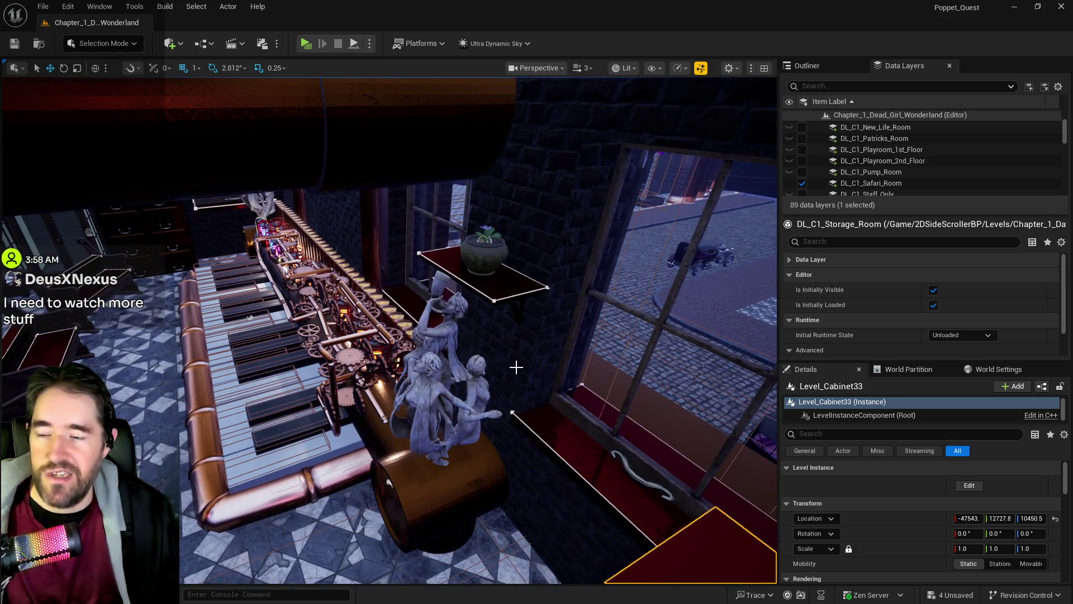
left_click_drag(526, 372, 505, 354)
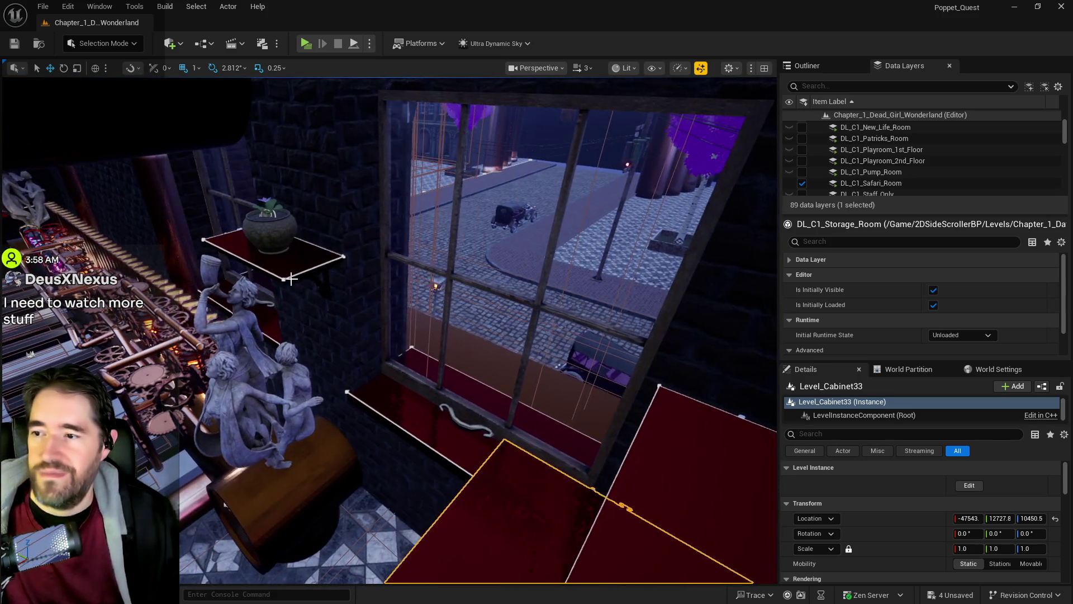
Make a trial duplicate of the pot shelf lower down, then slide SM_StatueFountain_01a4 along X.
left_click(291, 276)
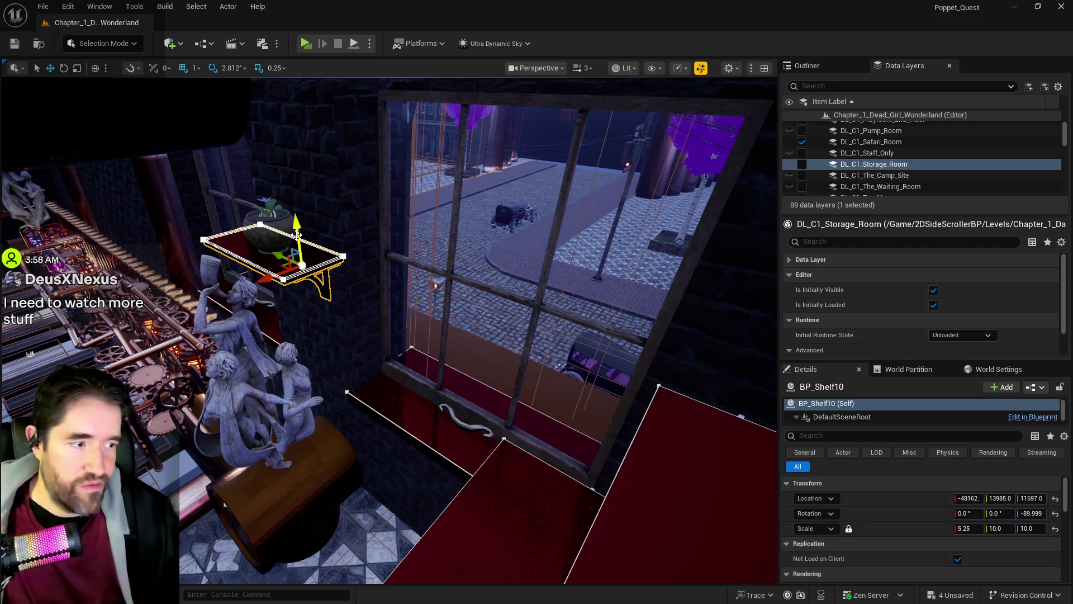
left_click_drag(297, 226, 315, 291)
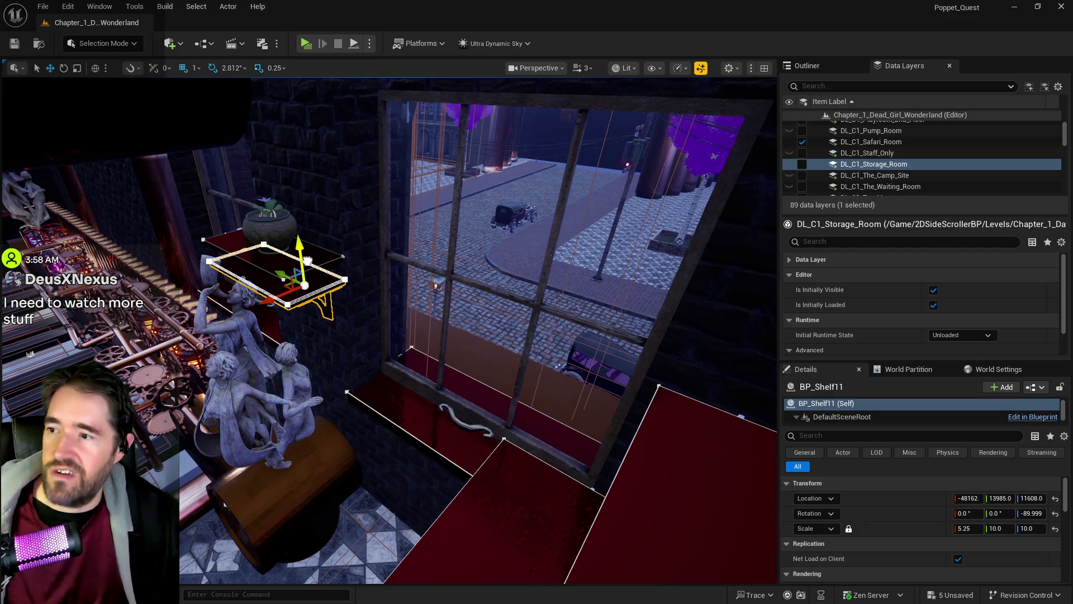
left_click(265, 404)
key("f")
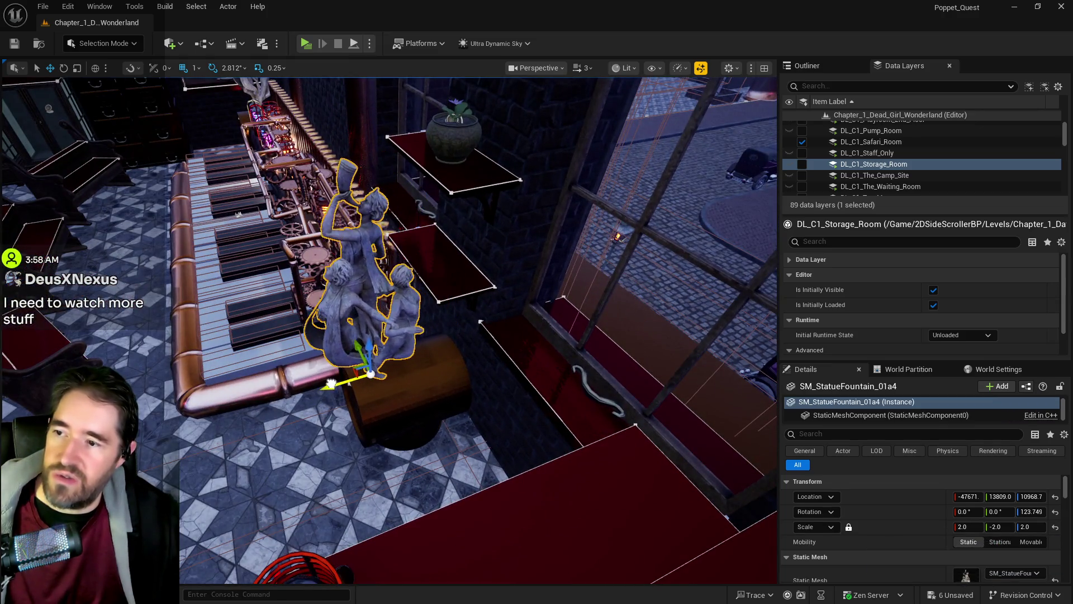
left_click_drag(331, 385, 318, 385)
mouse_move(439, 278)
left_mouse_down()
mouse_move(380, 280)
mouse_move(447, 274)
left_mouse_up()
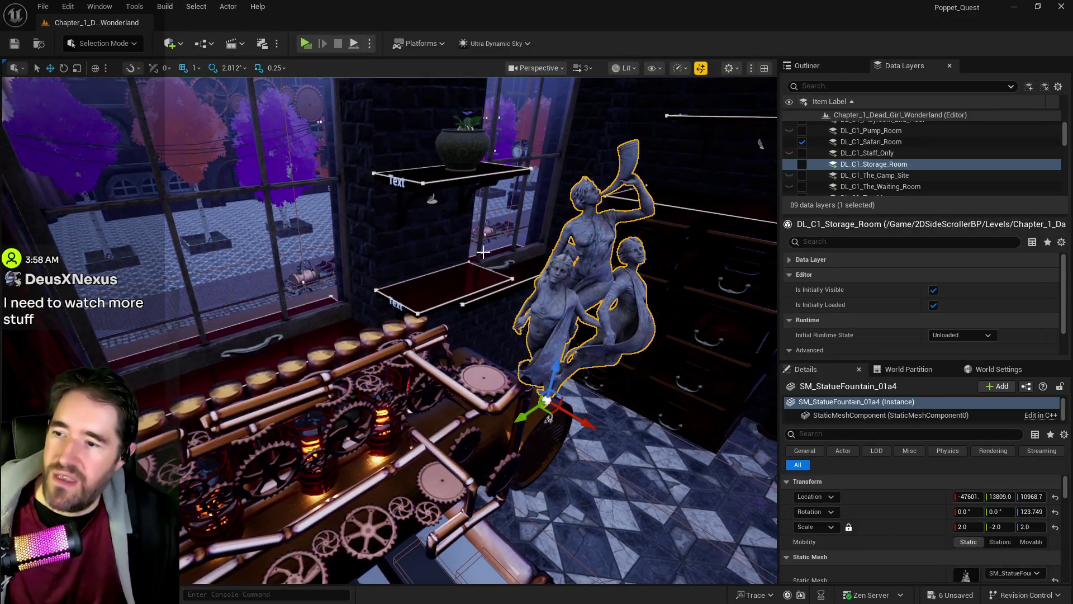
Delete the trial duplicate shelf BP_Shelf11.
left_click(447, 274)
key("Delete")
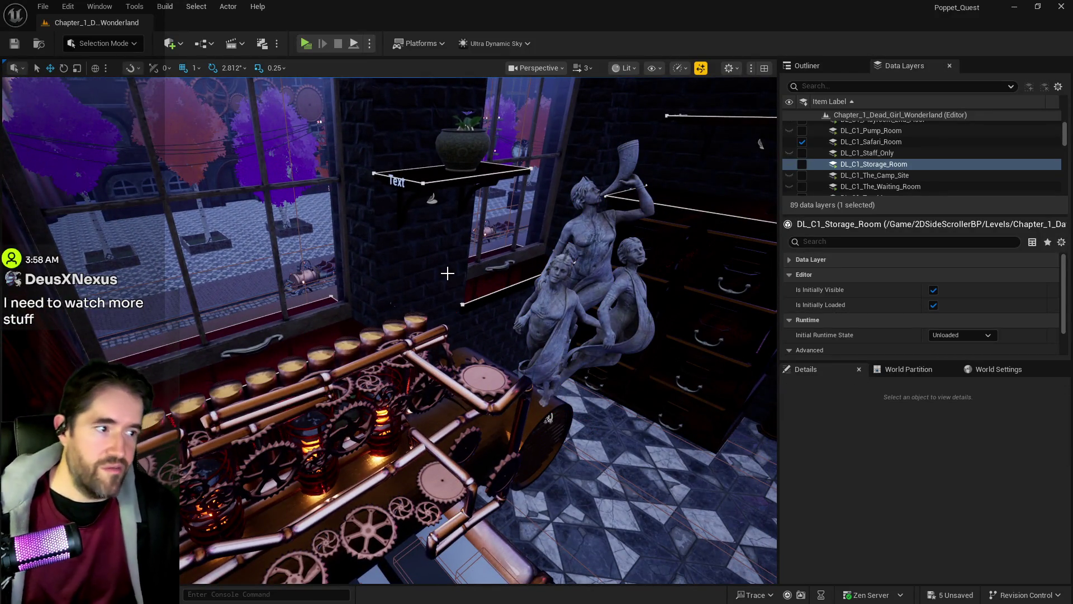
mouse_move(391, 279)
left_mouse_down()
mouse_move(364, 290)
mouse_move(332, 280)
left_mouse_up()
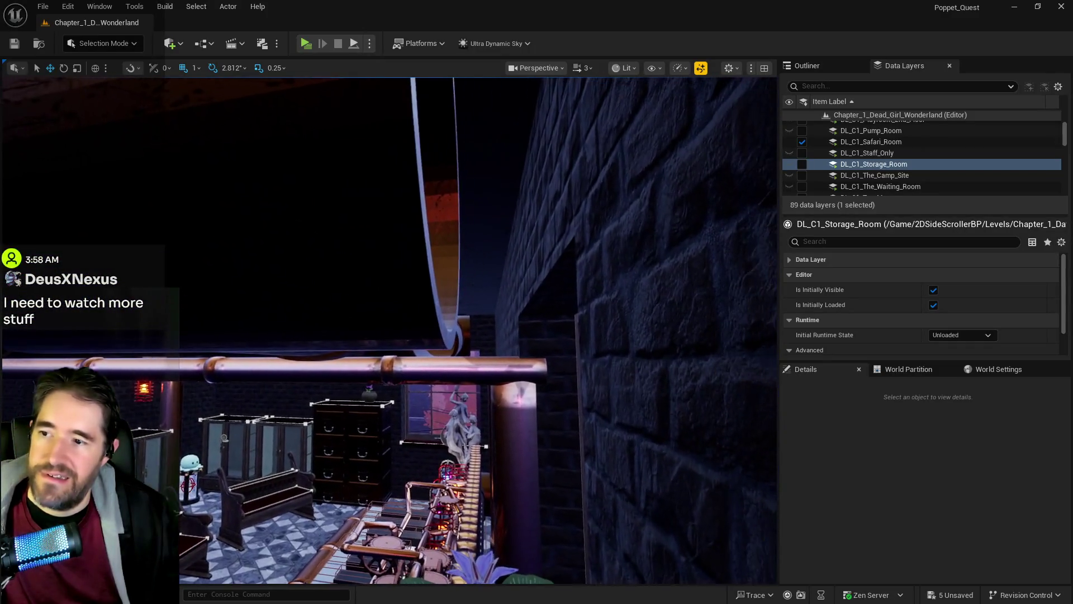
Shift SM_Music_Room_Pipe_Maze along X.
left_click_drag(333, 279, 333, 266)
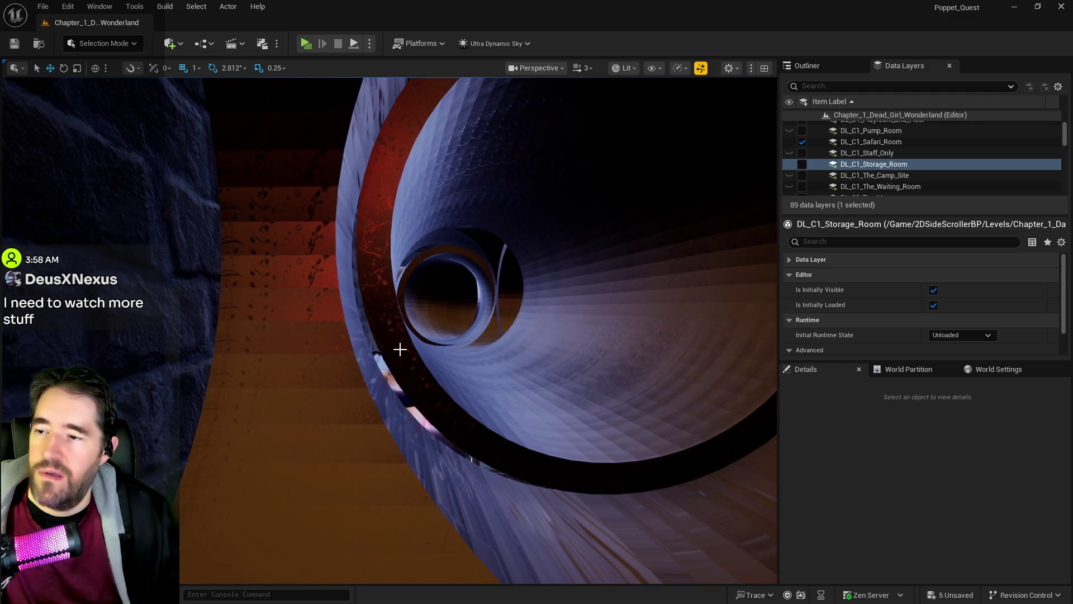
left_click(400, 349)
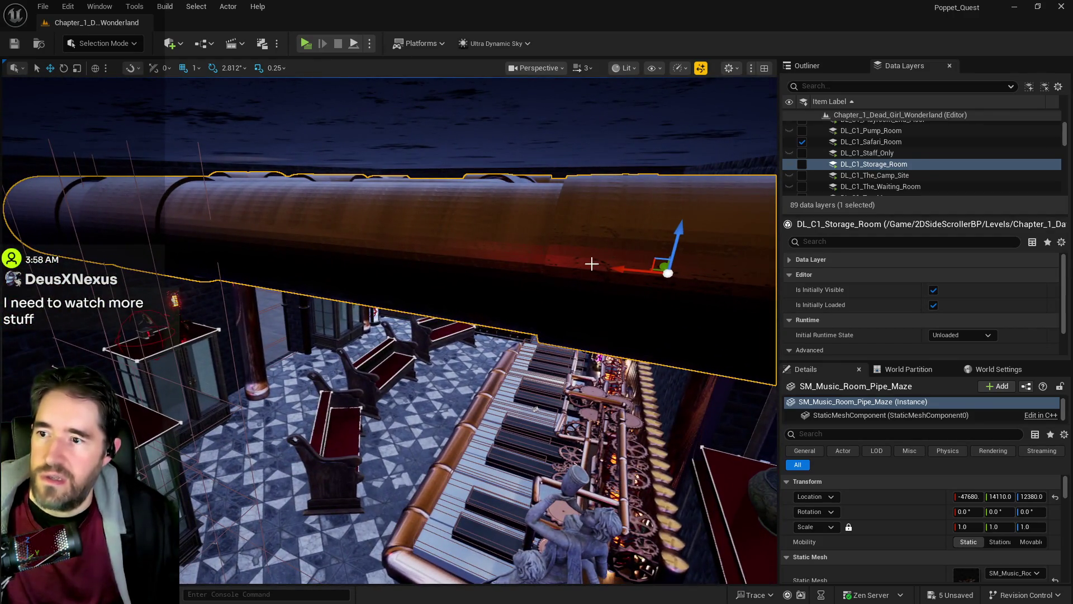
left_click_drag(615, 268, 594, 267)
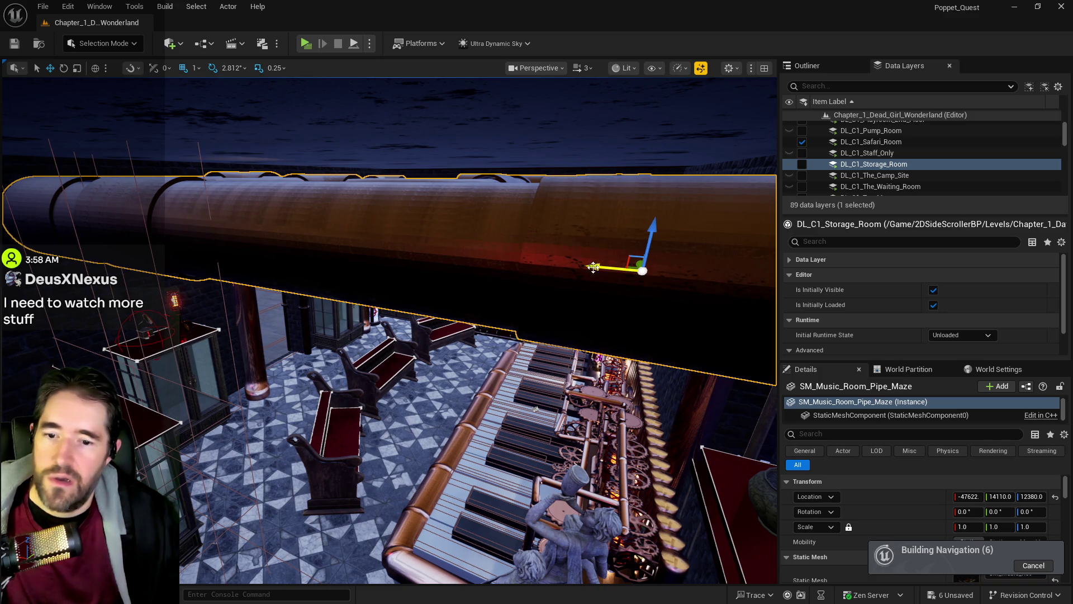
Find NavMeshBoundsVolume in the Outliner by searching 'nav' and delete it.
left_click(809, 66)
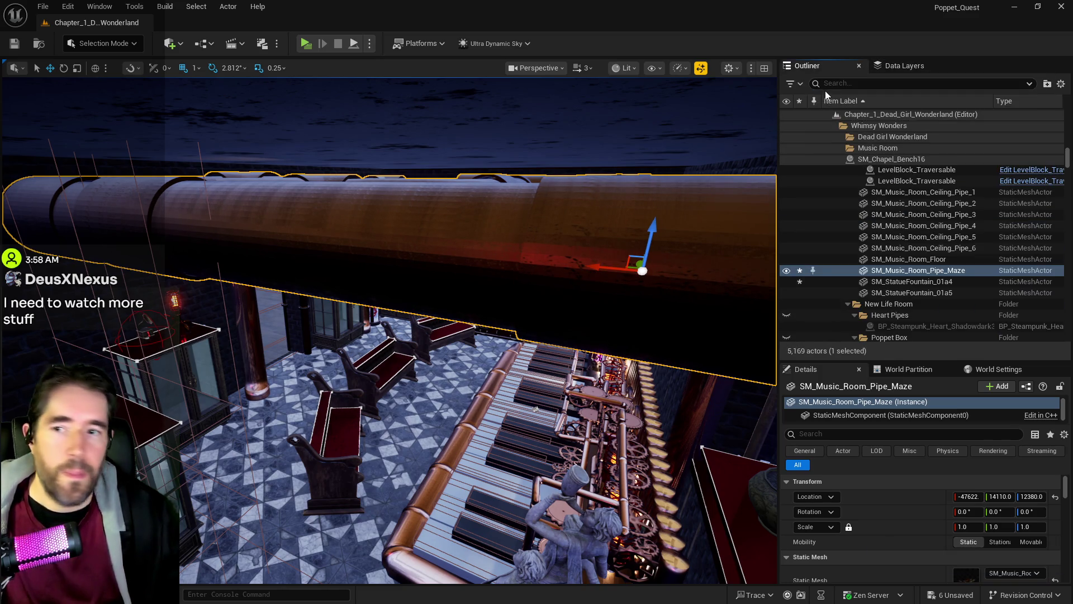
type("nav")
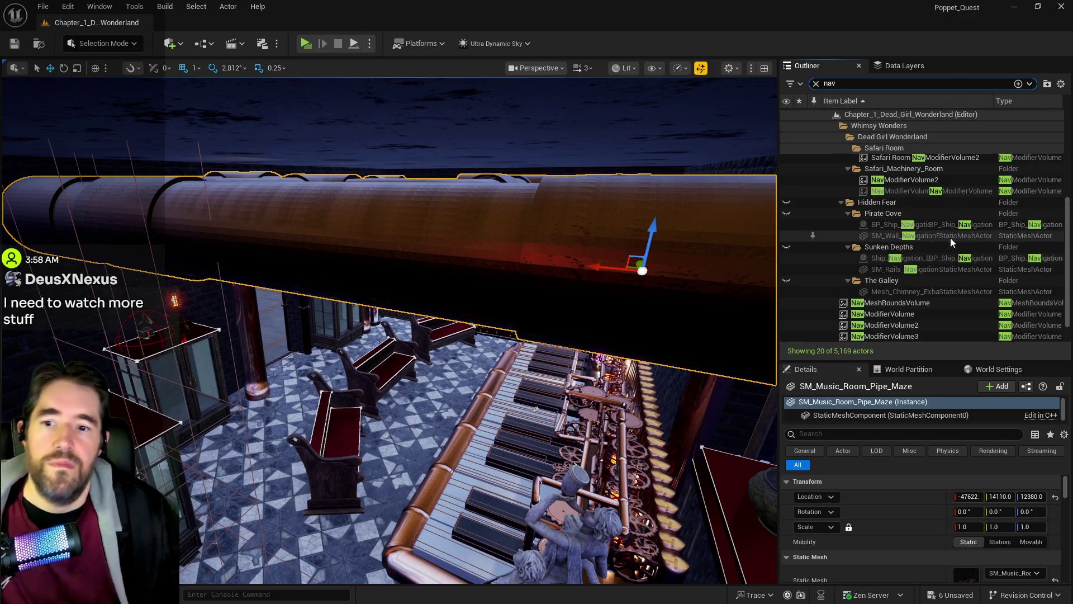
scroll(951, 237, "down", 1)
left_click(909, 280)
key("Delete")
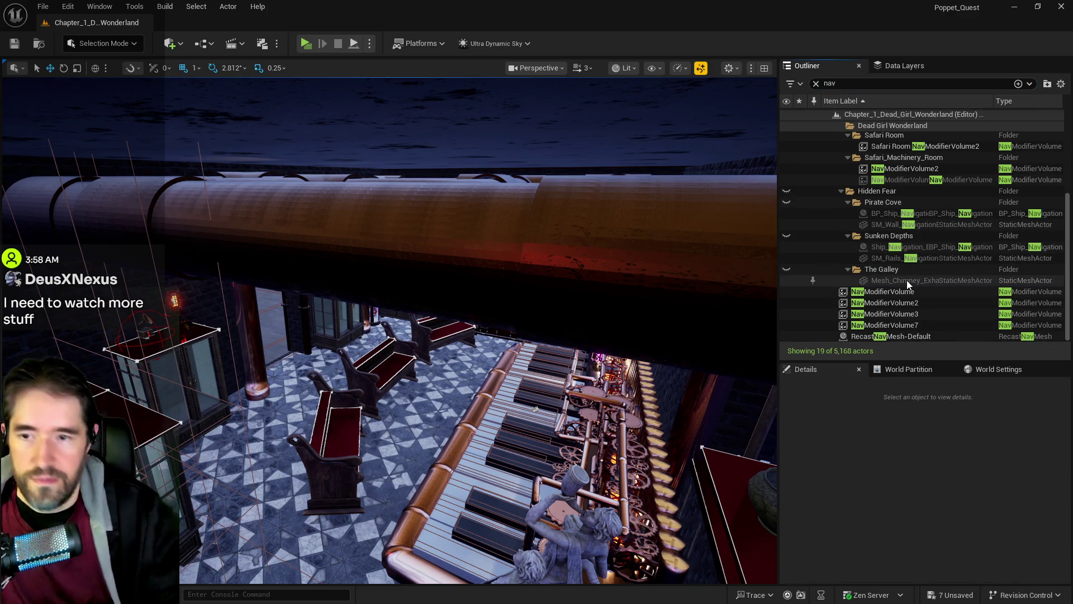
Reselect the pipe maze, inspect its open end, and select the flower pot on the ledge.
mouse_move(766, 266)
left_mouse_down()
mouse_move(688, 218)
mouse_move(560, 276)
mouse_move(598, 262)
mouse_move(584, 235)
left_mouse_up()
left_click(596, 256)
left_click_drag(426, 288, 416, 302)
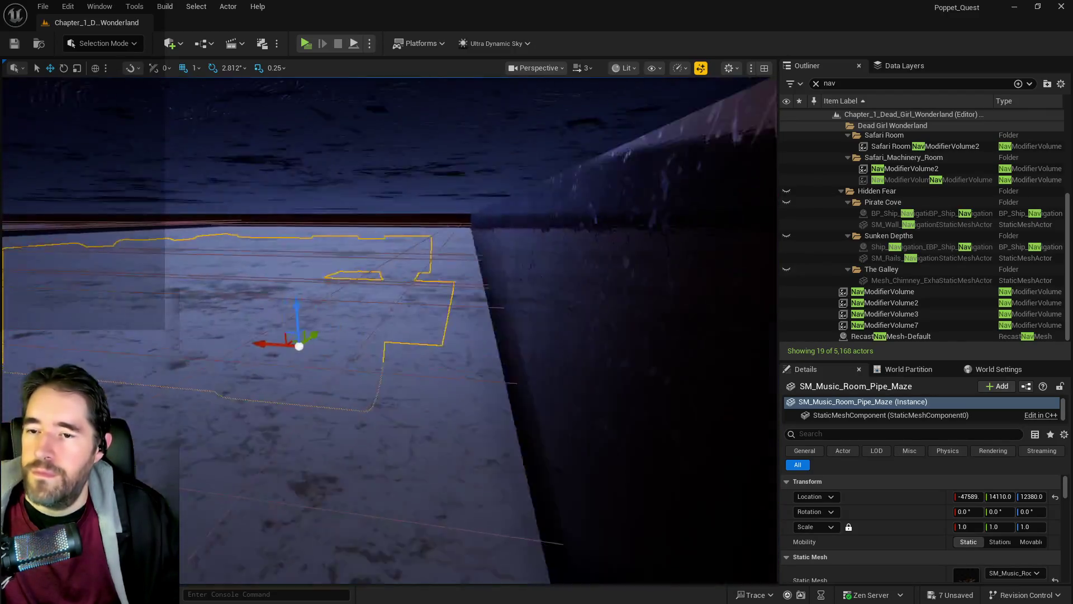
left_click_drag(416, 302, 406, 282)
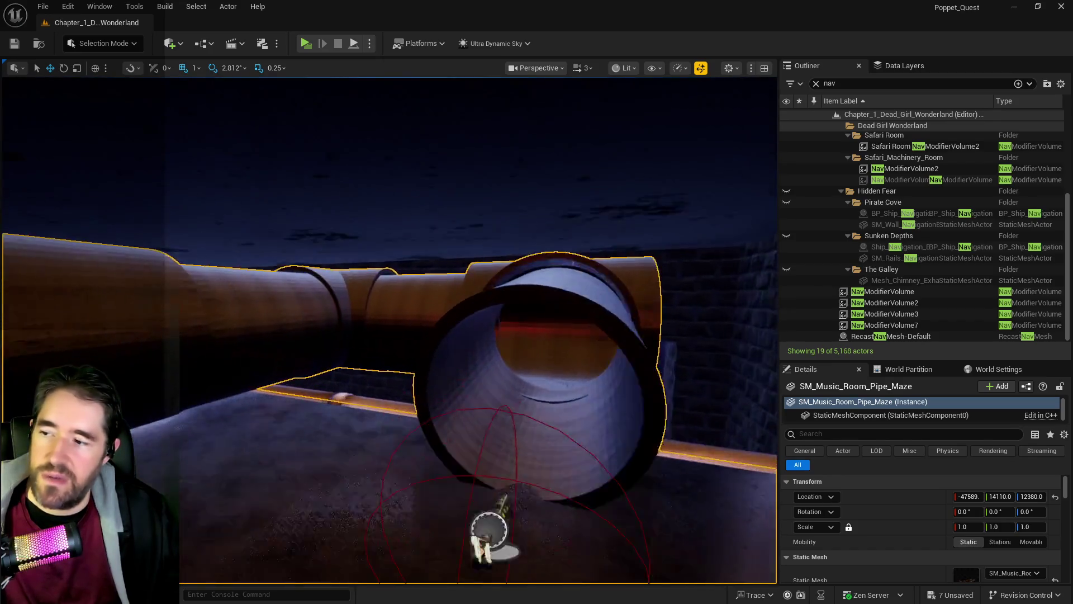
left_click_drag(405, 282, 348, 221)
left_click(348, 221)
With a second object selected, move the flower pot sideways along X and lower it along Z.
left_click(342, 212, "ctrl")
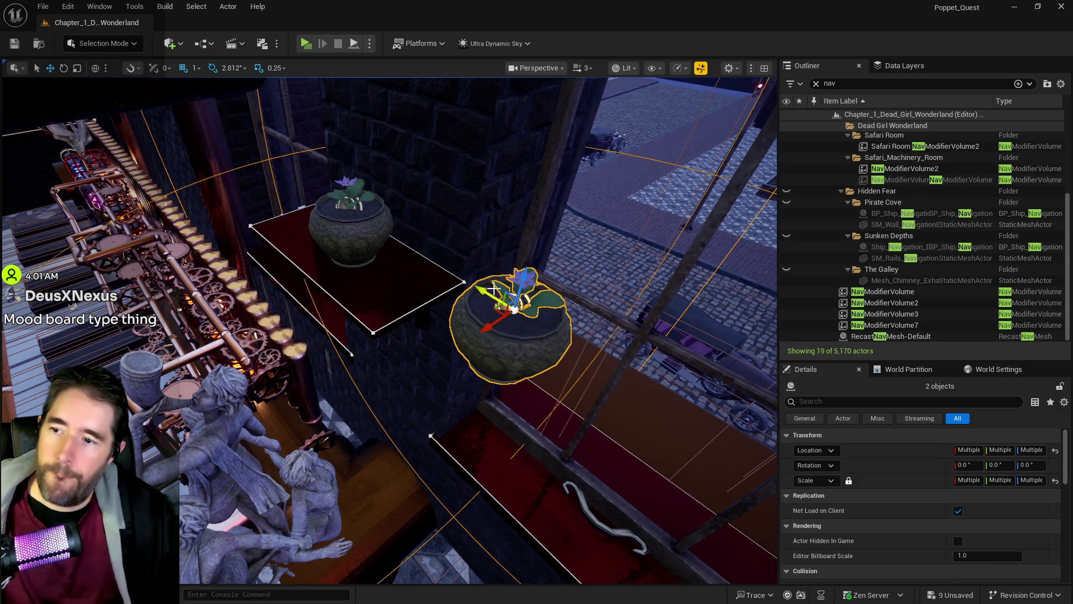
left_click_drag(506, 389, 366, 84)
left_click_drag(489, 352, 489, 352)
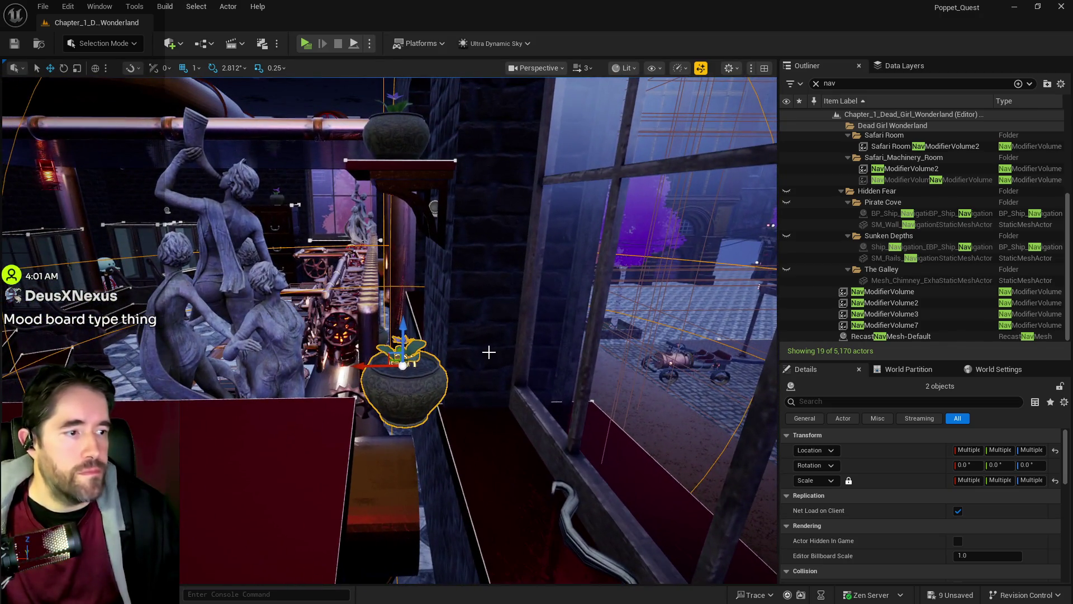
left_click_drag(450, 310, 451, 310)
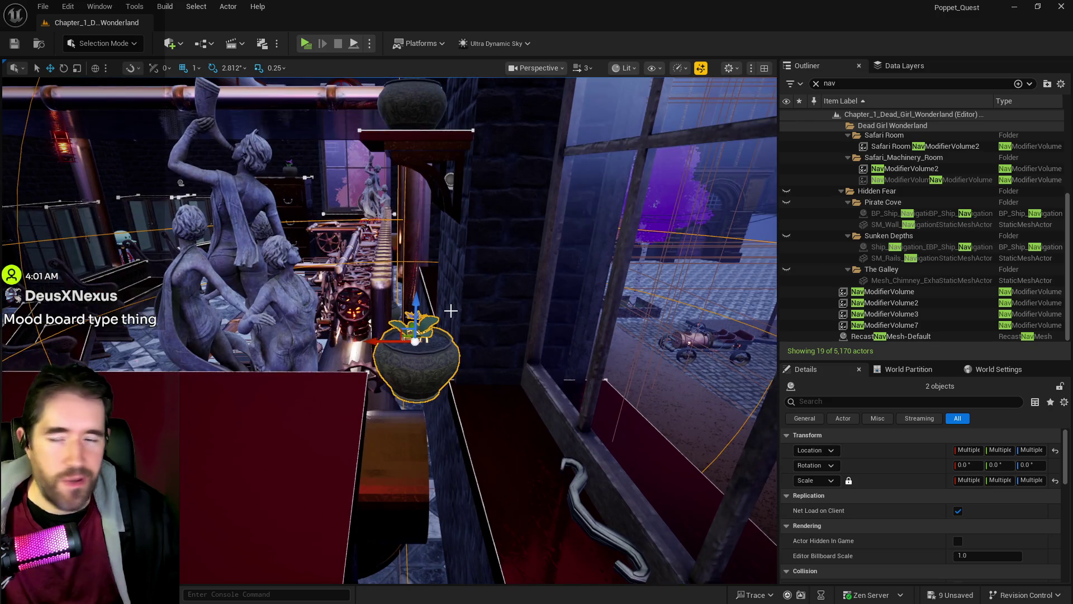
left_click_drag(370, 344, 453, 353)
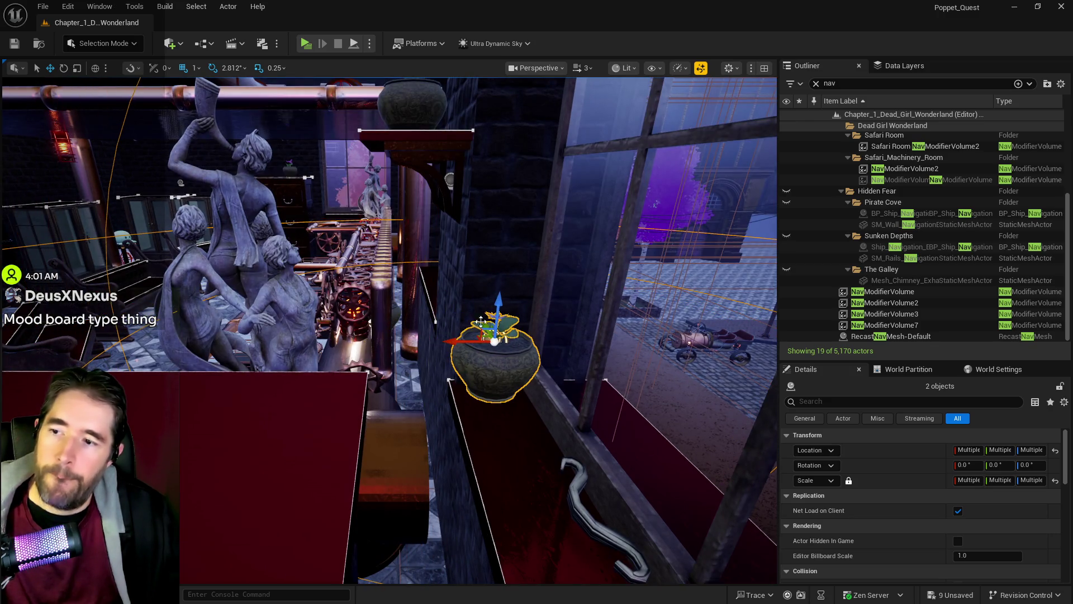
mouse_move(497, 301)
left_mouse_down()
mouse_move(488, 363)
mouse_move(488, 346)
left_mouse_up()
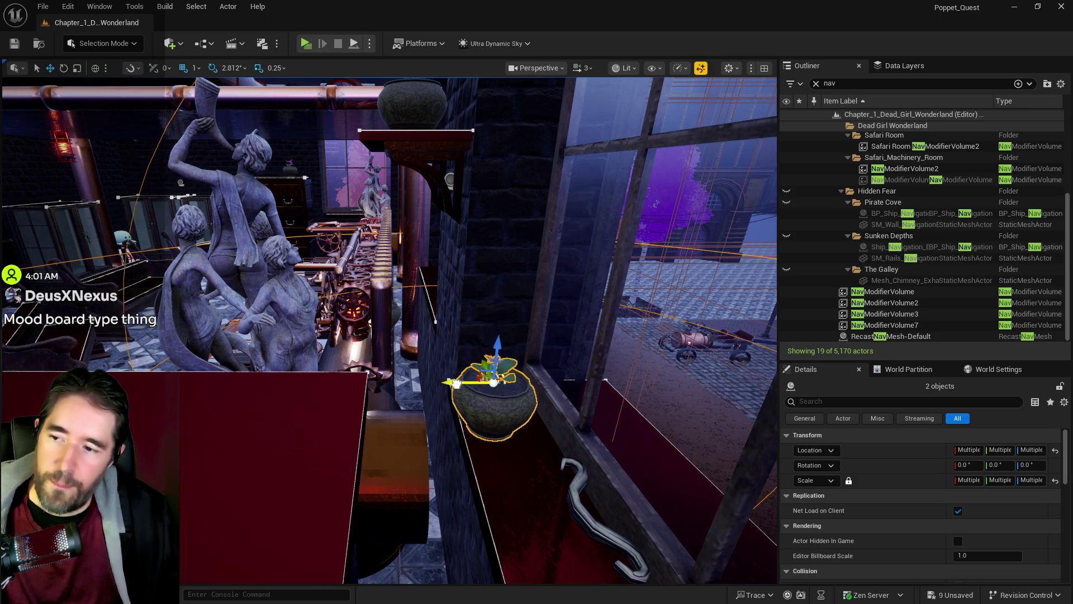
mouse_move(462, 385)
left_mouse_down()
mouse_move(671, 308)
mouse_move(557, 350)
left_mouse_up()
left_click_drag(391, 335, 458, 409)
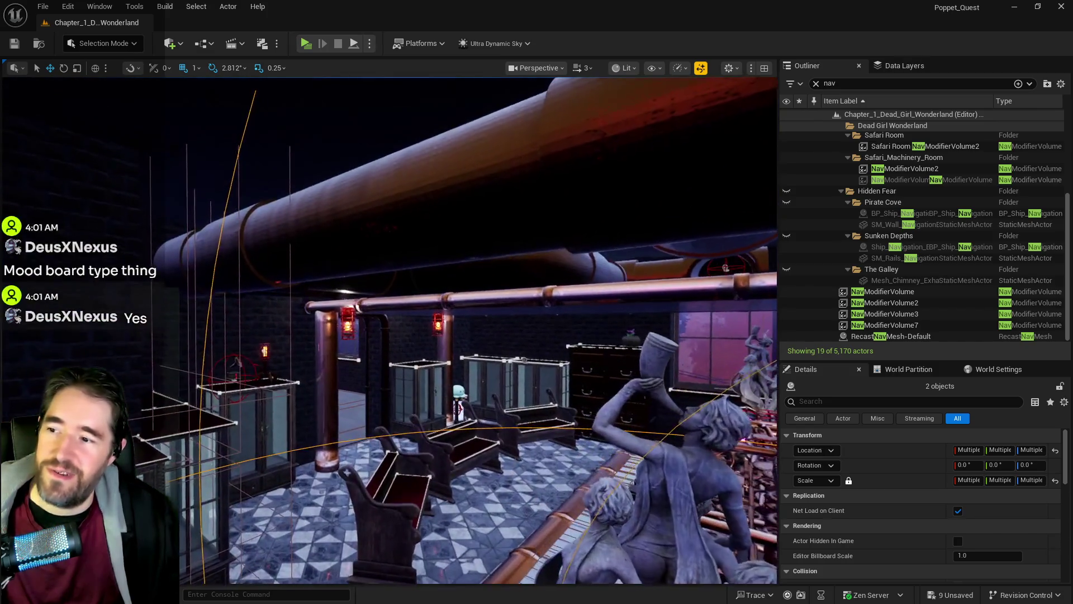
Save all changes with Ctrl+S and return to the Data Layers list.
key("ctrl+s")
key("f")
mouse_move(430, 369)
left_mouse_down()
mouse_move(391, 325)
mouse_move(378, 274)
left_mouse_up()
left_click(887, 69)
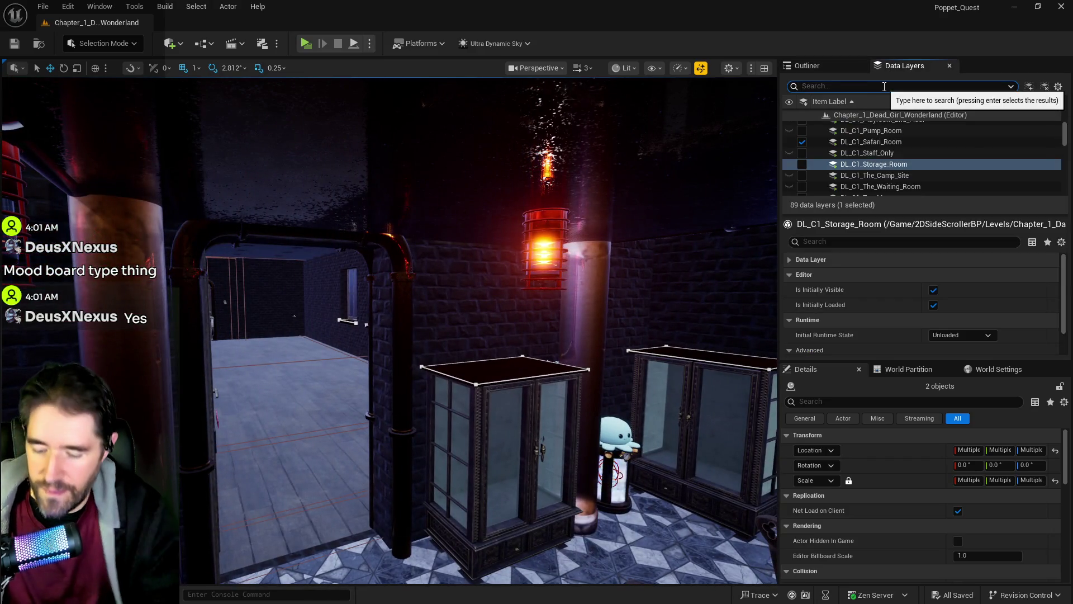
Filter Data Layers by 'libr' and make DL_C1_Library visible.
type("libr")
left_click(803, 126)
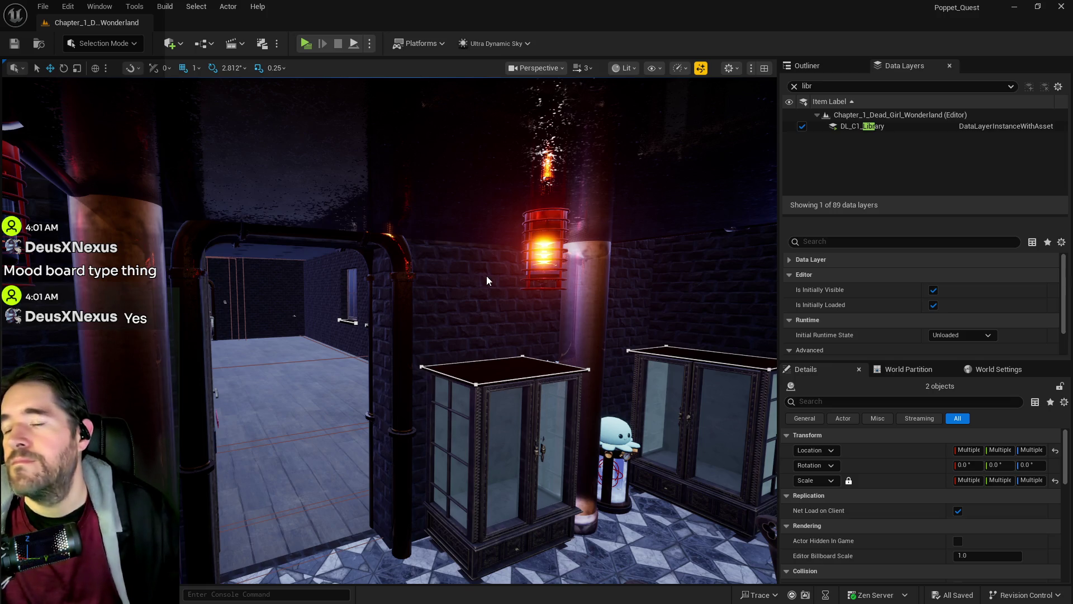
mouse_move(486, 277)
left_mouse_down()
mouse_move(481, 246)
mouse_move(506, 300)
mouse_move(480, 302)
mouse_move(506, 282)
mouse_move(399, 252)
left_mouse_up()
Select two library bookshelves, the wardrobe, the nearby beams and the actor icon together.
left_click(506, 301)
left_click(501, 281, "ctrl")
left_click(376, 240, "ctrl")
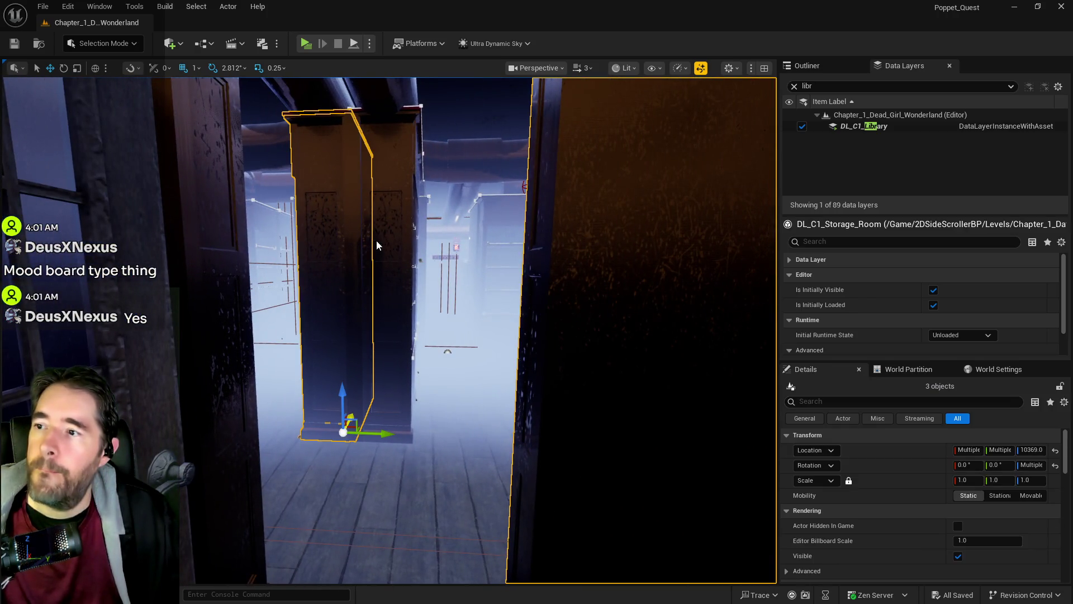
left_click(391, 104, "ctrl")
left_click_drag(391, 104, 391, 84)
left_click_drag(384, 216, 384, 216)
left_click_drag(218, 293, 218, 293)
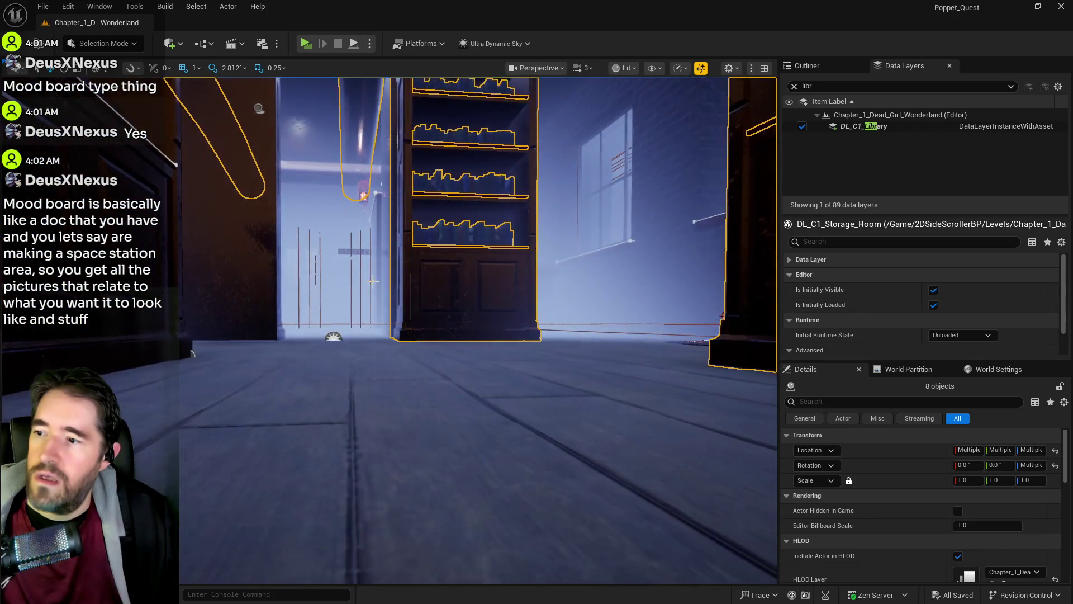
left_click(334, 336, "ctrl")
Move through the room and add the drawer cabinet to the library selection.
mouse_move(336, 334)
left_mouse_down()
mouse_move(358, 321)
mouse_move(302, 322)
mouse_move(333, 333)
left_mouse_up()
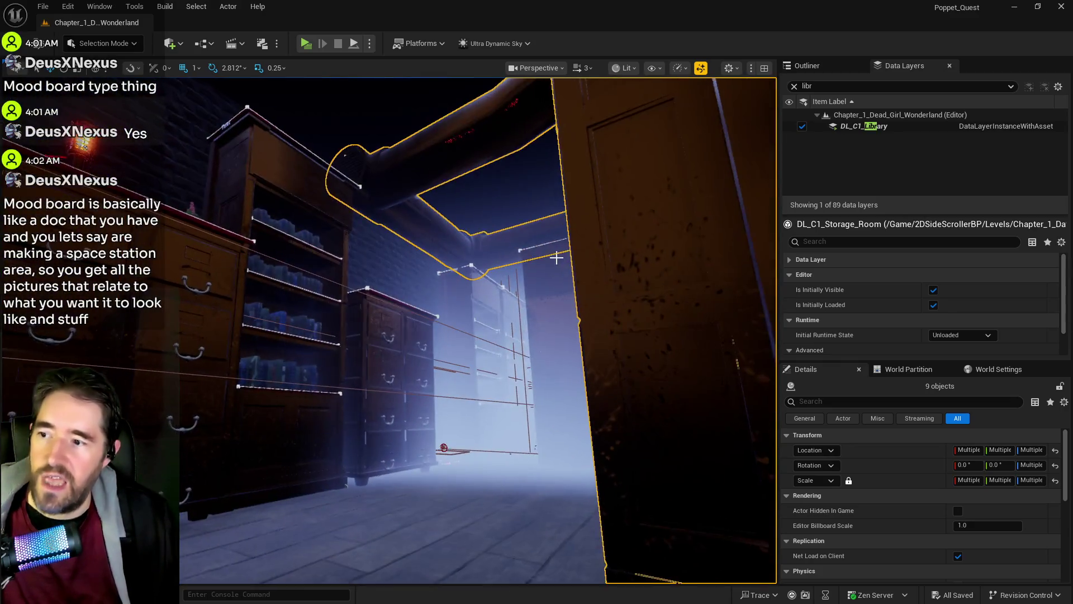
left_click(396, 337, "ctrl")
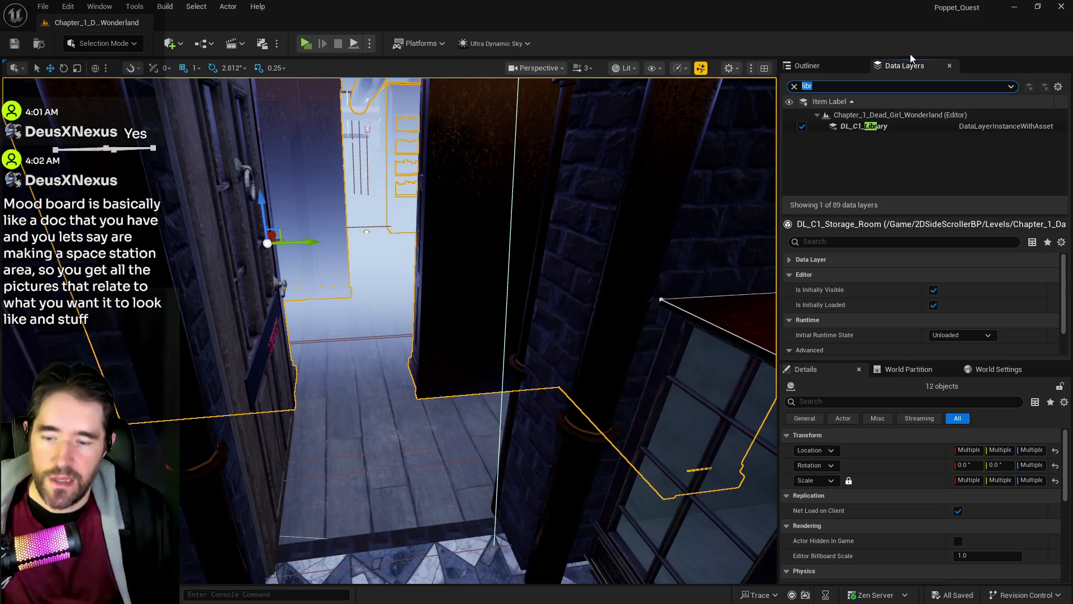
Filter Data Layers by 'music' and add the selected actors to DL_C1_Music_Room.
type("music")
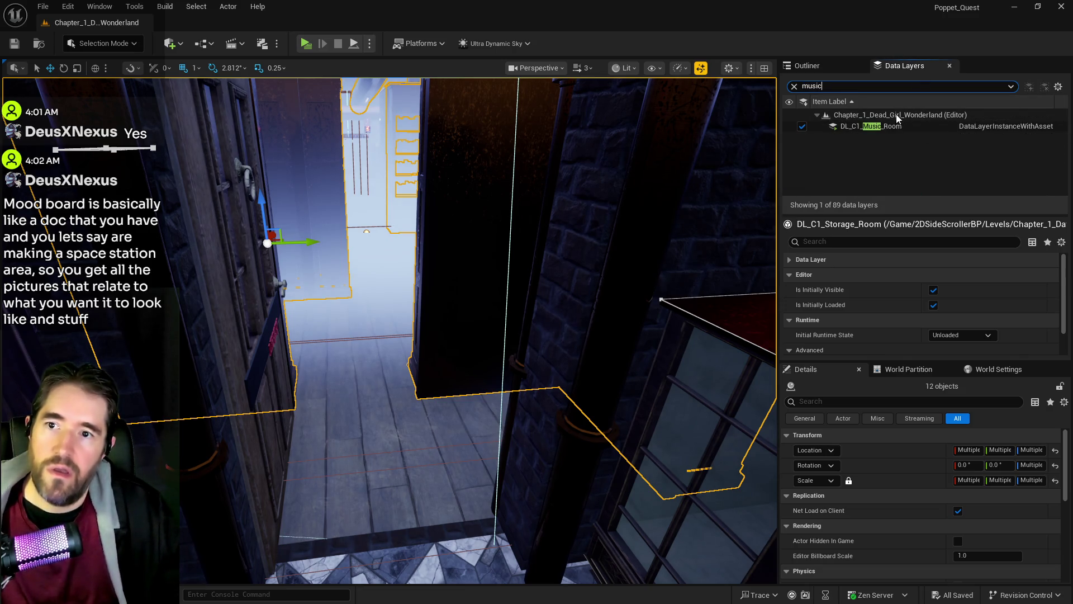
right_click(879, 126)
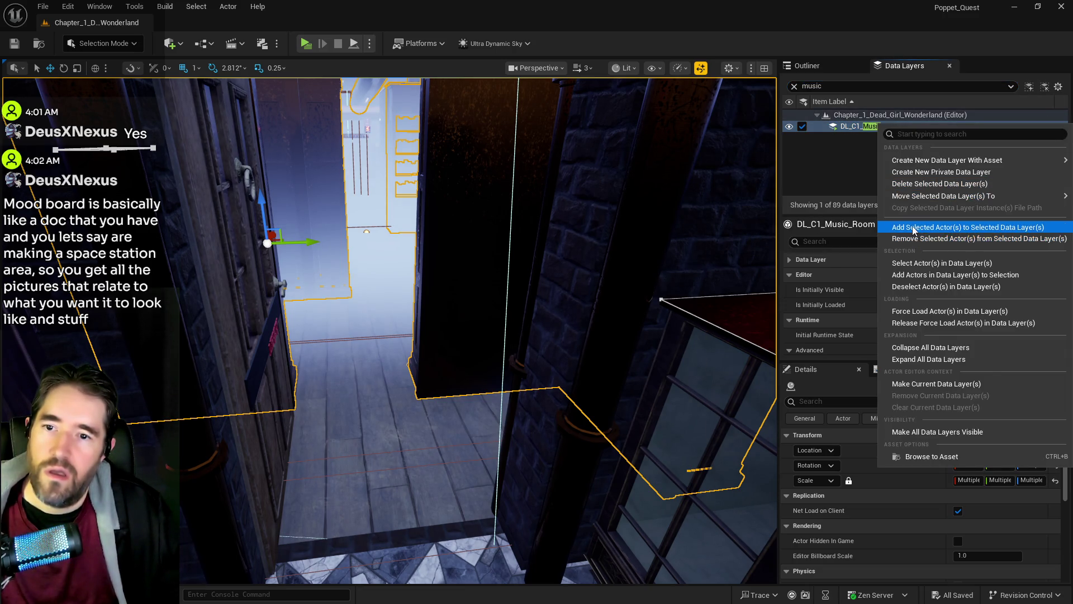
left_click(912, 228)
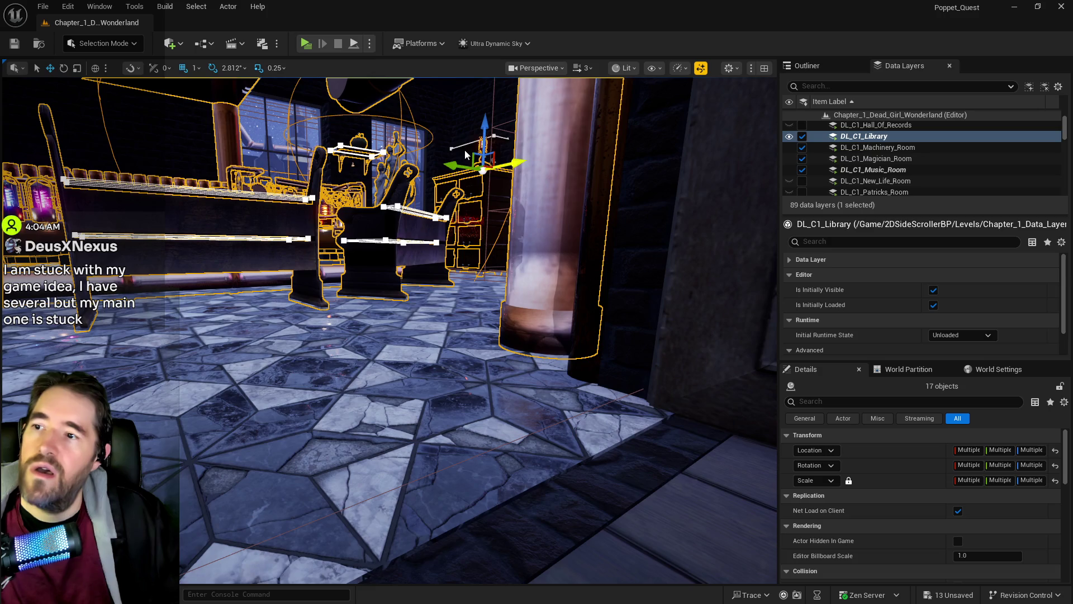
Add both ceiling lanterns to the current selection.
mouse_move(450, 150)
left_mouse_down()
mouse_move(492, 139)
mouse_move(520, 157)
mouse_move(500, 171)
left_mouse_up()
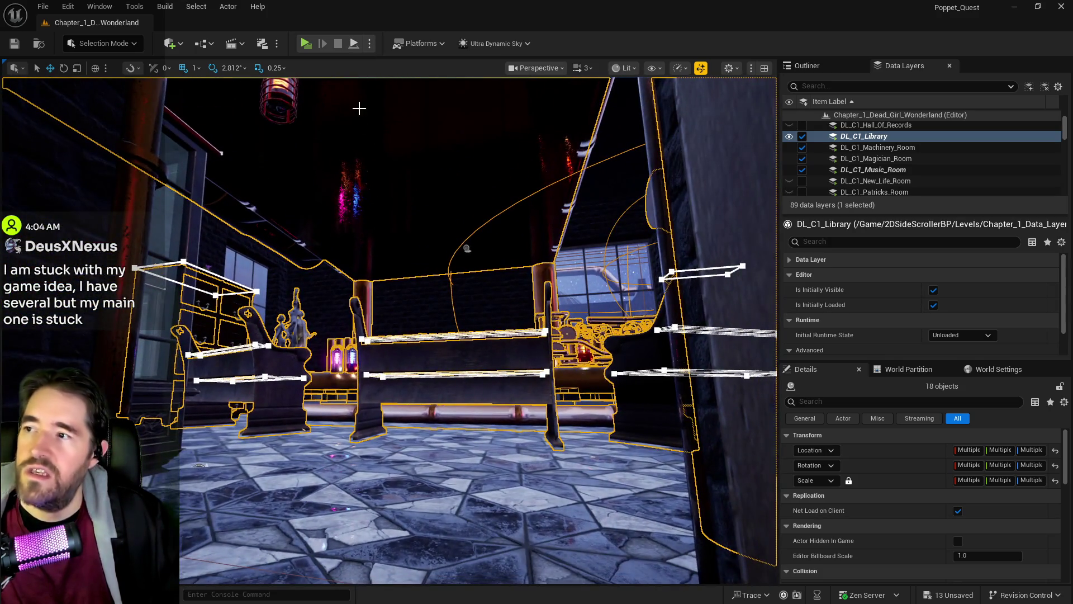
left_click_drag(359, 108, 359, 133)
left_click(346, 241, "ctrl")
left_click_drag(346, 241, 493, 269)
left_click(503, 267, "ctrl")
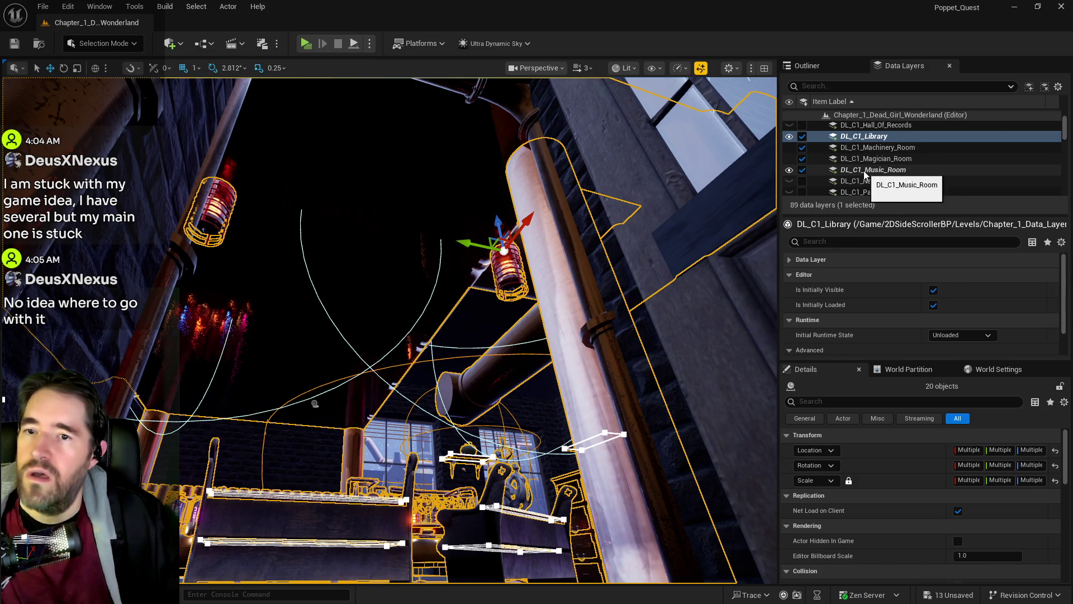
Assign the selected benches and lanterns to the DL_C1_Music_Room data layer.
right_click(865, 138)
mouse_move(889, 224)
left_click(752, 233)
mouse_move(752, 234)
left_mouse_down()
mouse_move(671, 280)
mouse_move(559, 307)
mouse_move(384, 52)
left_mouse_up()
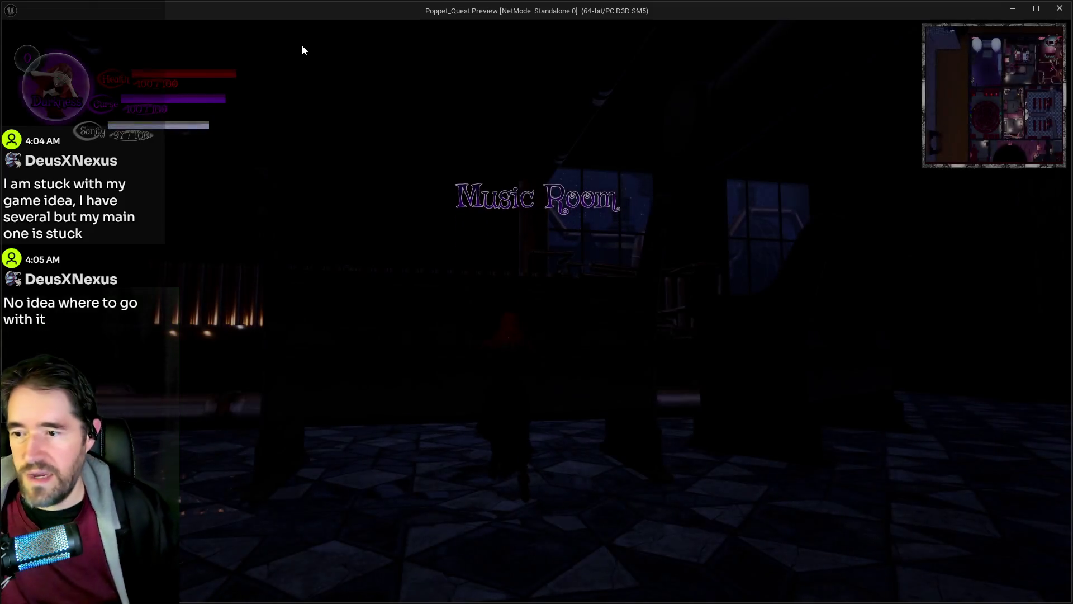
Play-test the level, running down the corridor into the tiled bench room, then switch back to the editor.
left_click(302, 50)
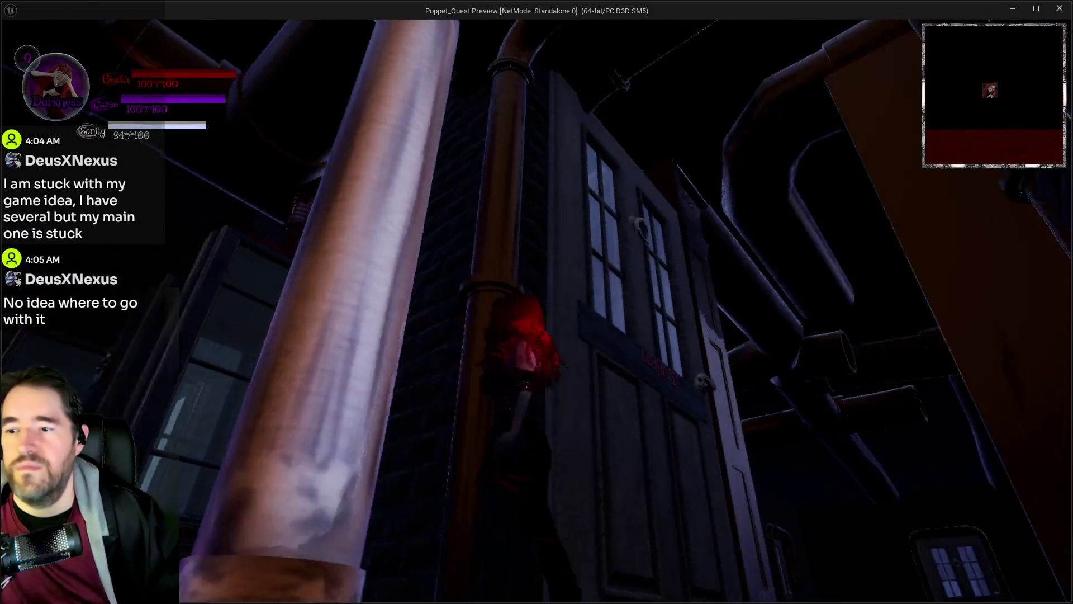
key("w")
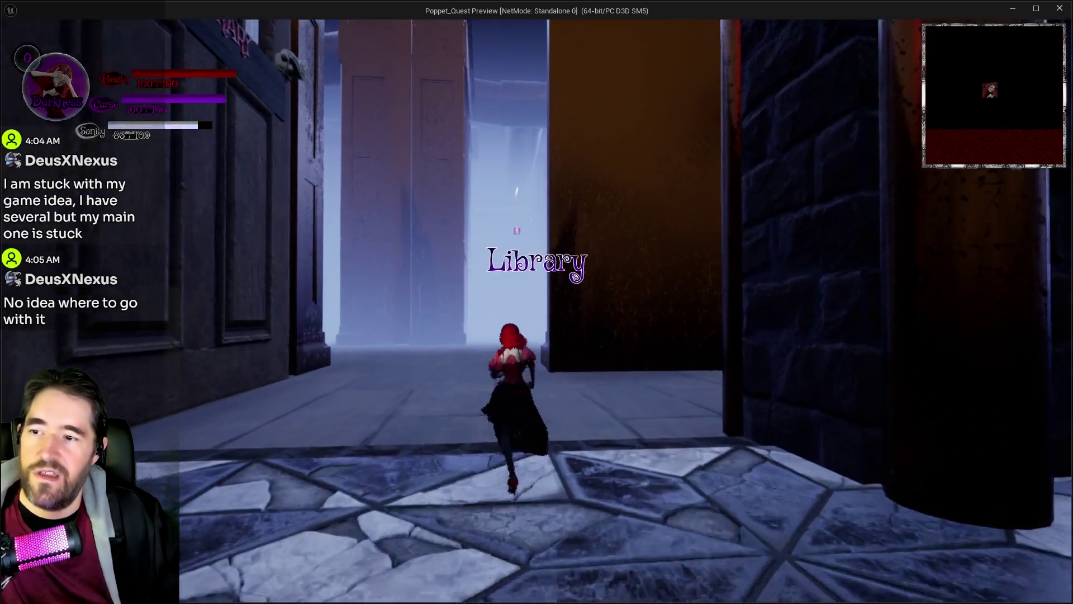
key("a")
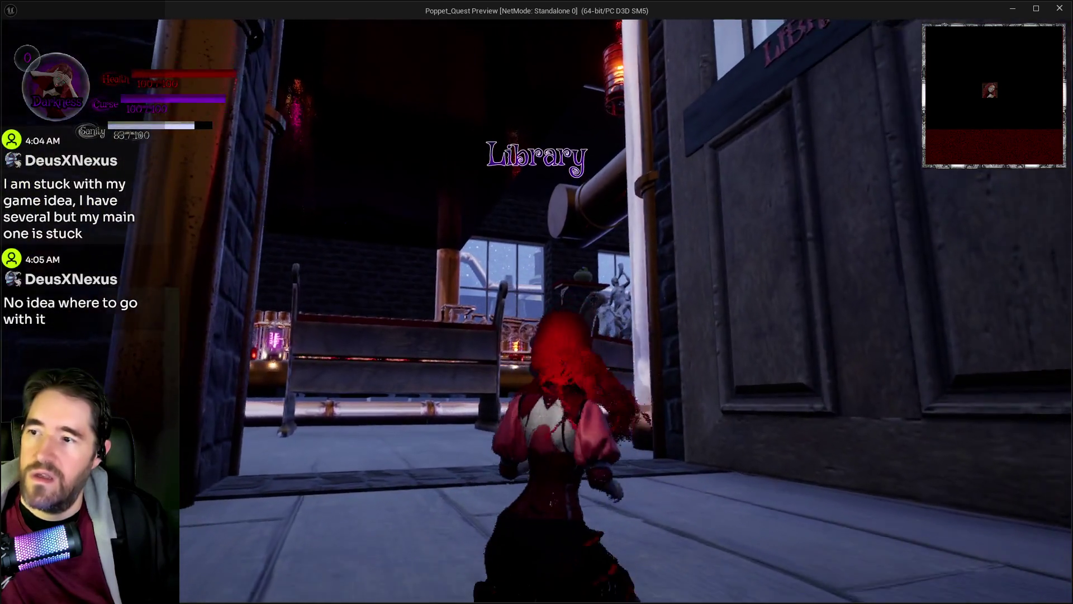
key("w")
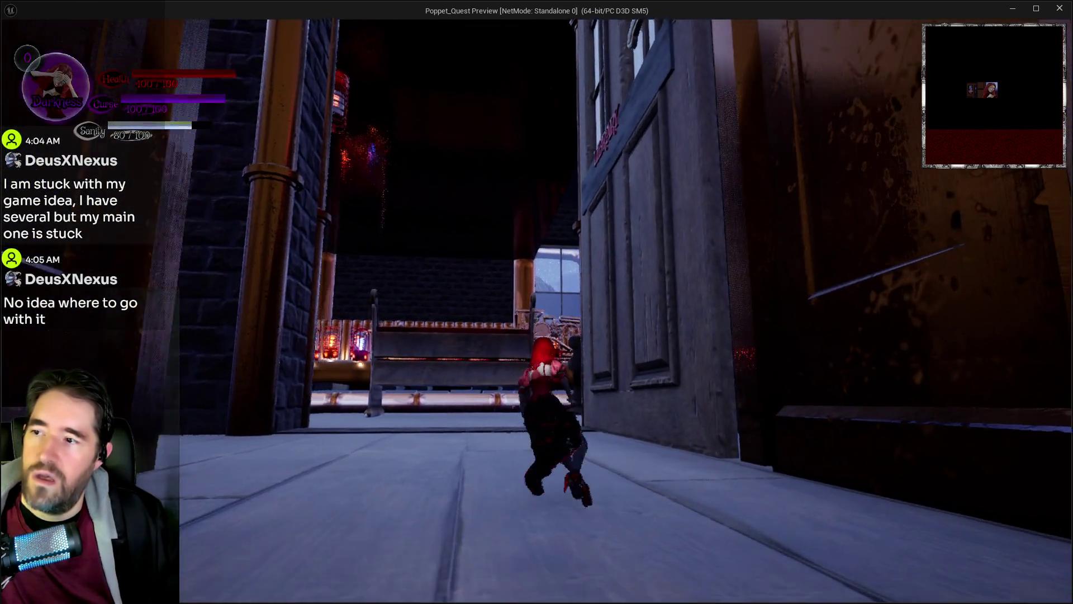
key("w")
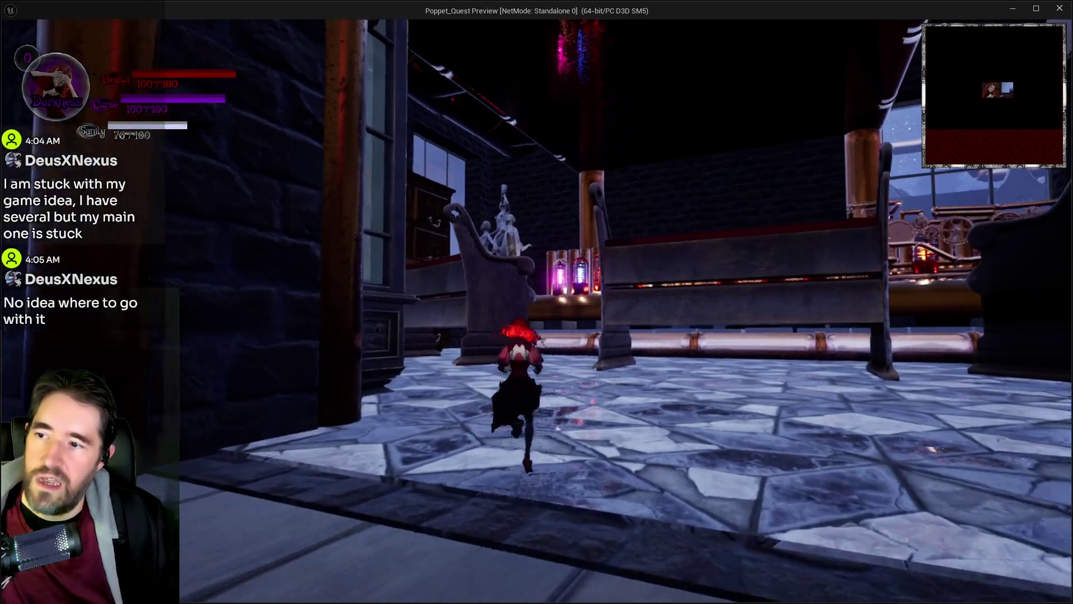
key("alt+Tab")
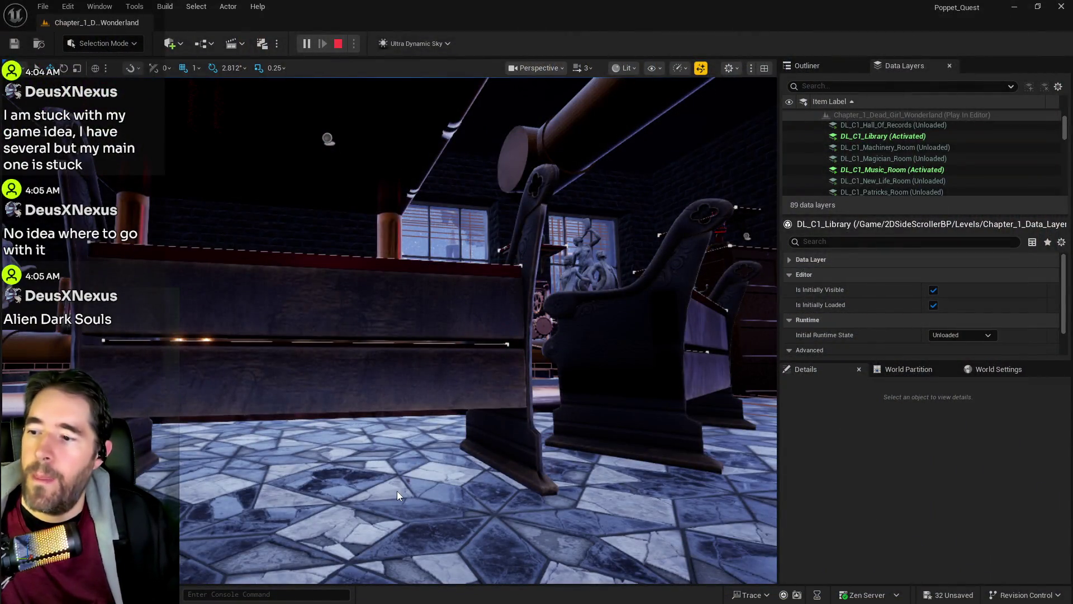
Stop play, apply the DL_C1_Library data layer action to the Music Room floor, and Save All.
left_click(397, 491)
key("Escape")
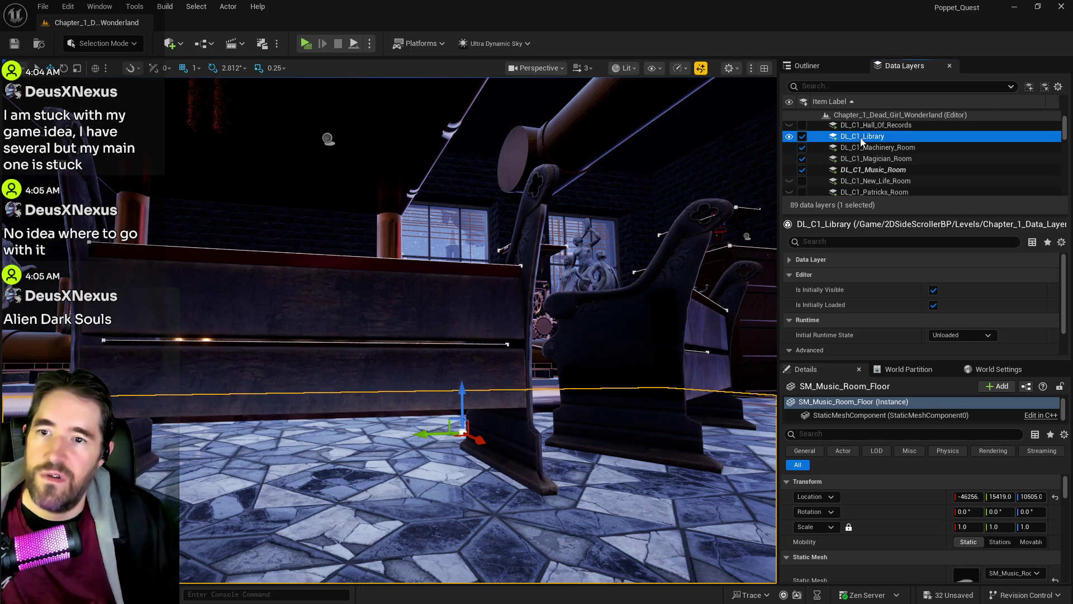
right_click(856, 136)
left_click(879, 239)
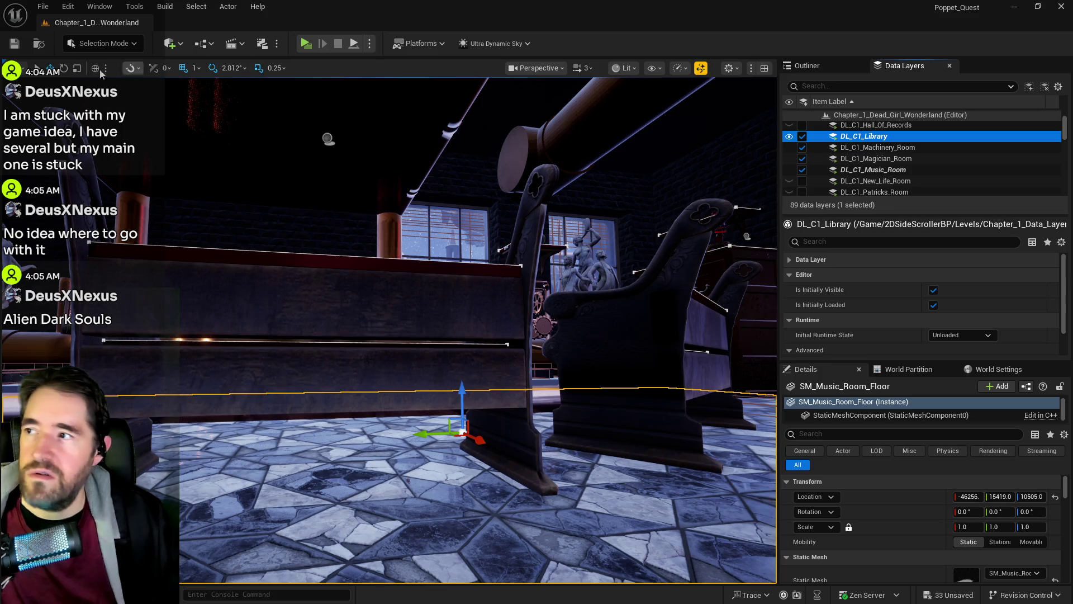
left_click(12, 45)
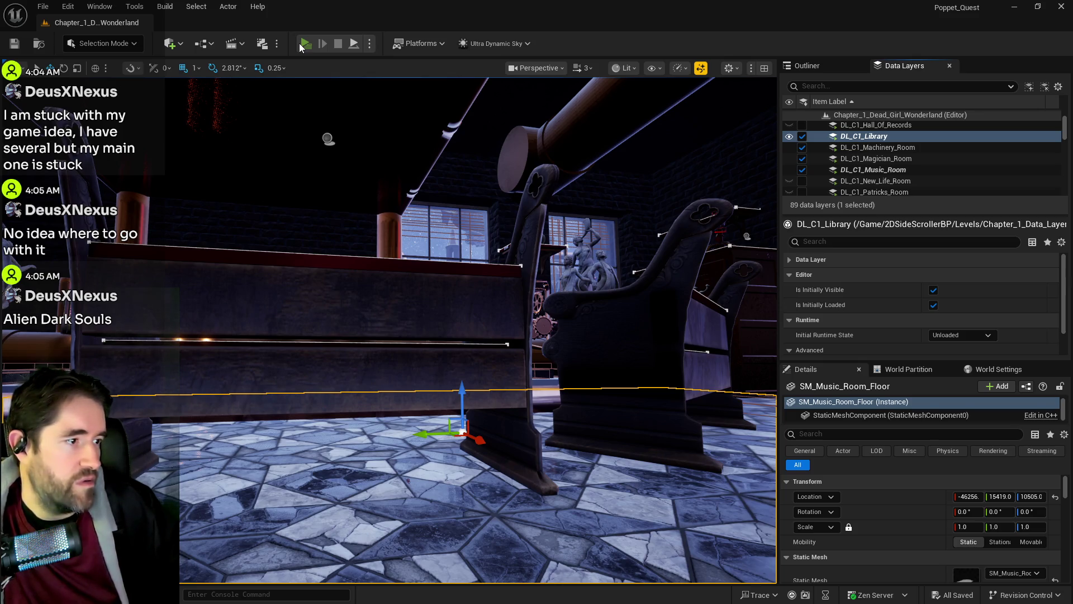
Play the level and run past the glass cabinet, through the library hall and benches to the purple portal.
left_click(300, 44)
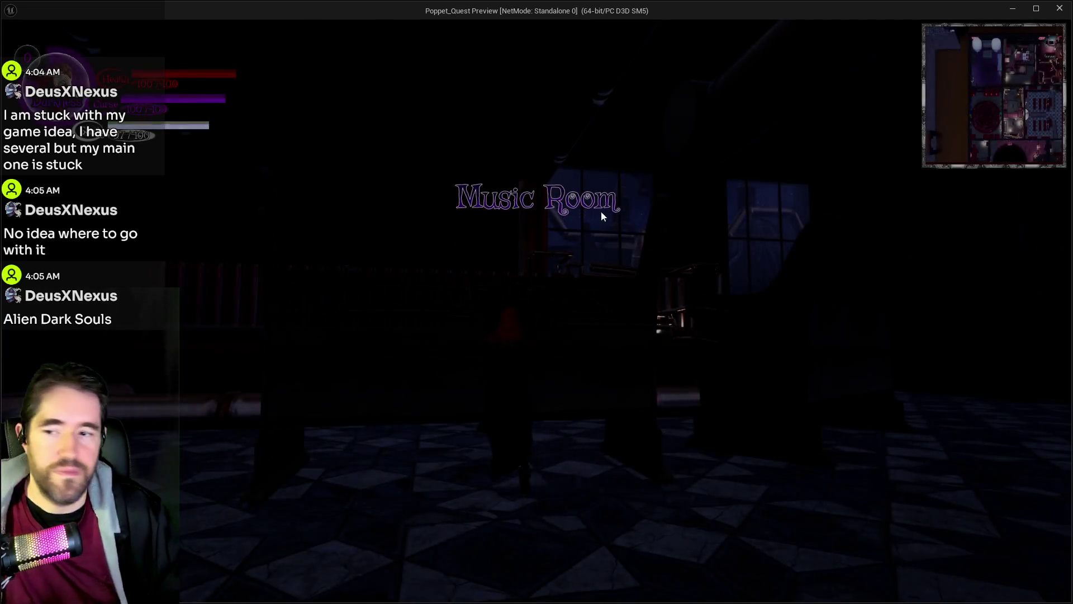
key("w")
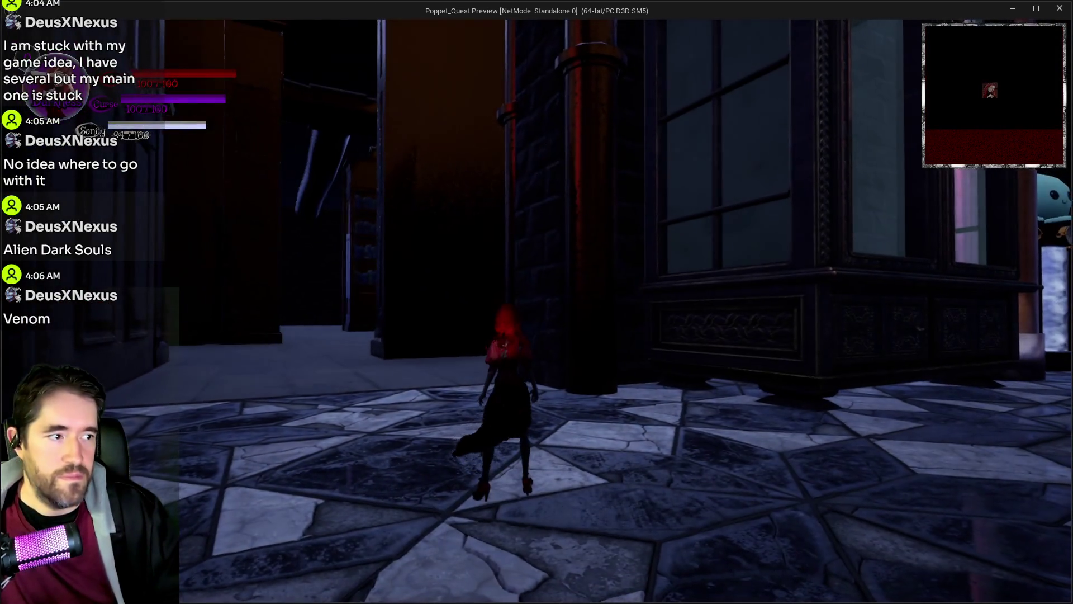
key("w")
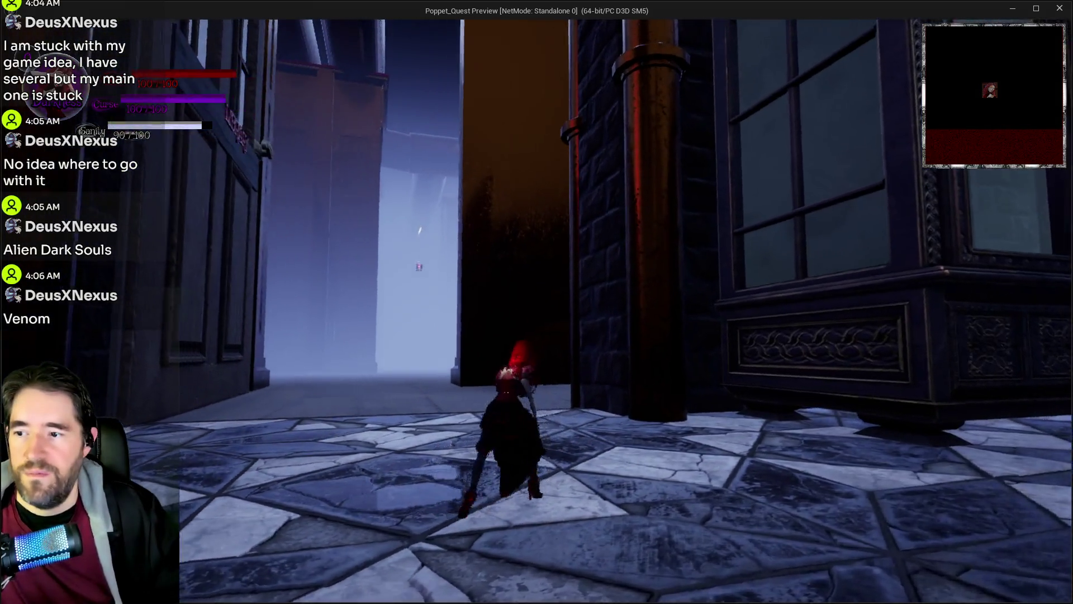
key("w")
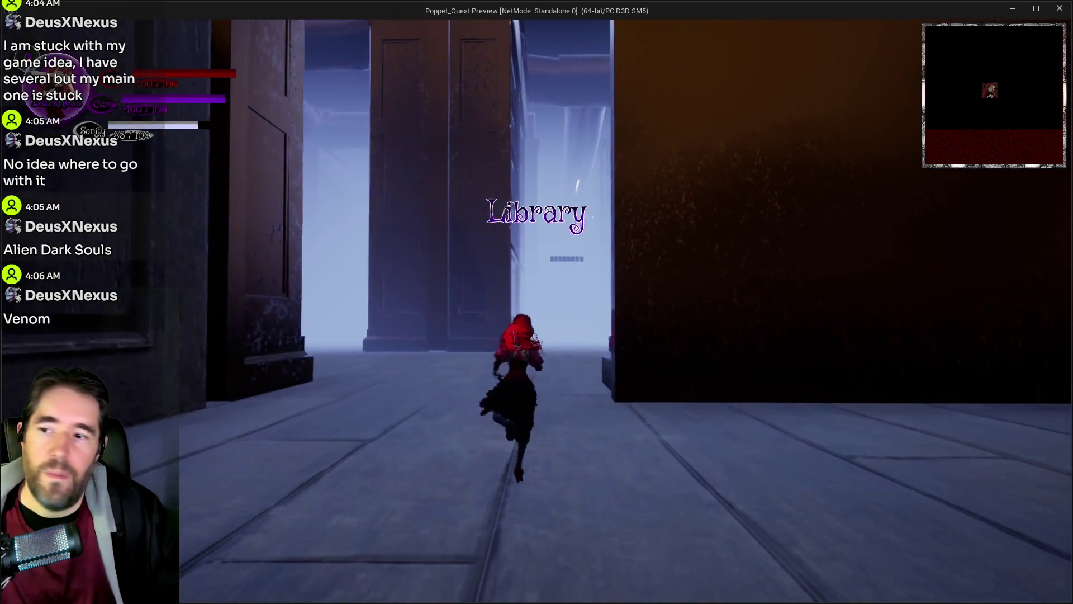
key("w")
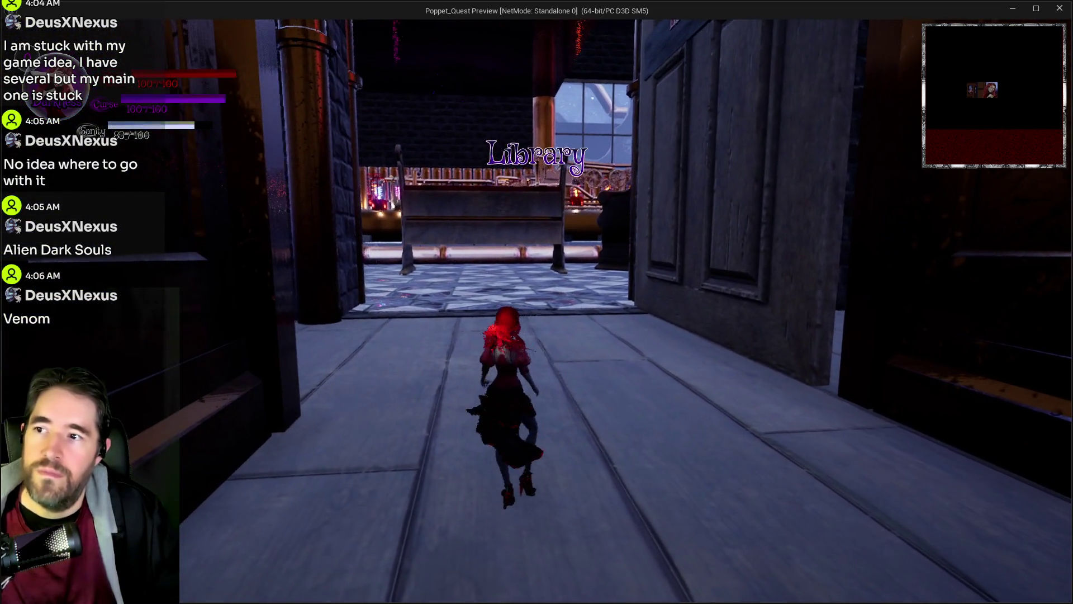
key("w")
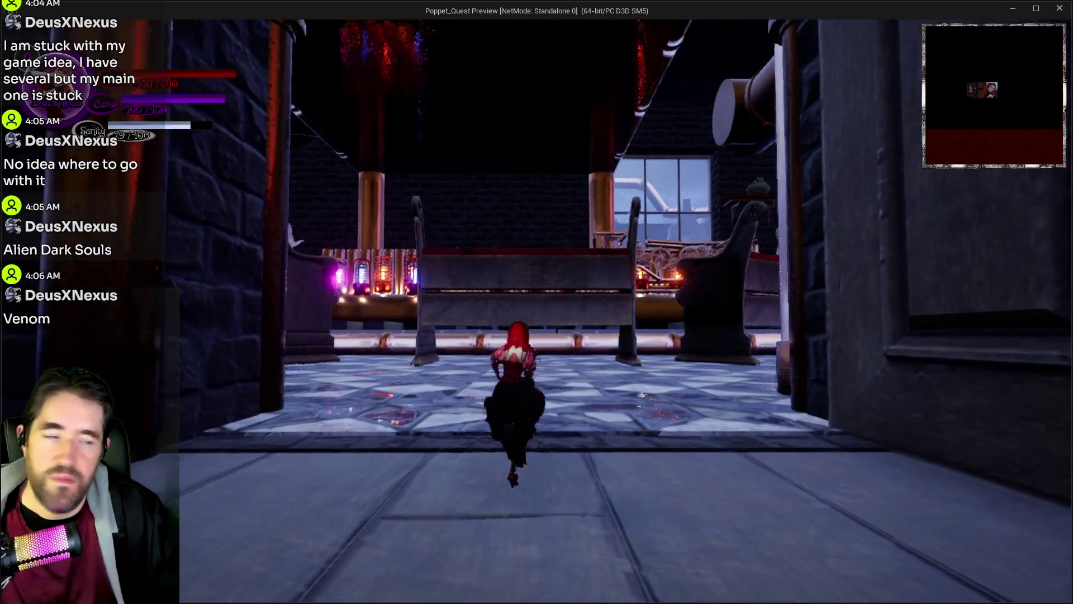
key("w")
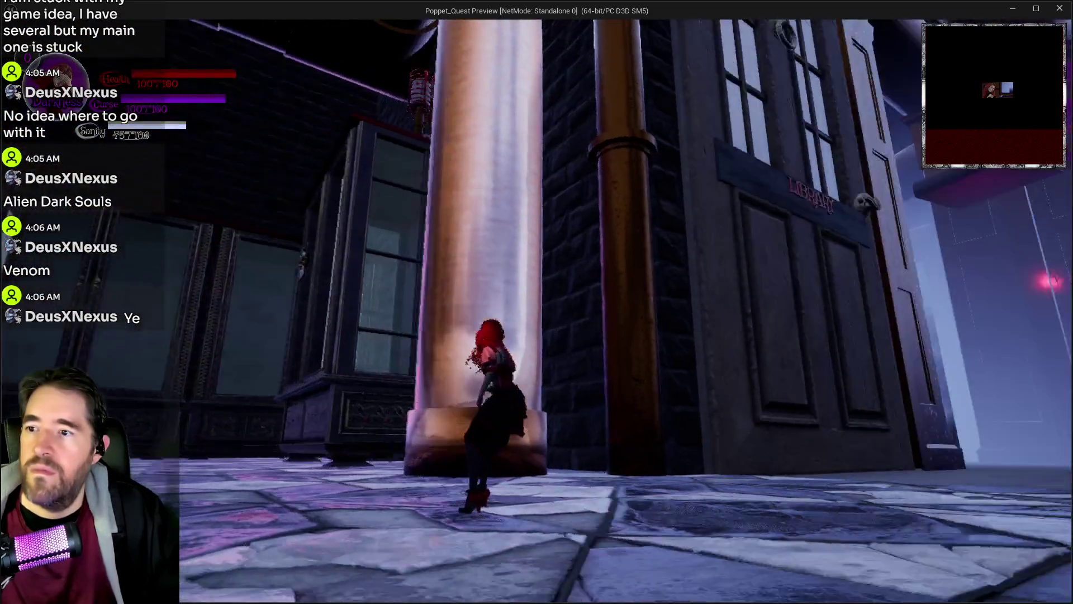
key("w")
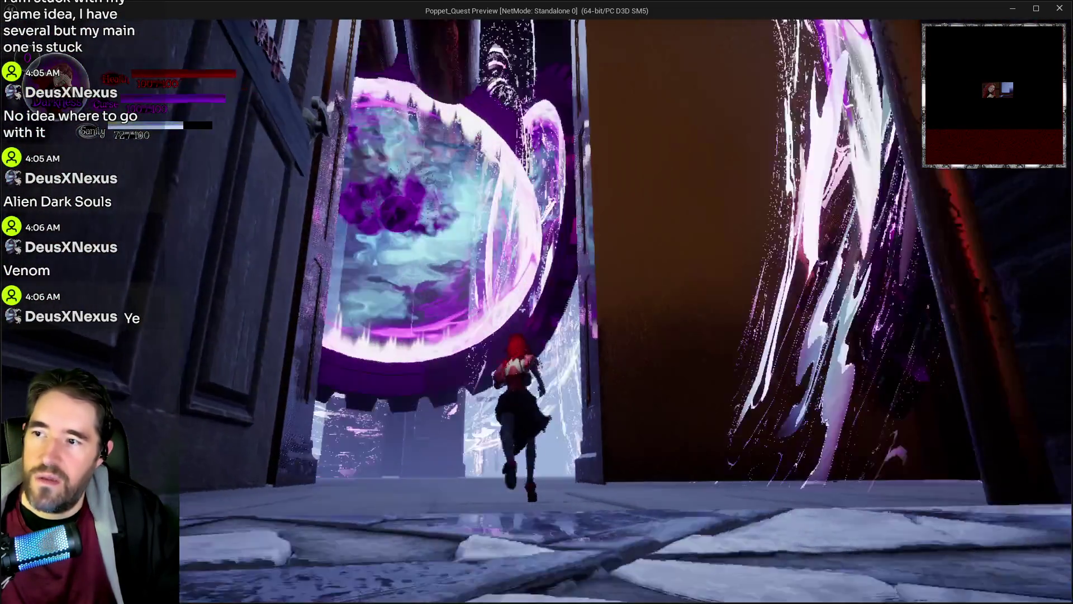